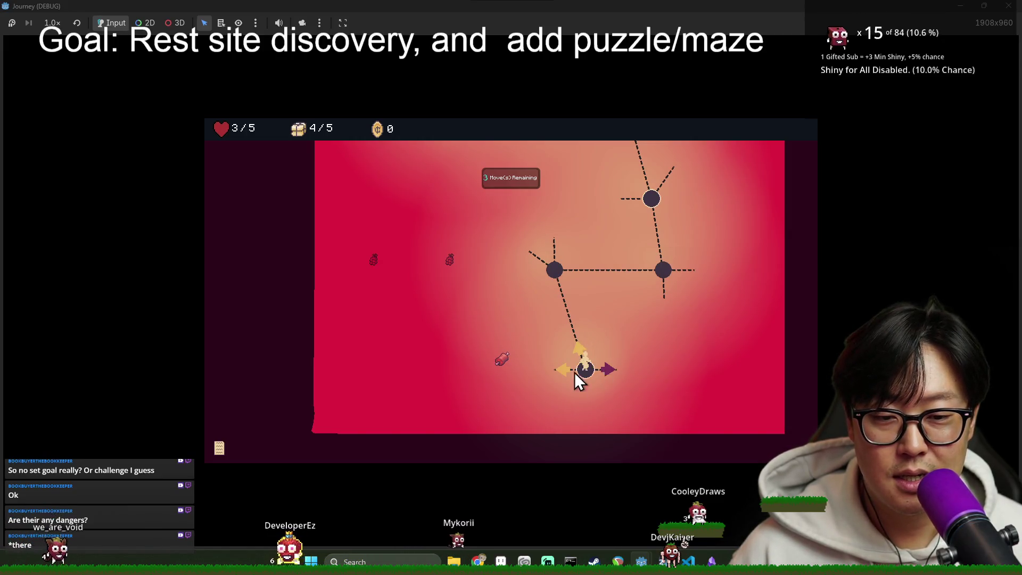
Step: Walk the character node to node until supplies run out at 8 of 20 locations, then close the game
{"action": "left_click", "coordinate": [607, 371]}
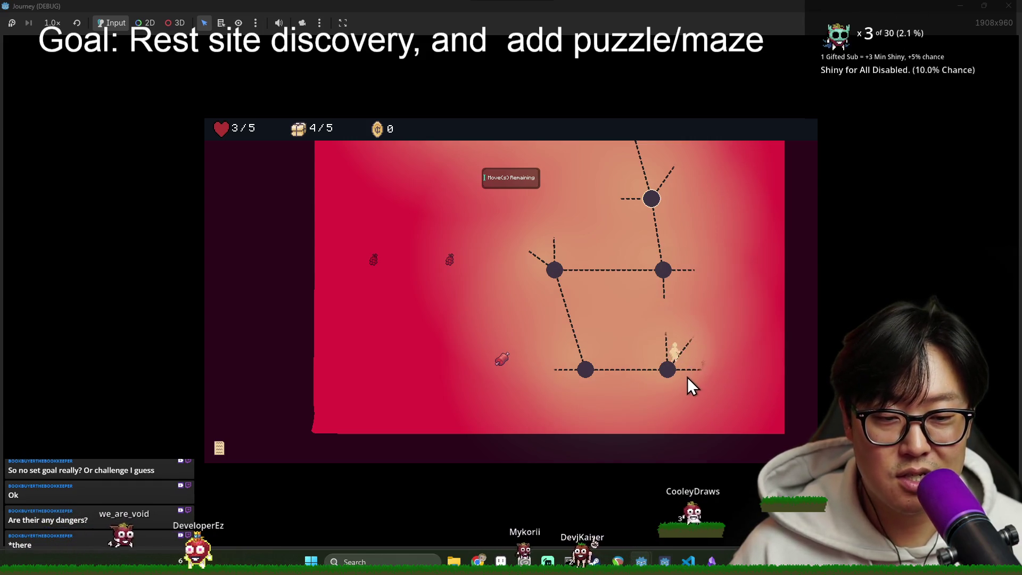
{"action": "left_click", "coordinate": [685, 350]}
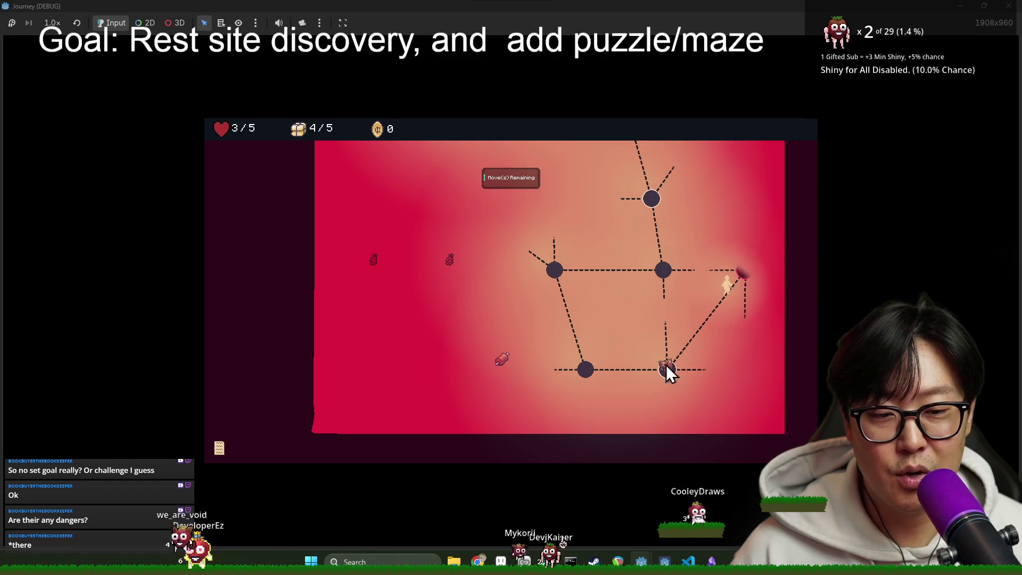
{"action": "left_click", "coordinate": [721, 398]}
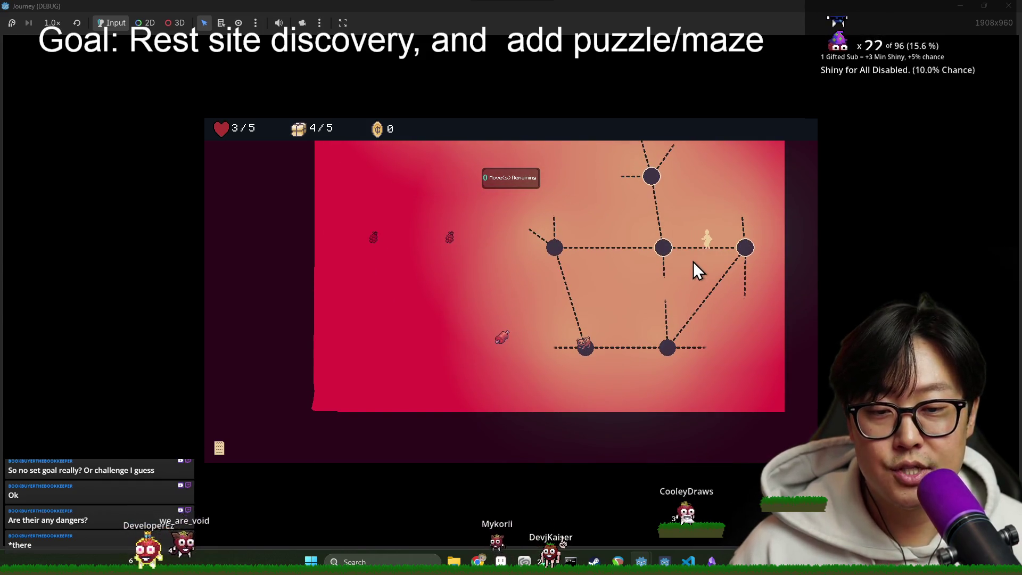
{"action": "left_click", "coordinate": [662, 233]}
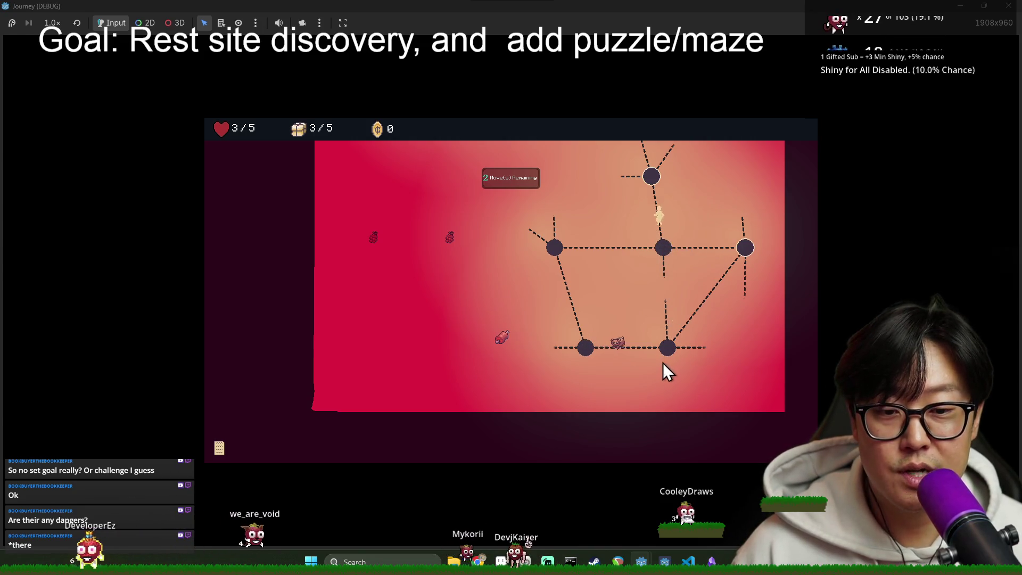
{"action": "left_click", "coordinate": [646, 230]}
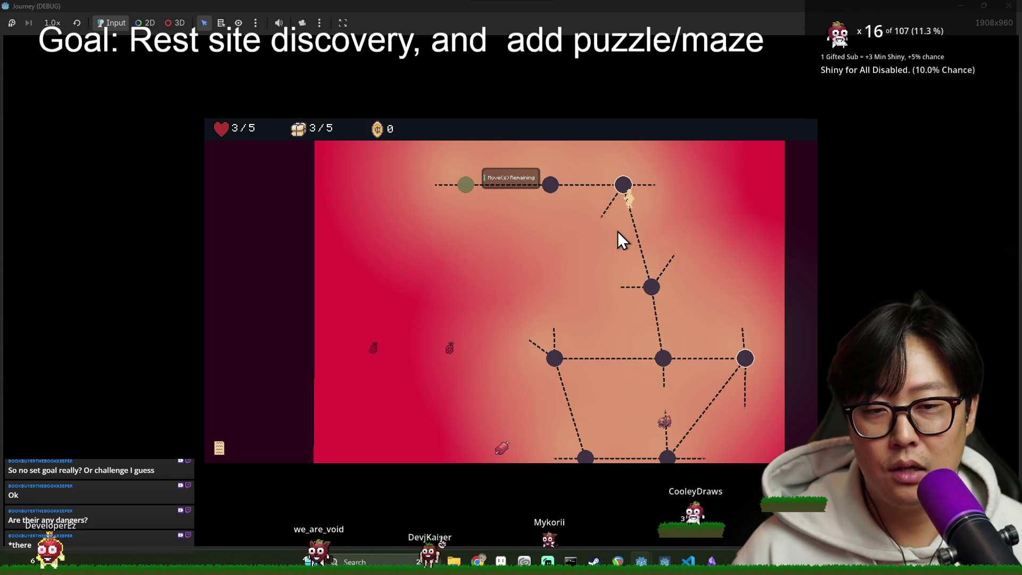
{"action": "left_click", "coordinate": [605, 194]}
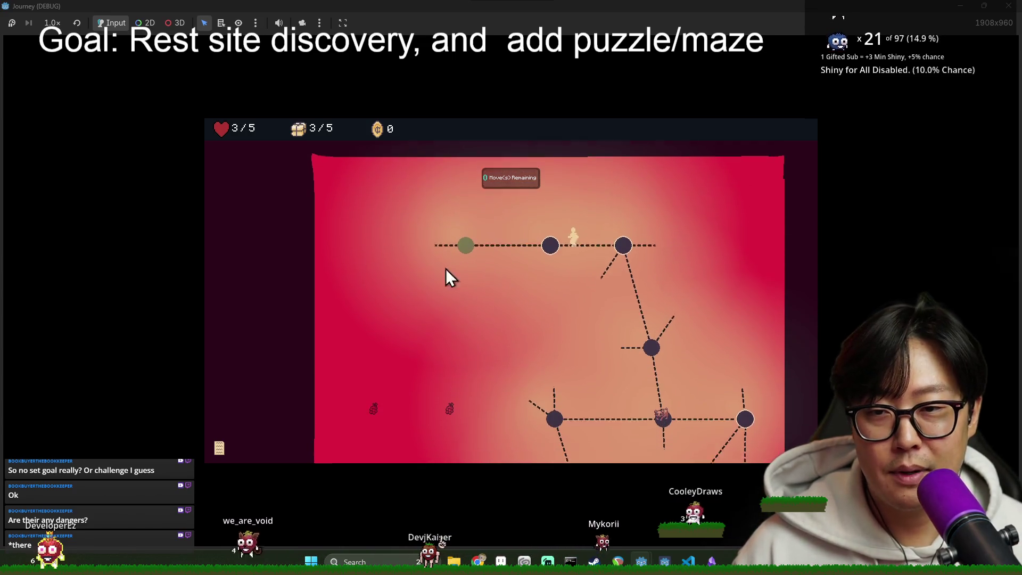
{"action": "left_click", "coordinate": [526, 208]}
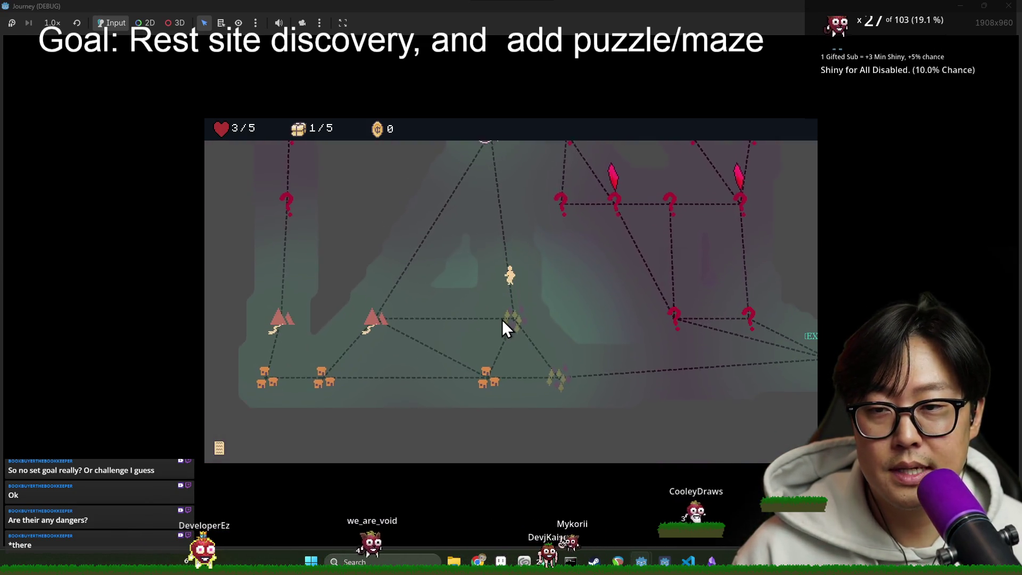
{"action": "left_click", "coordinate": [503, 319]}
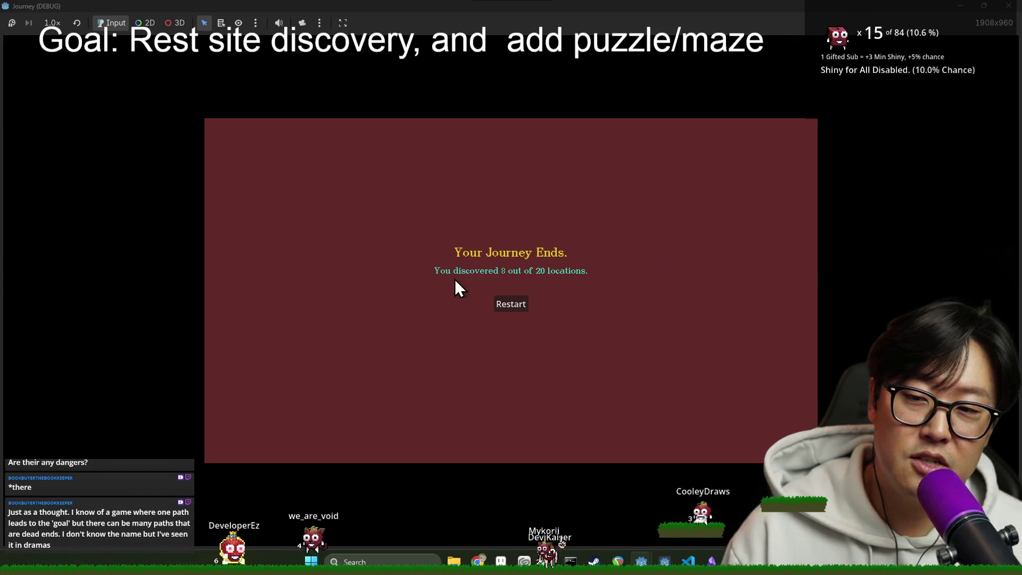
{"action": "left_click", "coordinate": [1008, 6]}
Step: Review the opening lines of game.gd, saving the scene
{"action": "key", "text": "ctrl+s"}
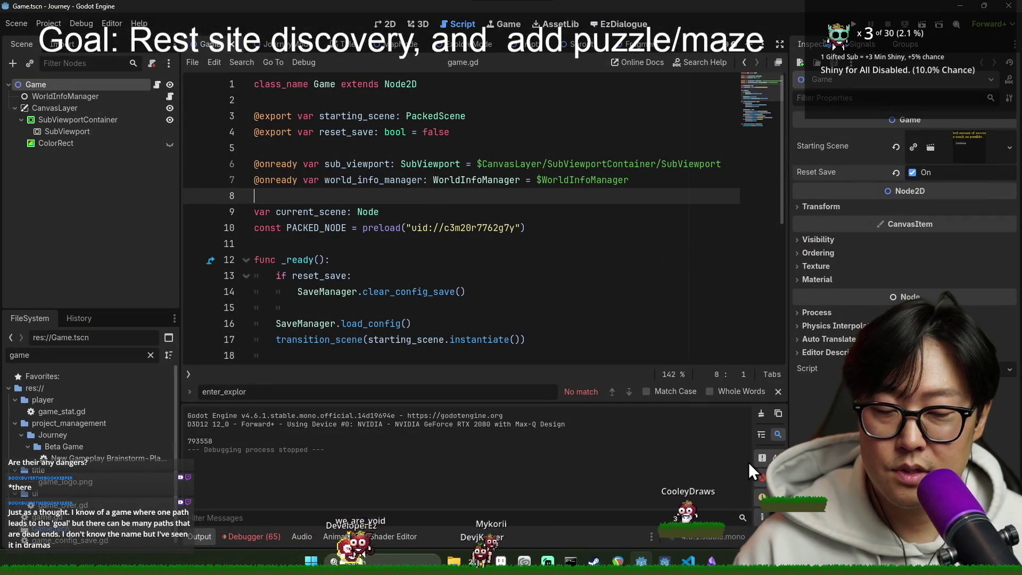
{"action": "left_click", "coordinate": [778, 392]}
{"action": "key", "text": "ctrl+s"}
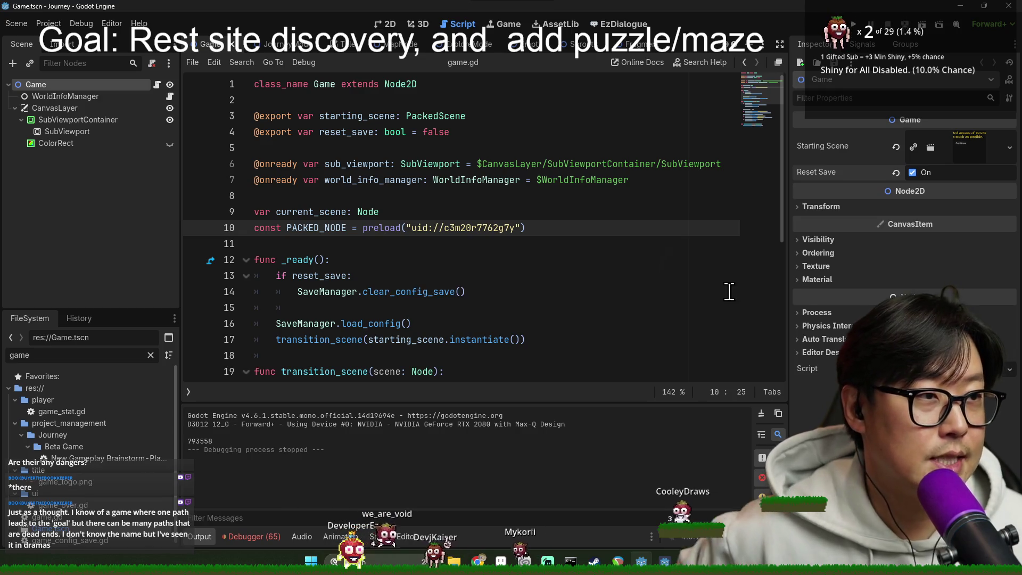
{"action": "key", "text": "Down"}
{"action": "key", "text": "Down"}
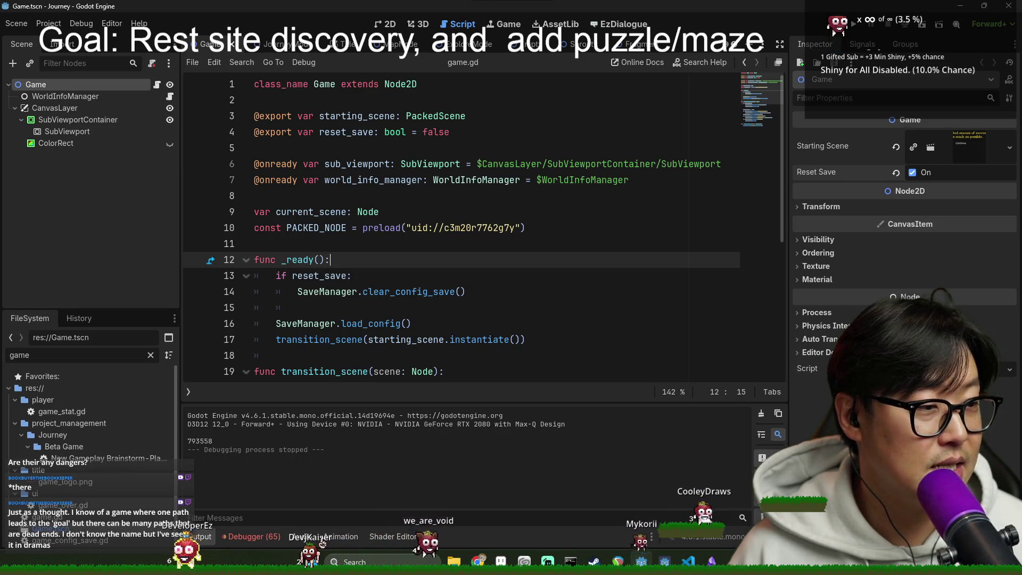
{"action": "left_click", "coordinate": [418, 238]}
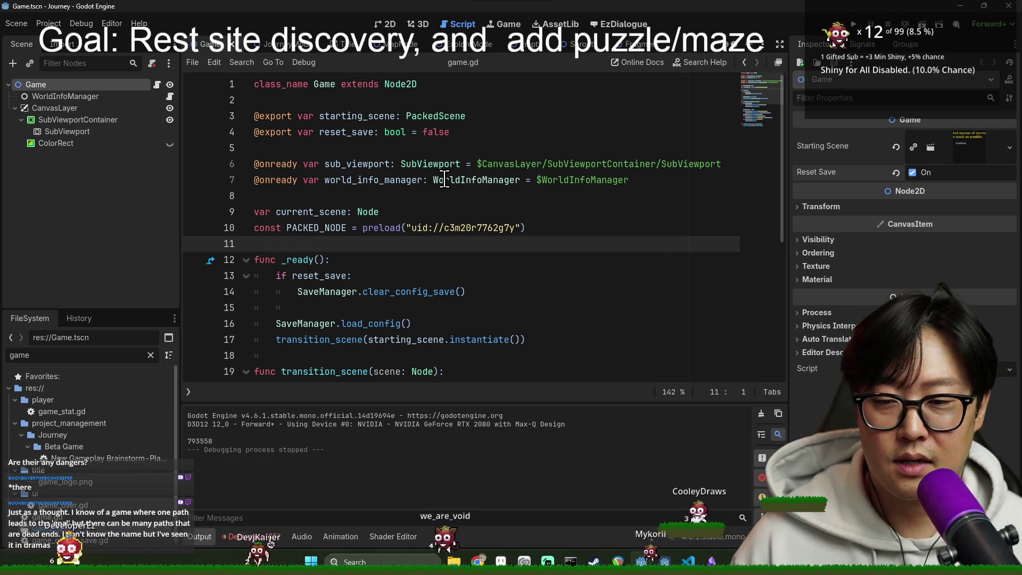
{"action": "scroll", "coordinate": [388, 232], "scroll_direction": "down", "scroll_amount": 1}
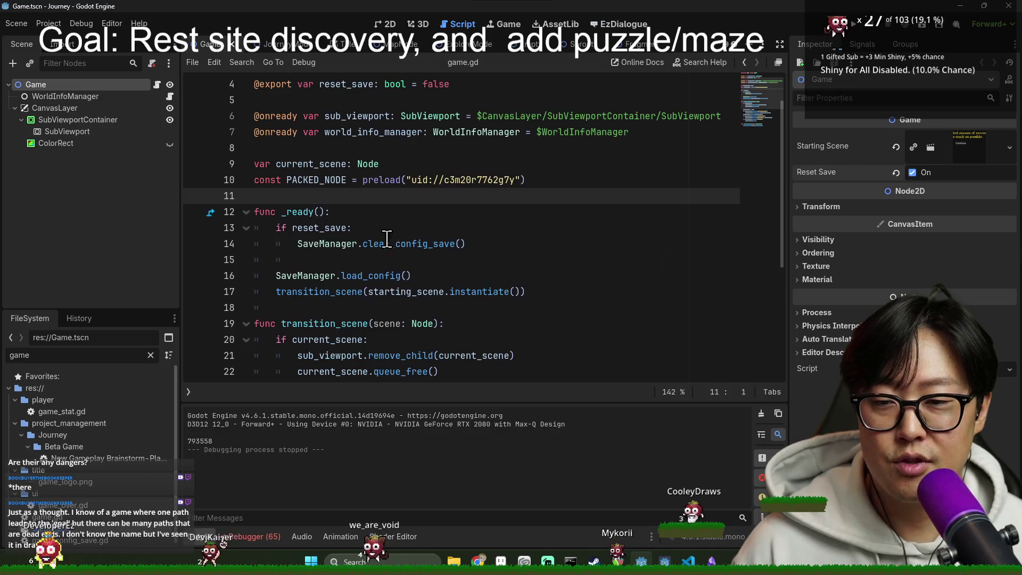
{"action": "scroll", "coordinate": [388, 232], "scroll_direction": "up", "scroll_amount": 1}
{"action": "scroll", "coordinate": [419, 340], "scroll_direction": "up", "scroll_amount": 2, "text": "ctrl"}
{"action": "scroll", "coordinate": [390, 286], "scroll_direction": "down", "scroll_amount": 1, "text": "ctrl"}
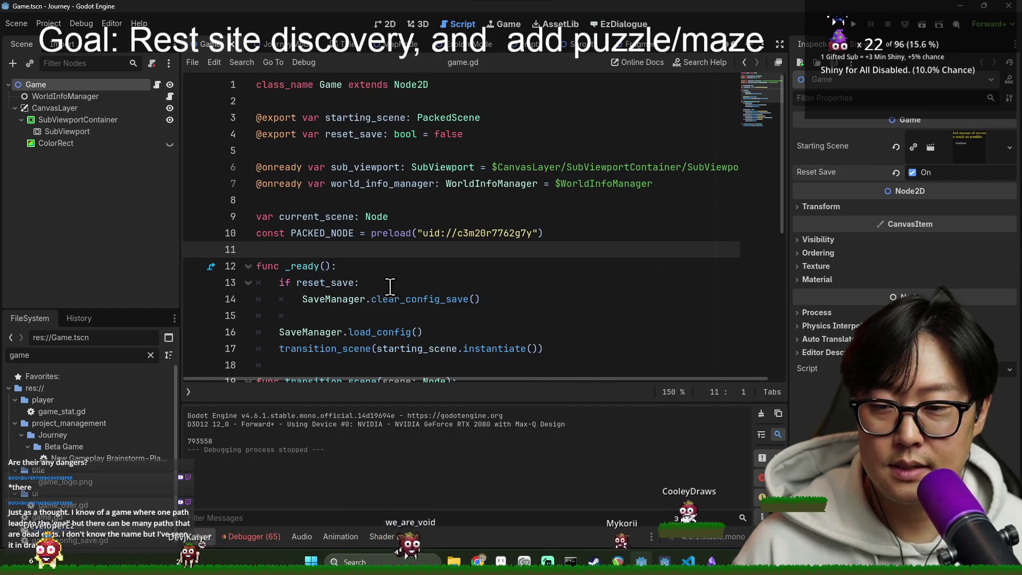
Step: Collapse the Output panel, tidy line 18 of game.gd, and open journey_mode.gd
{"action": "left_click", "coordinate": [201, 535]}
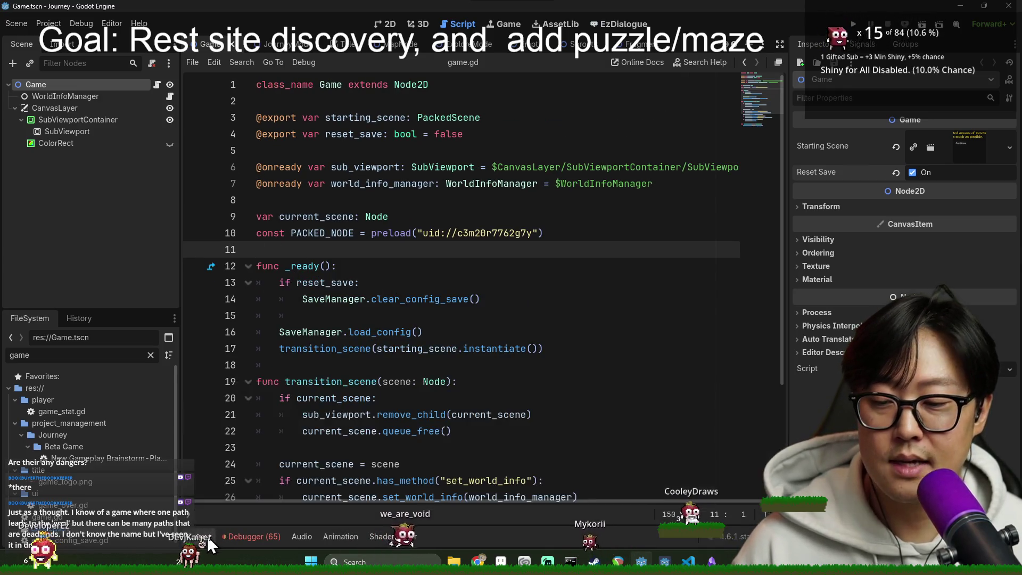
{"action": "left_click", "coordinate": [341, 365]}
{"action": "key", "text": "ctrl+s"}
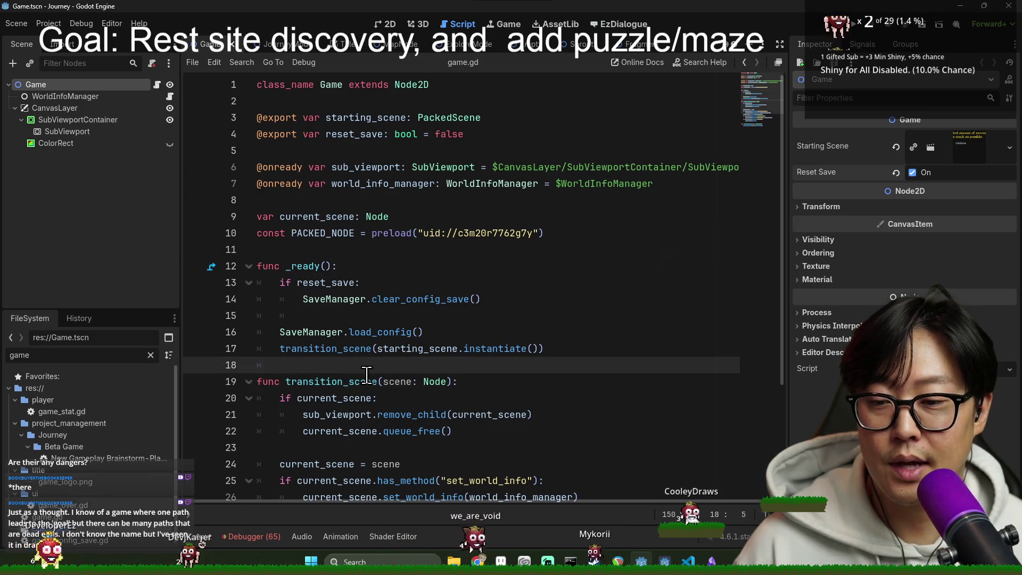
{"action": "key", "text": "ctrl+s"}
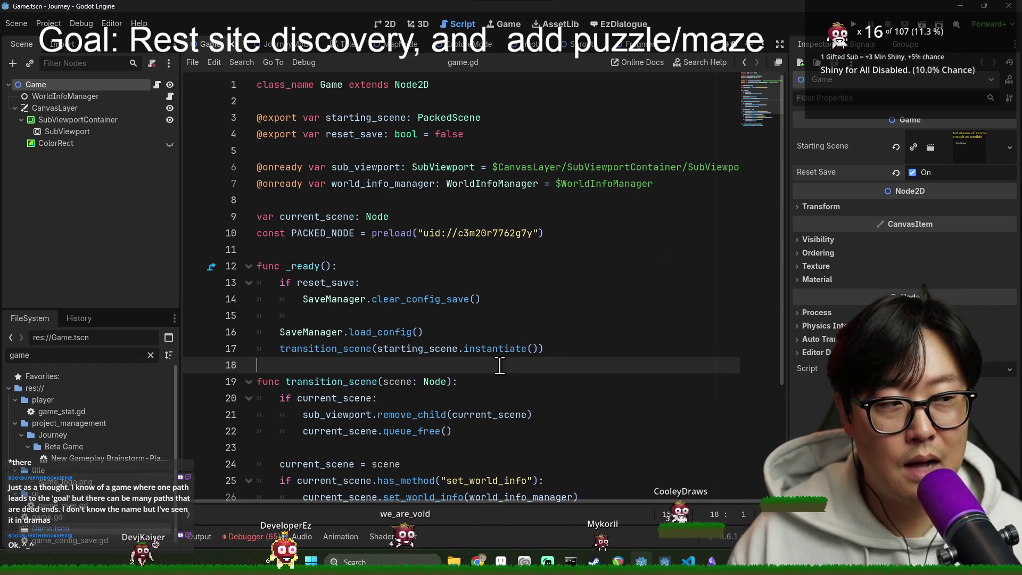
{"action": "scroll", "coordinate": [460, 288], "scroll_direction": "down", "scroll_amount": 2}
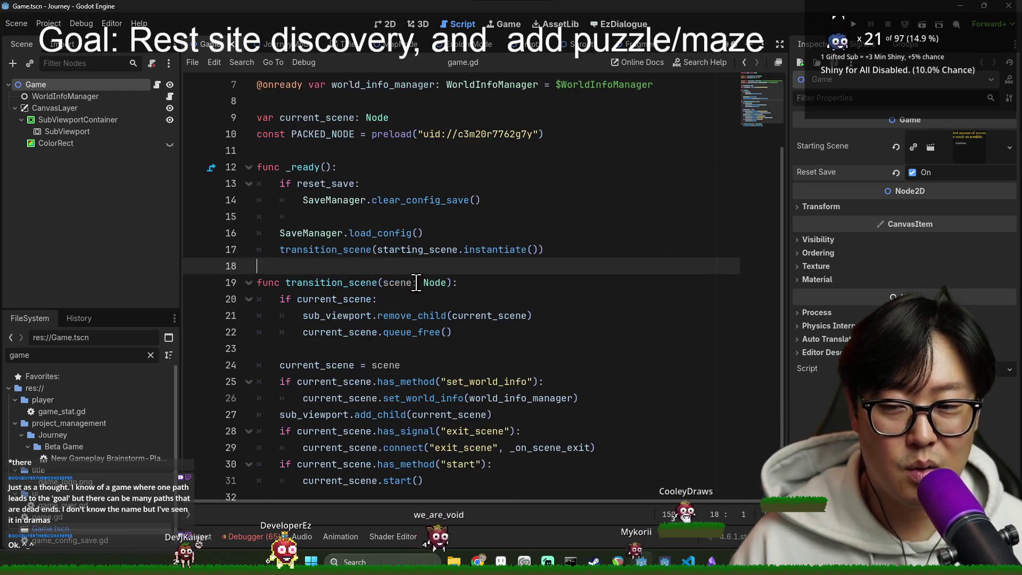
{"action": "left_click", "coordinate": [358, 215]}
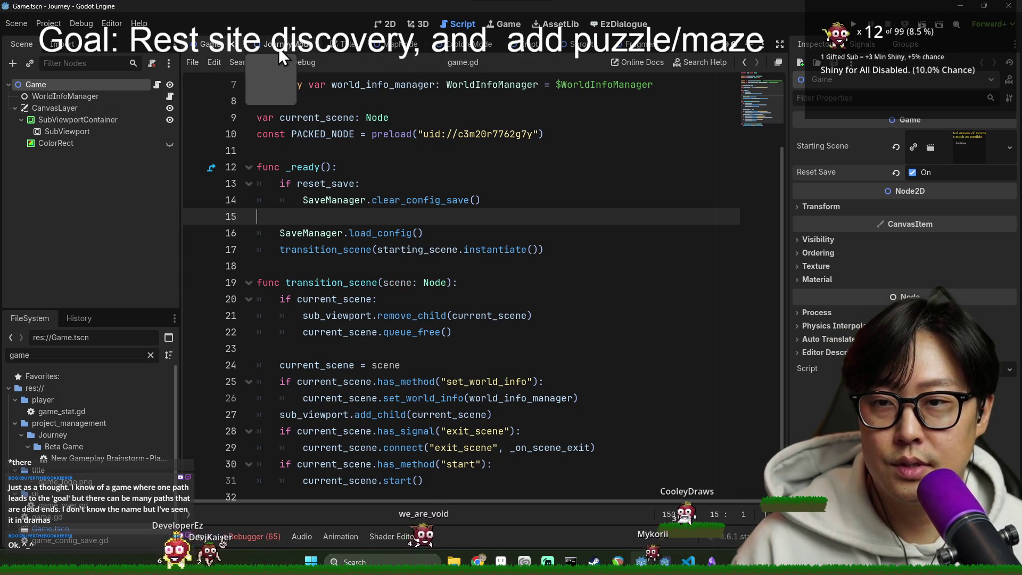
{"action": "left_click", "coordinate": [405, 183]}
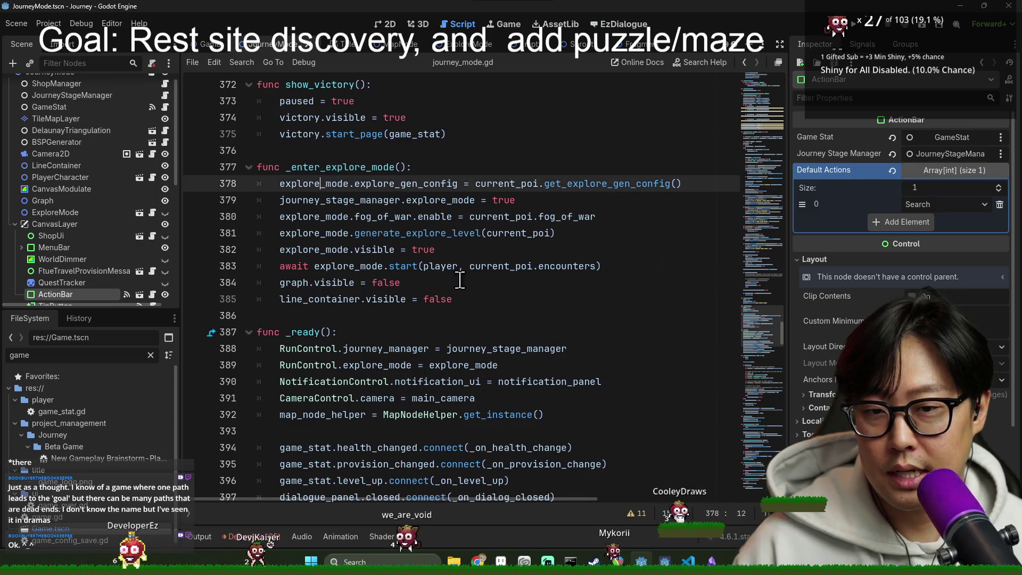
Step: Inspect the fog_of_war and generate_explore lines (380-383) in _enter_explore_mode
{"action": "left_click", "coordinate": [387, 229]}
{"action": "double_click", "coordinate": [388, 233]}
{"action": "double_click", "coordinate": [314, 233]}
{"action": "double_click", "coordinate": [384, 216]}
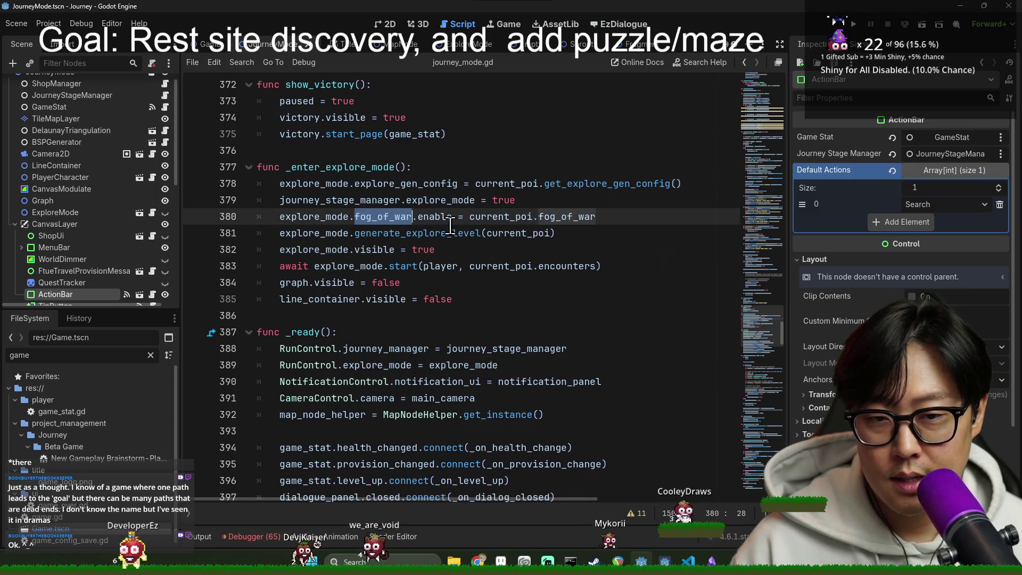
{"action": "left_click", "coordinate": [365, 249]}
{"action": "scroll", "coordinate": [512, 260], "scroll_direction": "down", "scroll_amount": 1}
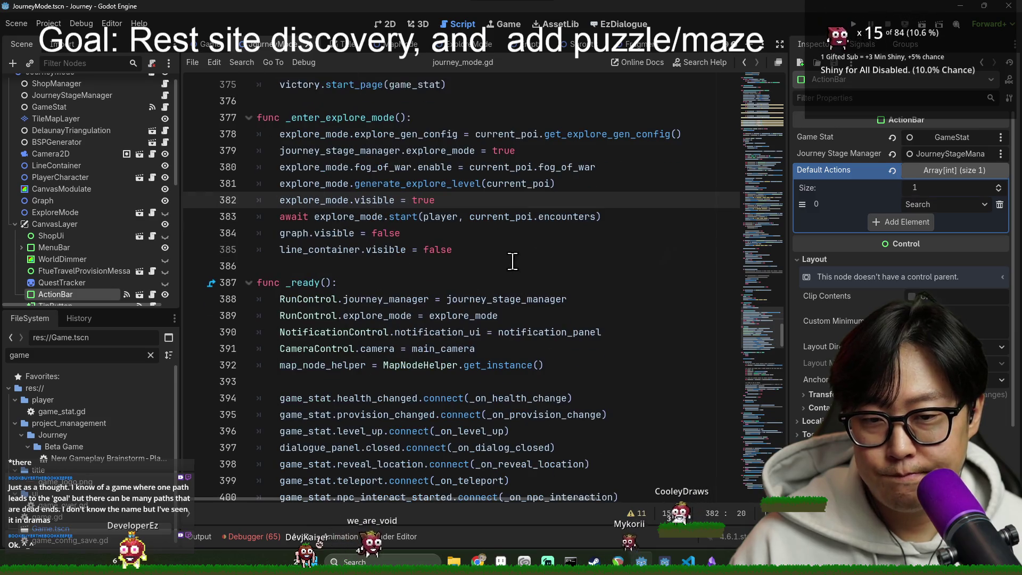
{"action": "left_click", "coordinate": [317, 222]}
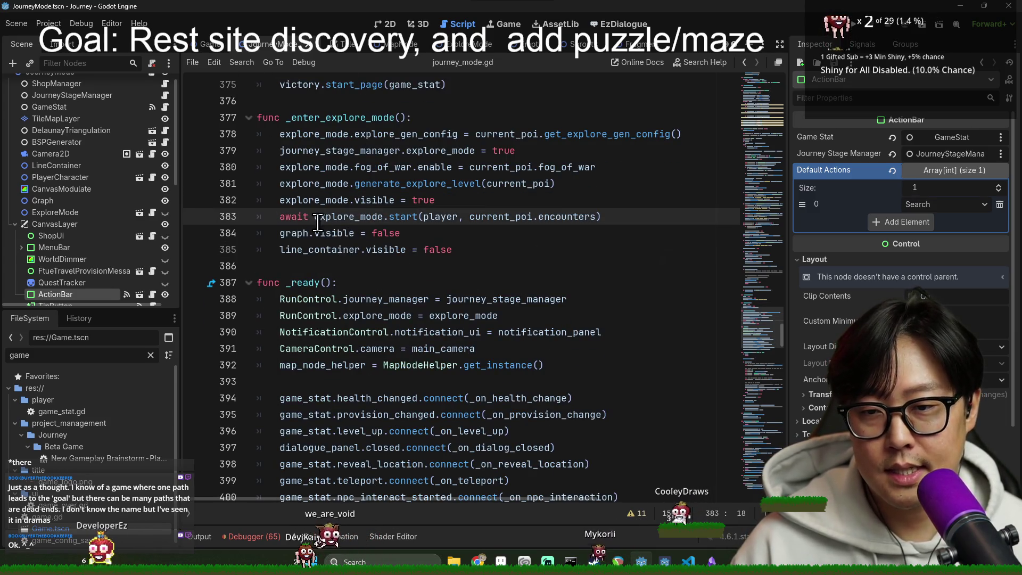
{"action": "left_click", "coordinate": [373, 200]}
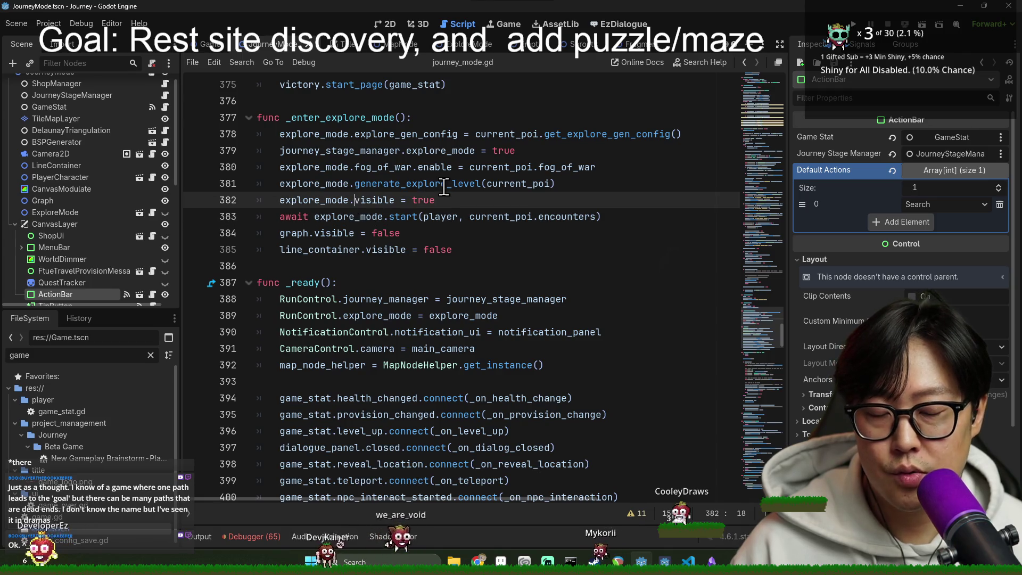
{"action": "left_click", "coordinate": [445, 183]}
Step: Filter FileSystem for 'map_node', then 'empty', and open Empty.tscn
{"action": "left_click", "coordinate": [55, 352]}
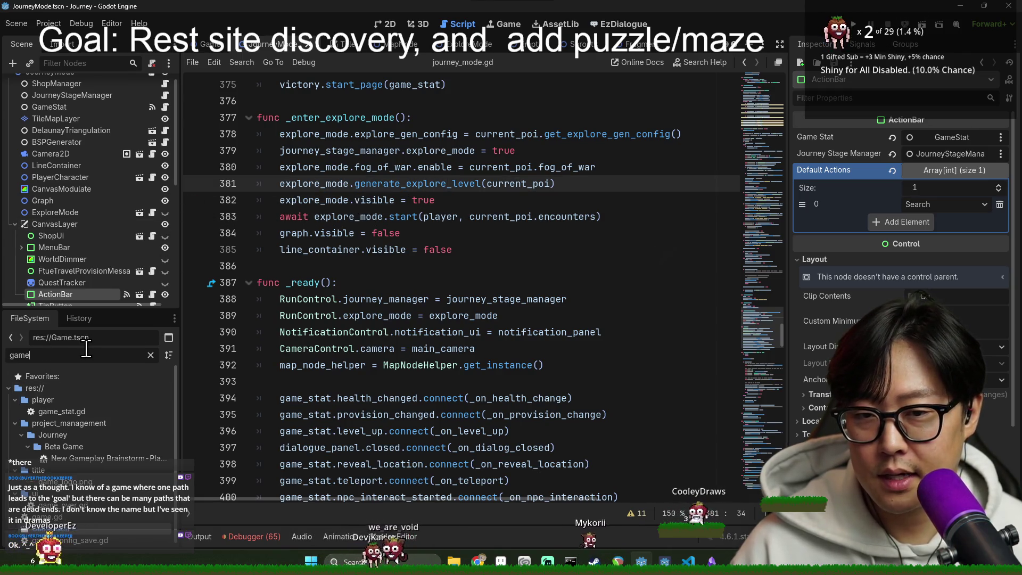
{"action": "key", "text": "BackSpace"}
{"action": "key", "text": "BackSpace"}
{"action": "key", "text": "BackSpace"}
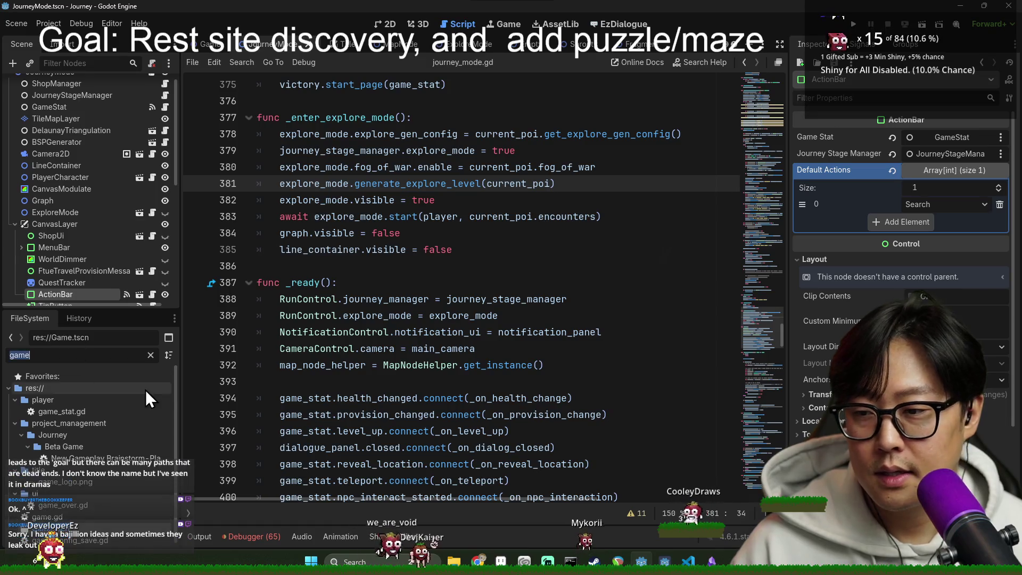
{"action": "type", "text": "map_node"}
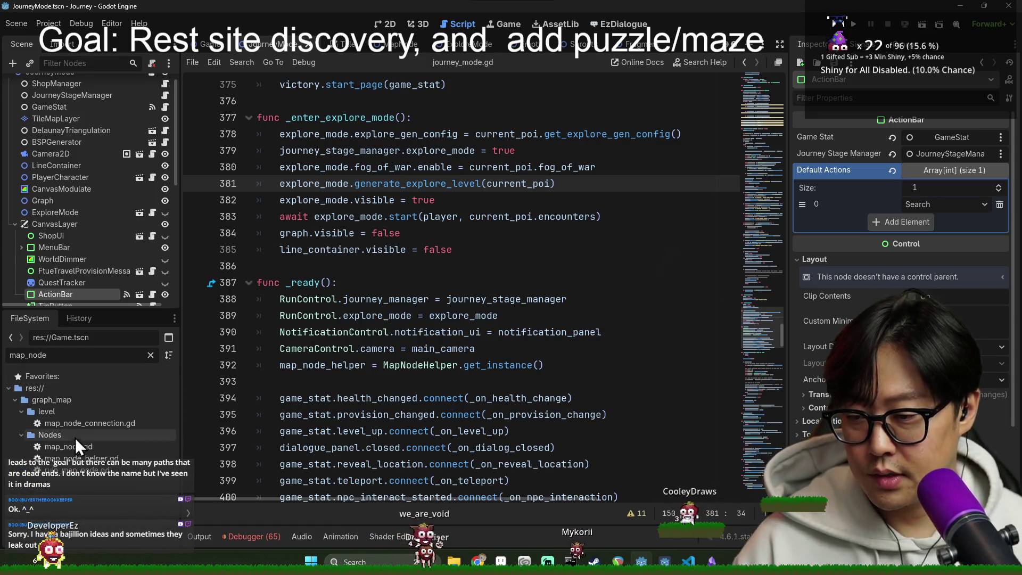
{"action": "double_click", "coordinate": [69, 354]}
{"action": "type", "text": "empty"}
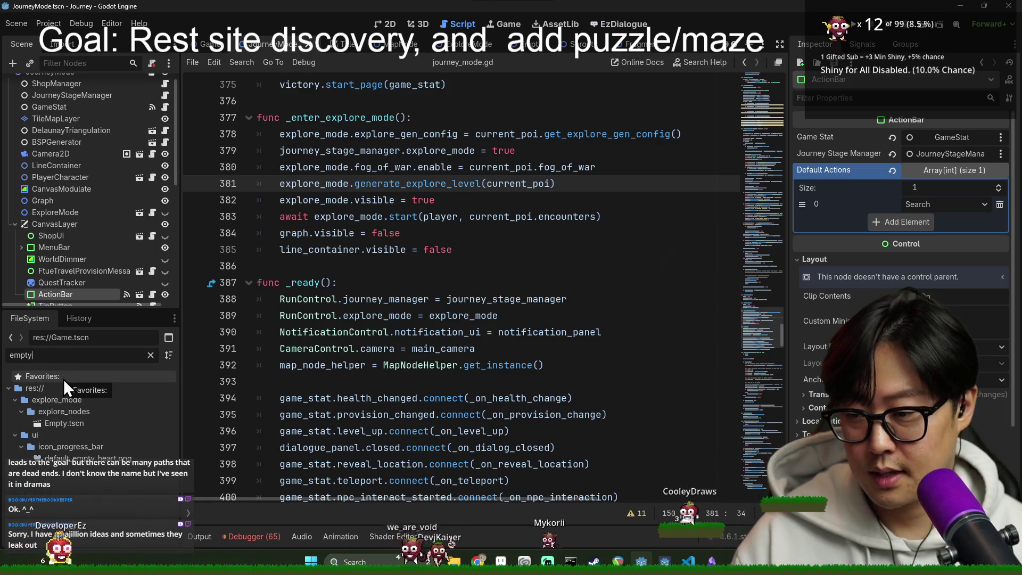
{"action": "double_click", "coordinate": [69, 355]}
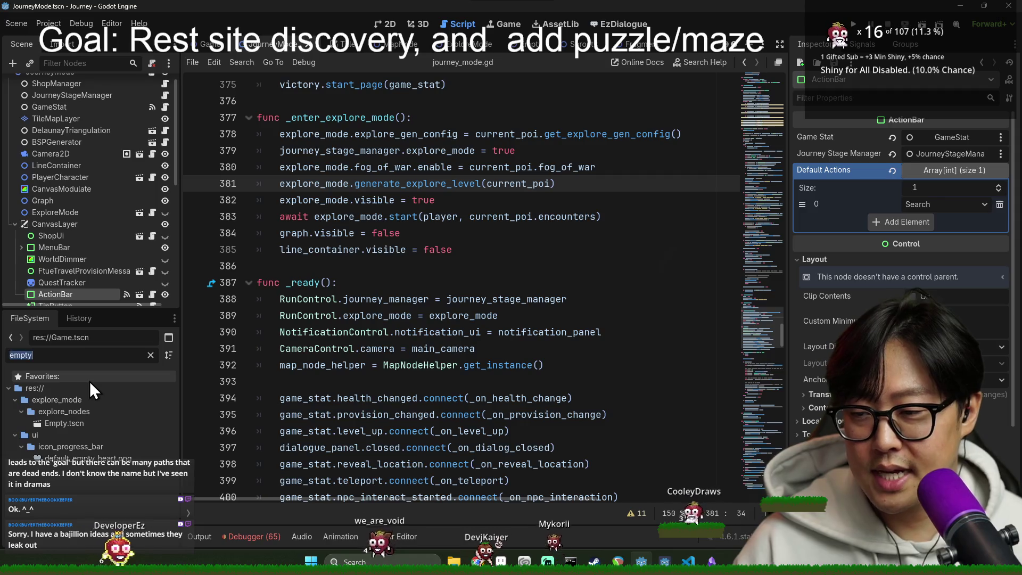
{"action": "double_click", "coordinate": [110, 424]}
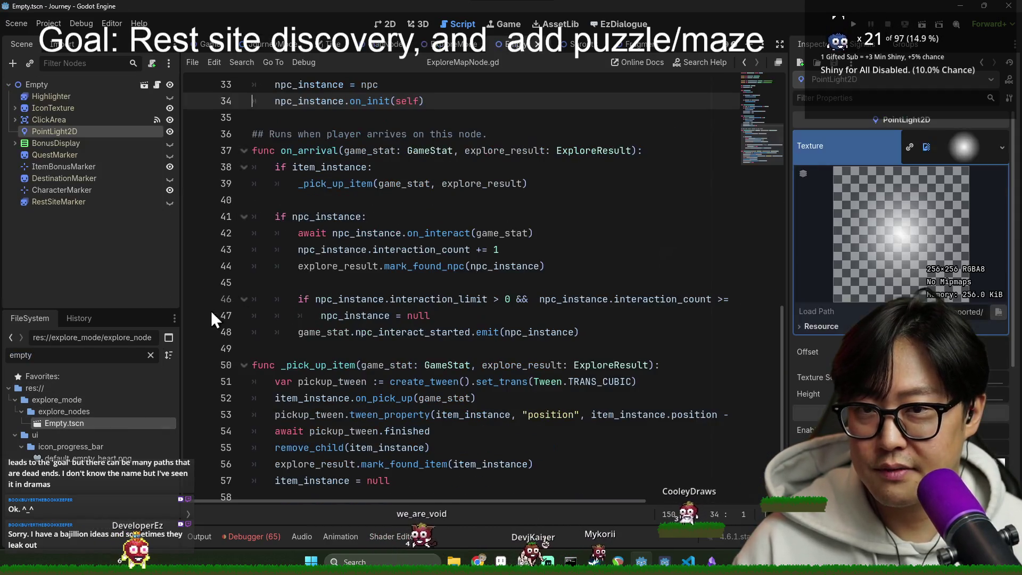
Step: Close the Sprouty and Fragment scene tabs and switch to the ExploreMode scene
{"action": "middle_click", "coordinate": [574, 46]}
{"action": "middle_click", "coordinate": [595, 48]}
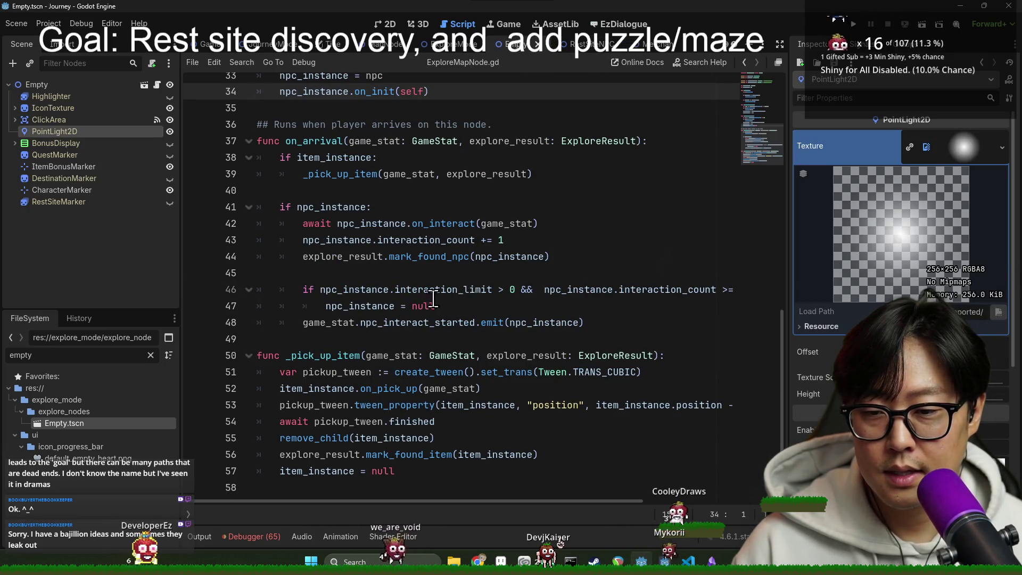
{"action": "scroll", "coordinate": [343, 310], "scroll_direction": "up", "scroll_amount": 2}
{"action": "left_click", "coordinate": [452, 45]}
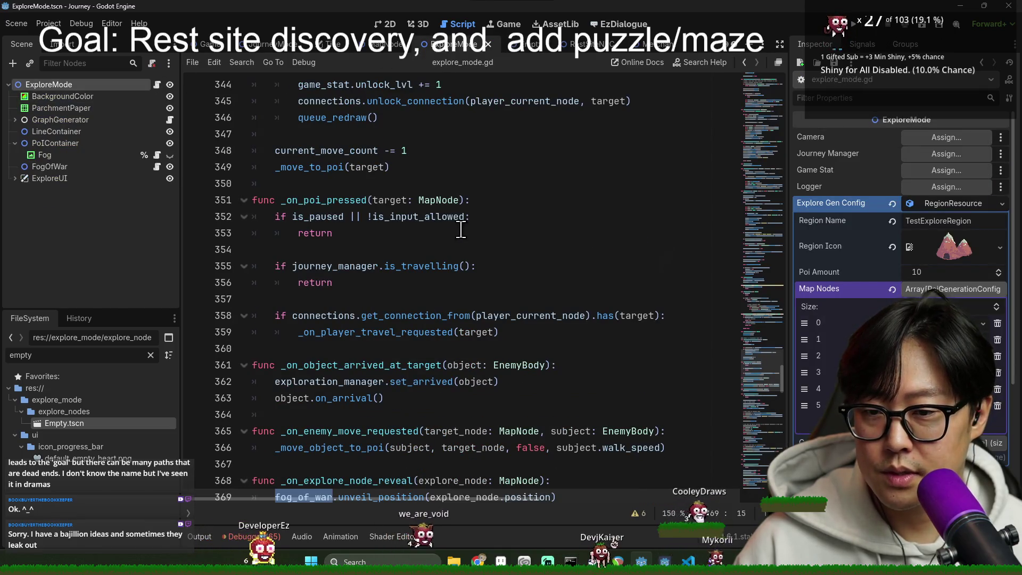
Step: Search explore_mode.gd for 'load' and inspect generate_explore_level, accidentally altering line 61
{"action": "scroll", "coordinate": [404, 237], "scroll_direction": "up", "scroll_amount": 10}
{"action": "scroll", "coordinate": [404, 236], "scroll_direction": "up", "scroll_amount": 3}
{"action": "key", "text": "ctrl+f"}
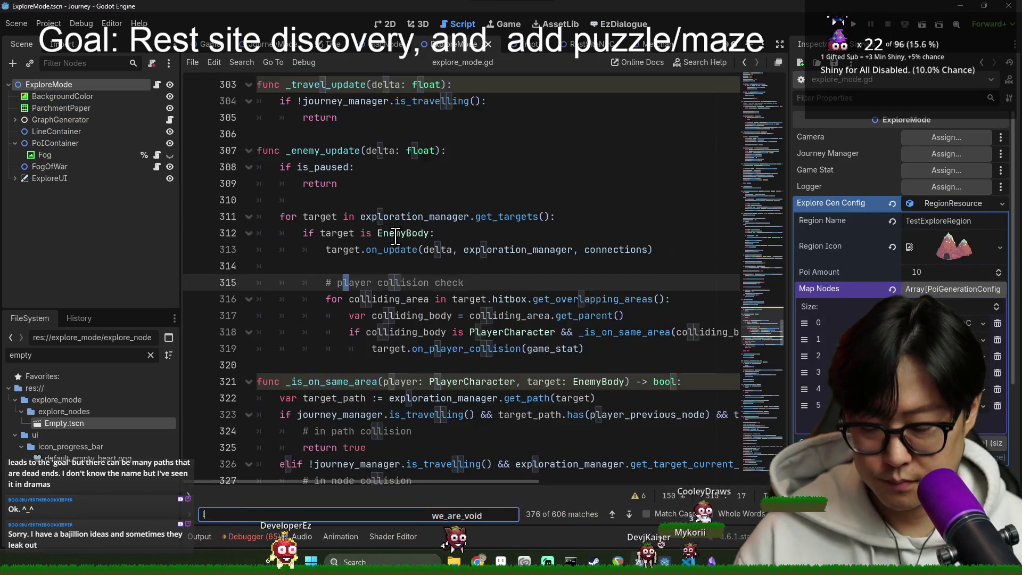
{"action": "type", "text": "load"}
{"action": "scroll", "coordinate": [345, 300], "scroll_direction": "down", "scroll_amount": 3}
{"action": "left_click", "coordinate": [303, 166]}
{"action": "left_click", "coordinate": [305, 282]}
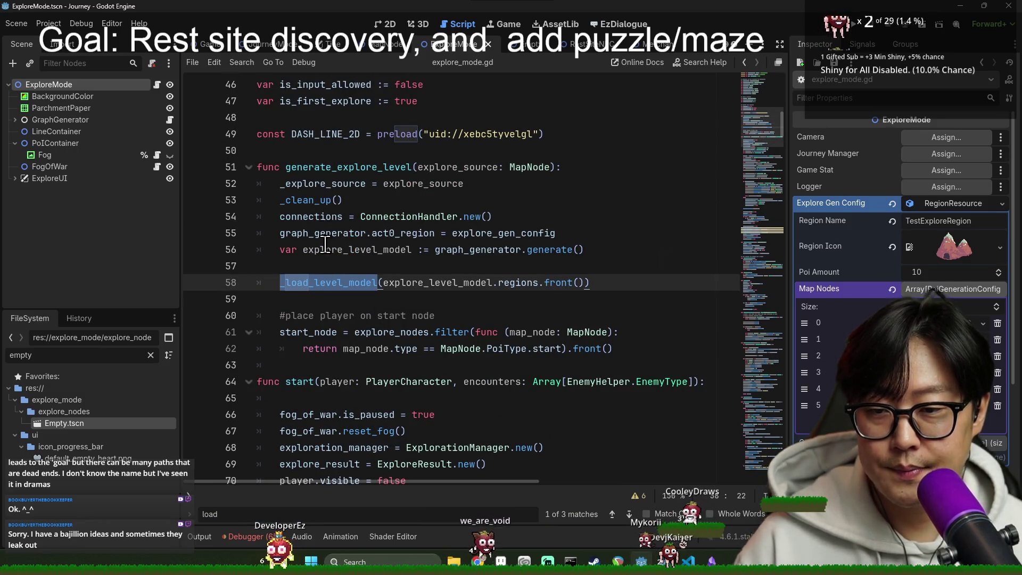
{"action": "left_click", "coordinate": [323, 321]}
{"action": "left_click", "coordinate": [354, 332]}
{"action": "key", "text": "BackSpace"}
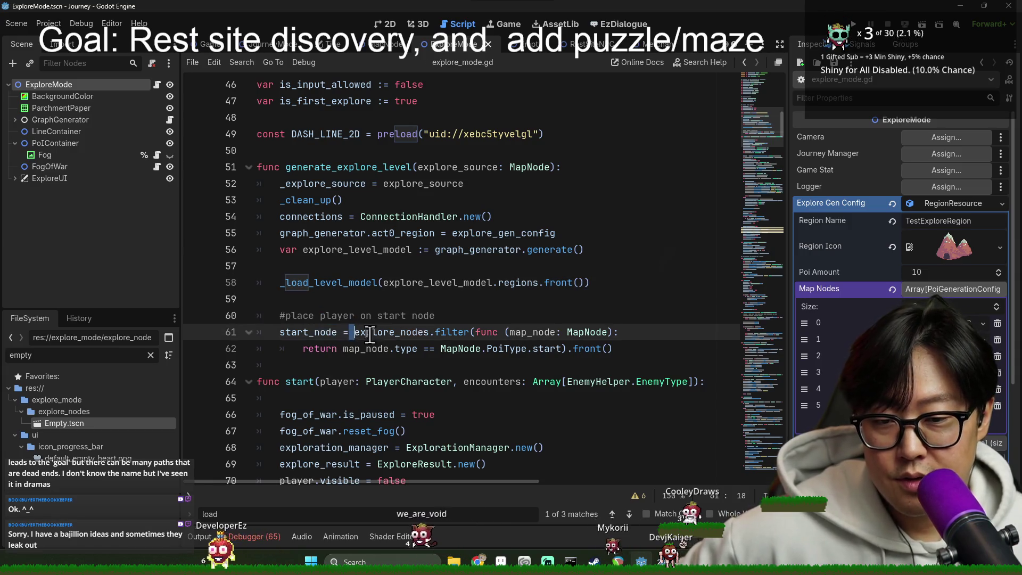
{"action": "scroll", "coordinate": [354, 319], "scroll_direction": "down", "scroll_amount": 3}
{"action": "scroll", "coordinate": [340, 250], "scroll_direction": "up", "scroll_amount": 1}
{"action": "key", "text": "Right"}
{"action": "key", "text": "Right"}
Step: Look up _load_level_model, jump to graph_generator's generate() definition, and return
{"action": "double_click", "coordinate": [352, 183]}
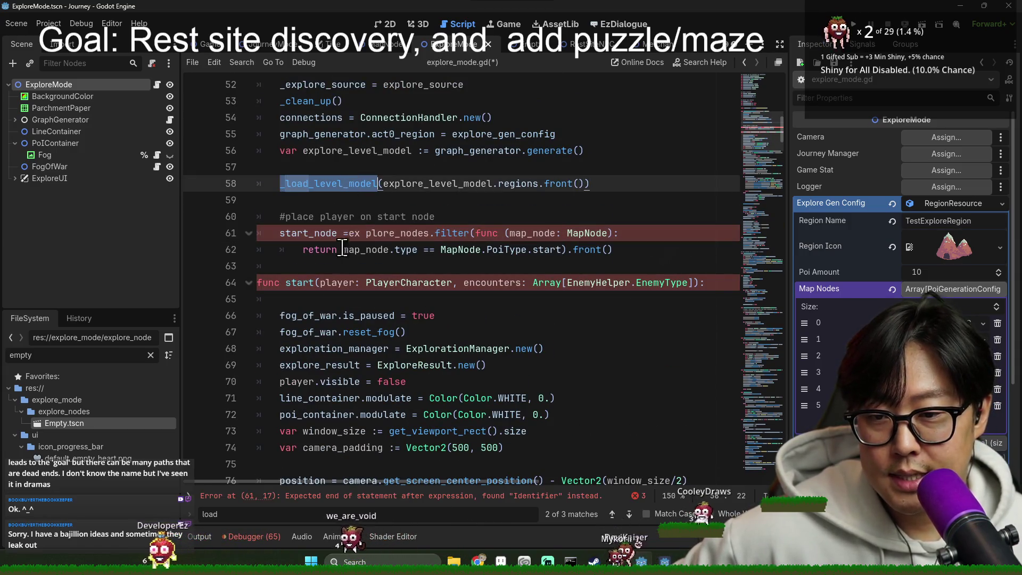
{"action": "key", "text": "ctrl+f"}
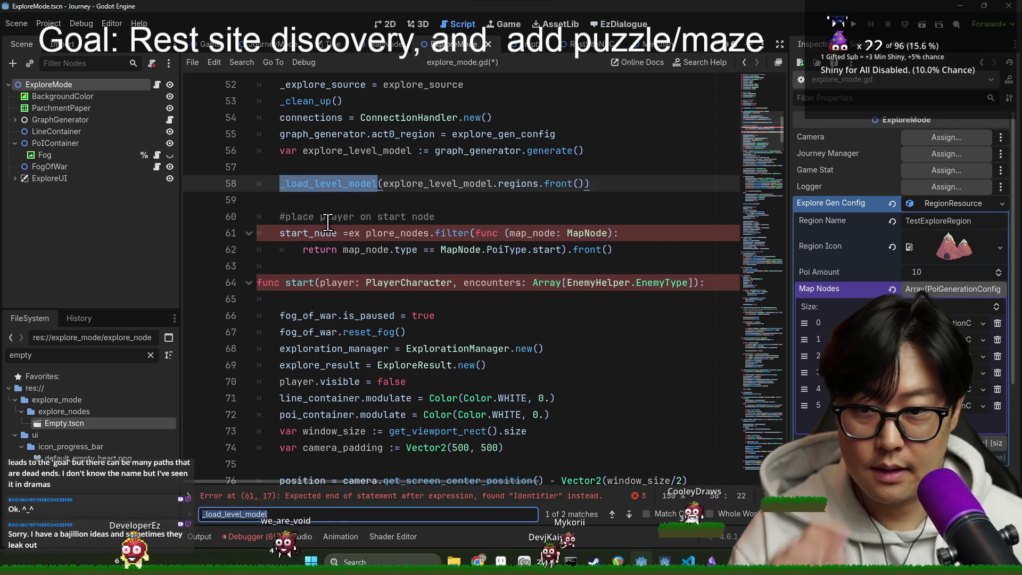
{"action": "scroll", "coordinate": [397, 190], "scroll_direction": "up", "scroll_amount": 1}
{"action": "left_click", "coordinate": [360, 200]}
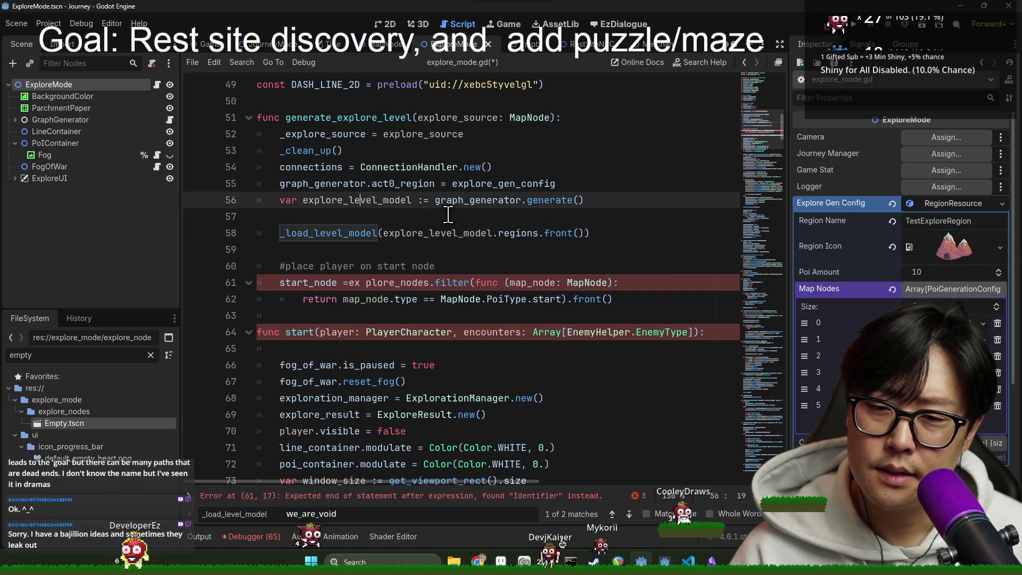
{"action": "left_click", "coordinate": [551, 200], "text": "ctrl"}
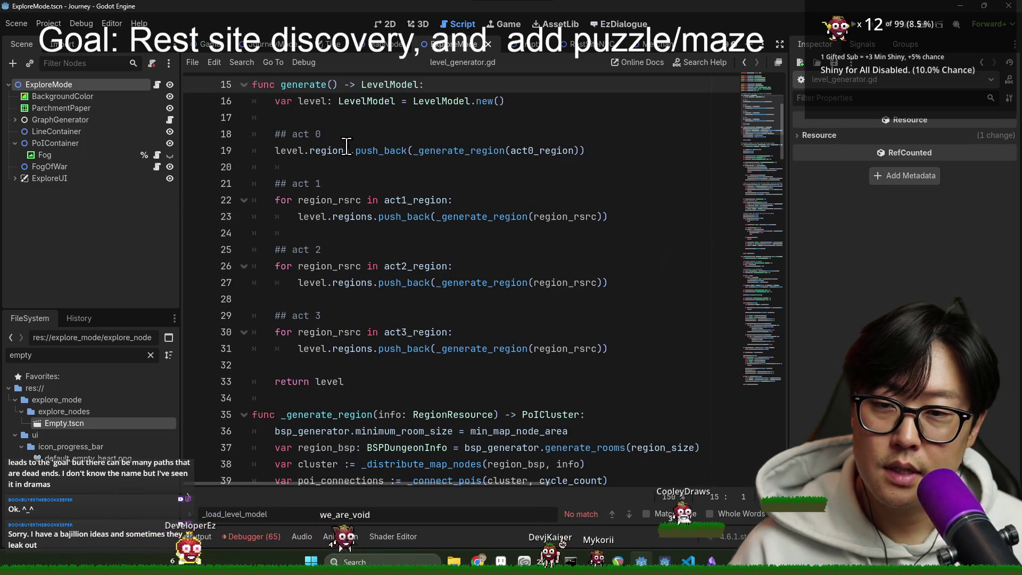
{"action": "left_click", "coordinate": [433, 151]}
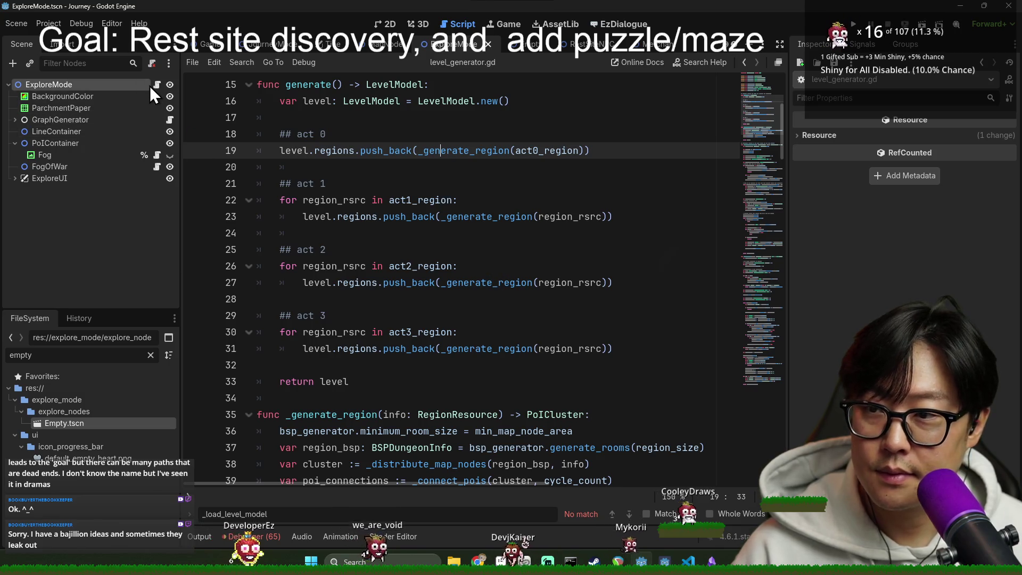
{"action": "key", "text": "alt+Left"}
Step: Search for 'rest' and examine rest_site_found and _explore_source on line 221
{"action": "left_click", "coordinate": [622, 259]}
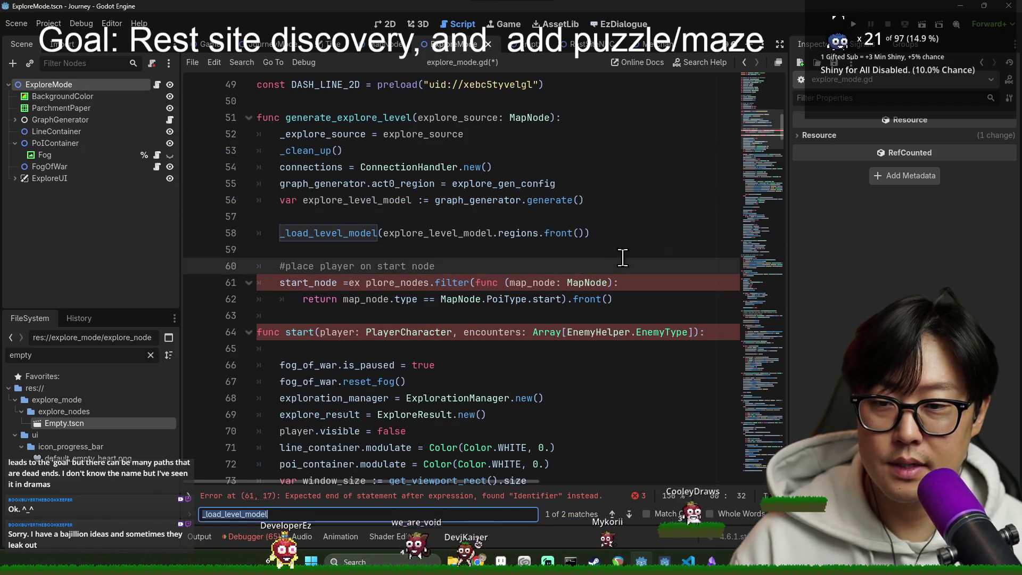
{"action": "type", "text": "rest"}
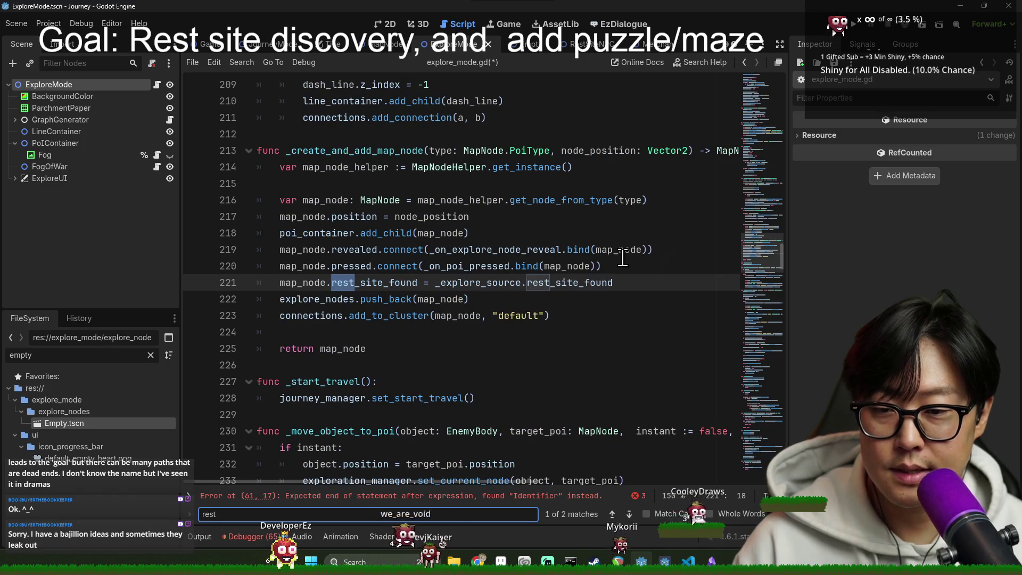
{"action": "double_click", "coordinate": [346, 288]}
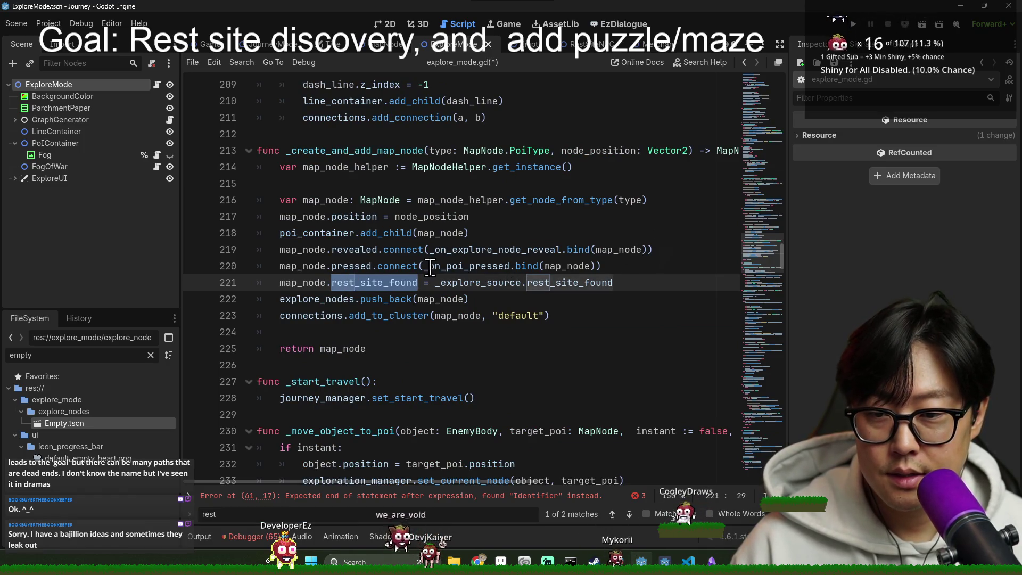
{"action": "double_click", "coordinate": [333, 152]}
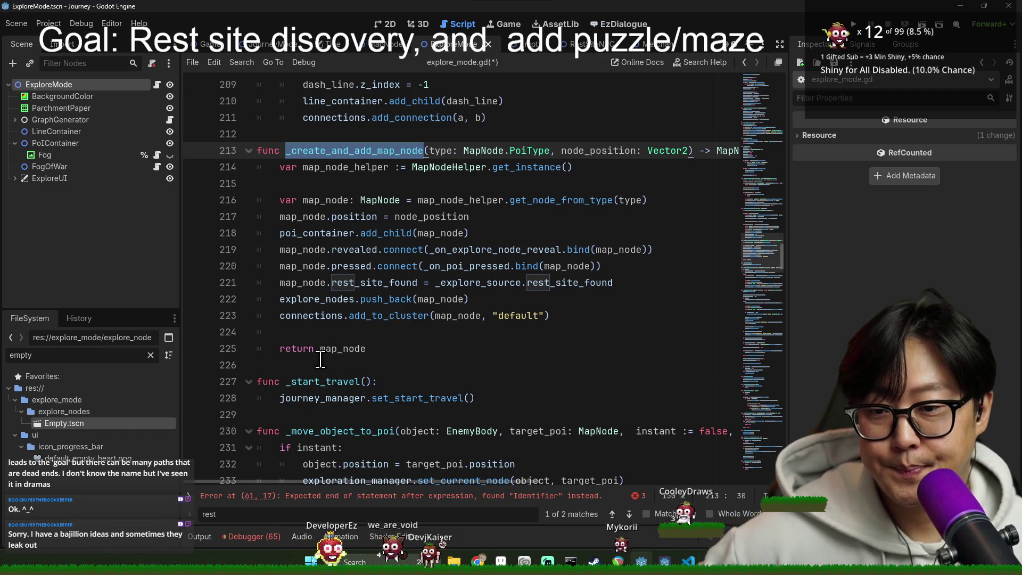
{"action": "double_click", "coordinate": [372, 283]}
{"action": "left_click", "coordinate": [477, 287]}
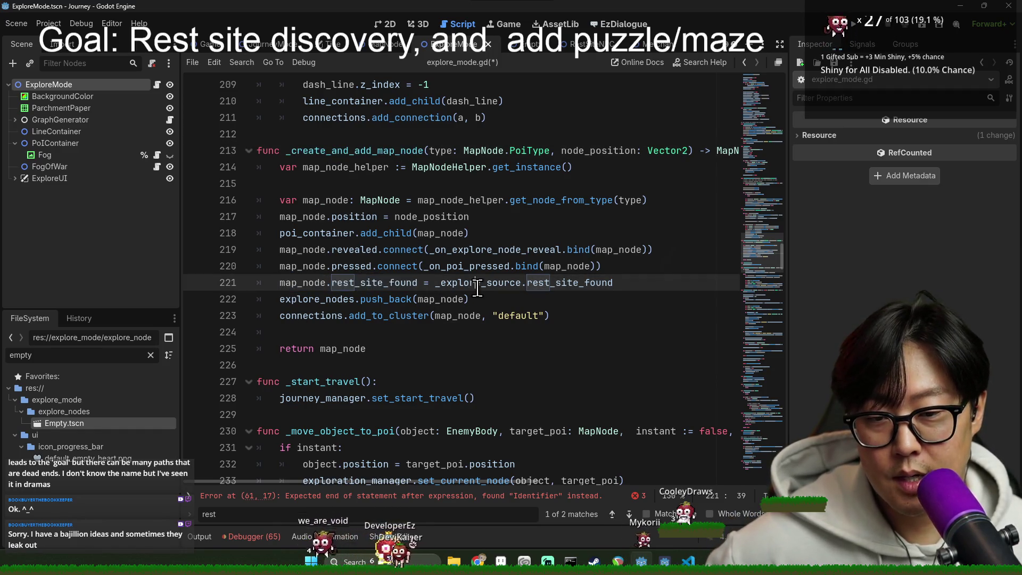
{"action": "double_click", "coordinate": [570, 283]}
{"action": "double_click", "coordinate": [303, 283]}
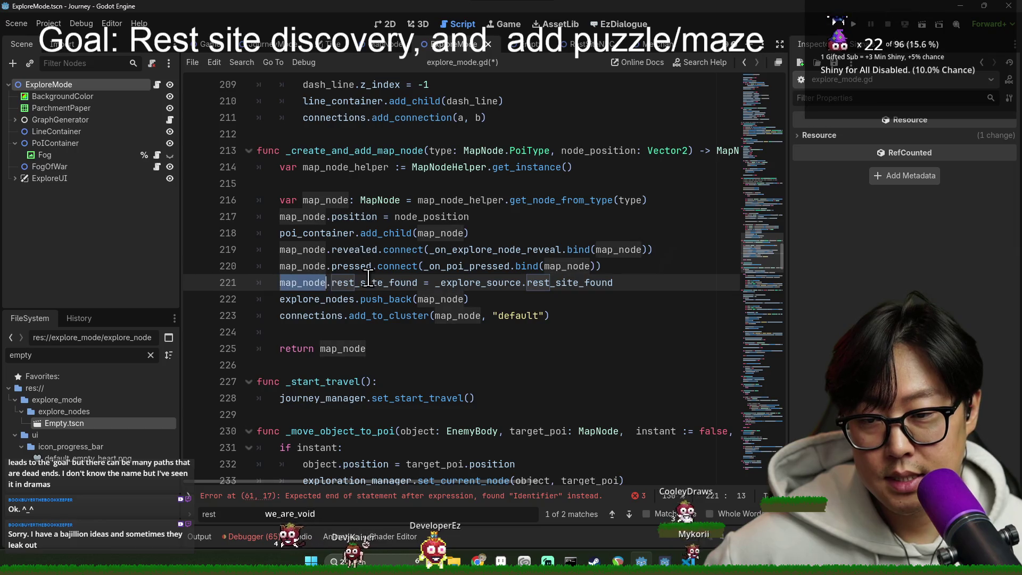
{"action": "double_click", "coordinate": [397, 287]}
{"action": "scroll", "coordinate": [423, 290], "scroll_direction": "down", "scroll_amount": 1}
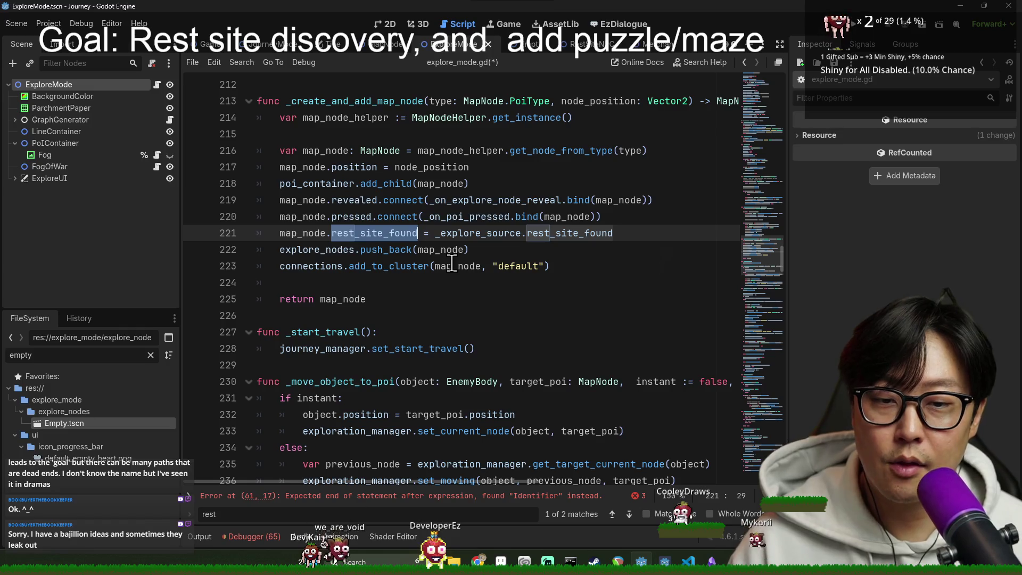
{"action": "double_click", "coordinate": [477, 234]}
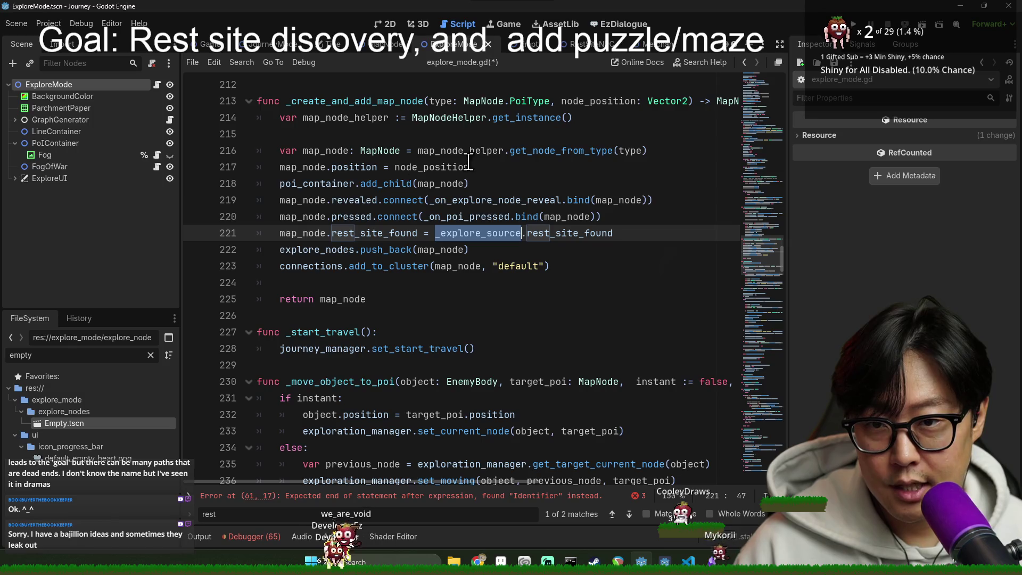
{"action": "double_click", "coordinate": [401, 101]}
Step: Find the _create_and_add_map_node call and inspect is_revealed and model_to_map_node (lines 197-201)
{"action": "key", "text": "ctrl+f"}
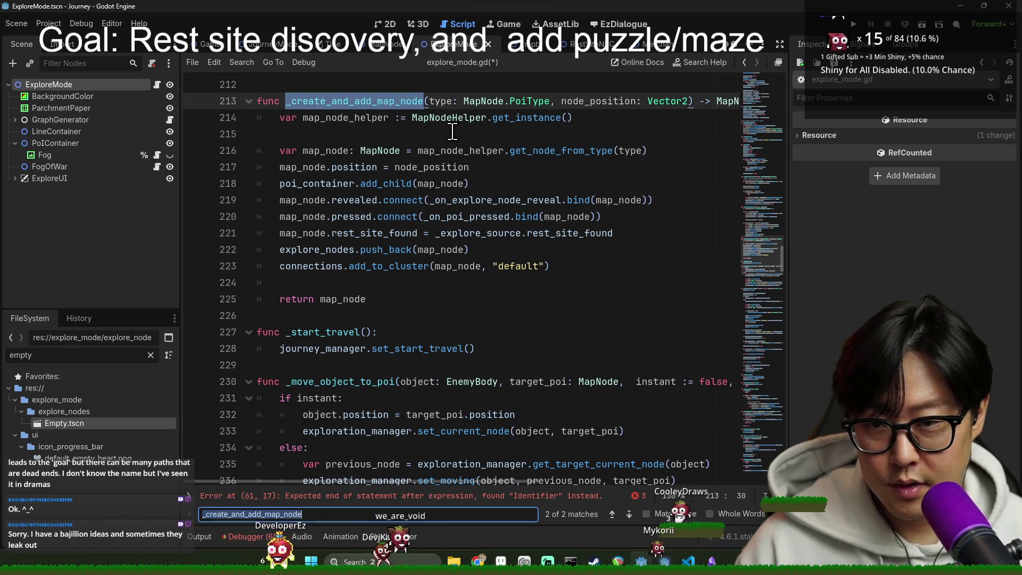
{"action": "key", "text": "Return"}
{"action": "scroll", "coordinate": [459, 314], "scroll_direction": "down", "scroll_amount": 1}
{"action": "scroll", "coordinate": [458, 314], "scroll_direction": "down", "scroll_amount": 1}
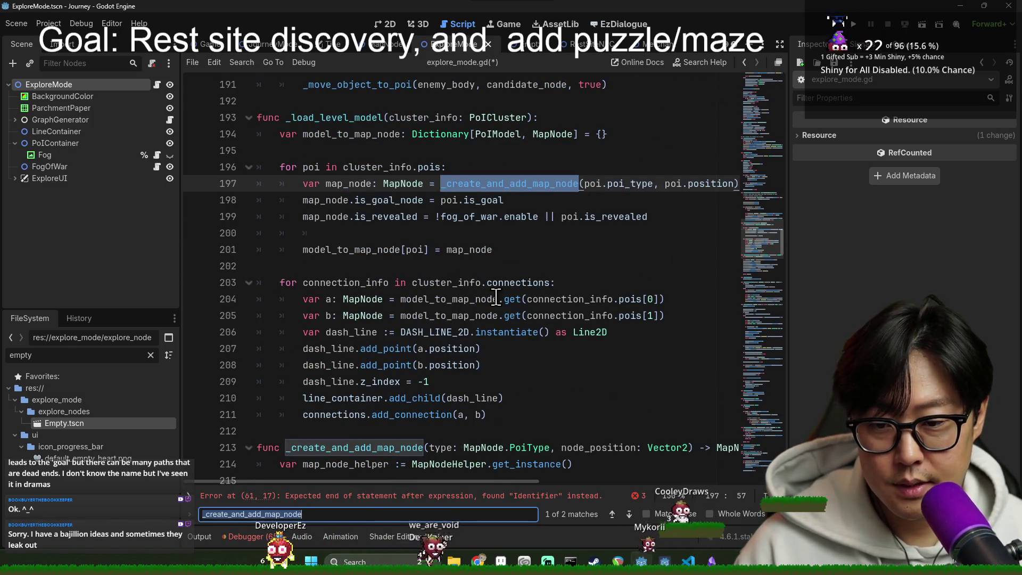
{"action": "scroll", "coordinate": [496, 297], "scroll_direction": "down", "scroll_amount": 2}
{"action": "scroll", "coordinate": [346, 170], "scroll_direction": "up", "scroll_amount": 2}
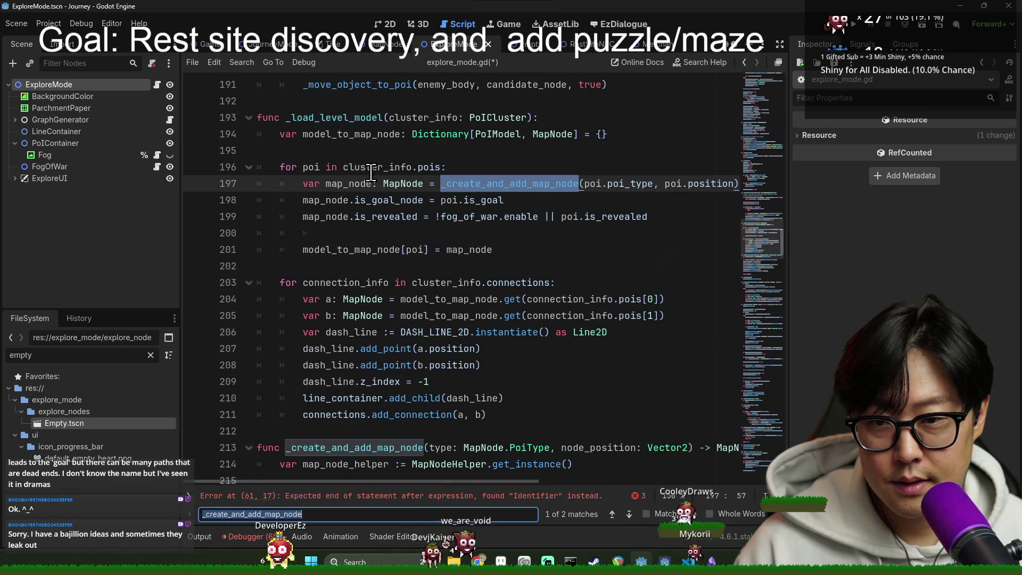
{"action": "left_click", "coordinate": [446, 220]}
{"action": "key", "text": "End"}
{"action": "key", "text": "ctrl+shift+Left"}
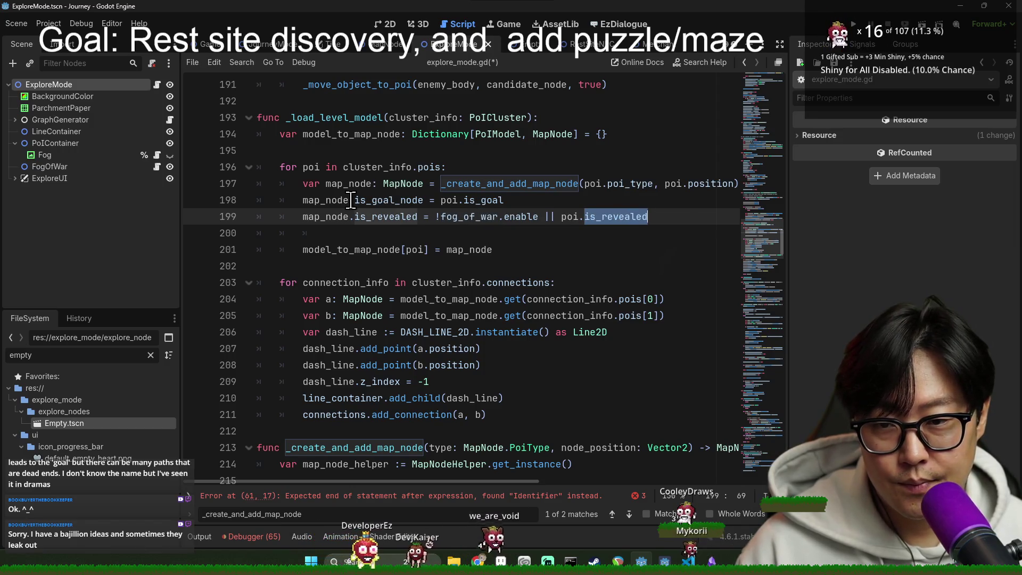
{"action": "left_click", "coordinate": [342, 200]}
{"action": "left_click", "coordinate": [373, 249]}
{"action": "double_click", "coordinate": [372, 249]}
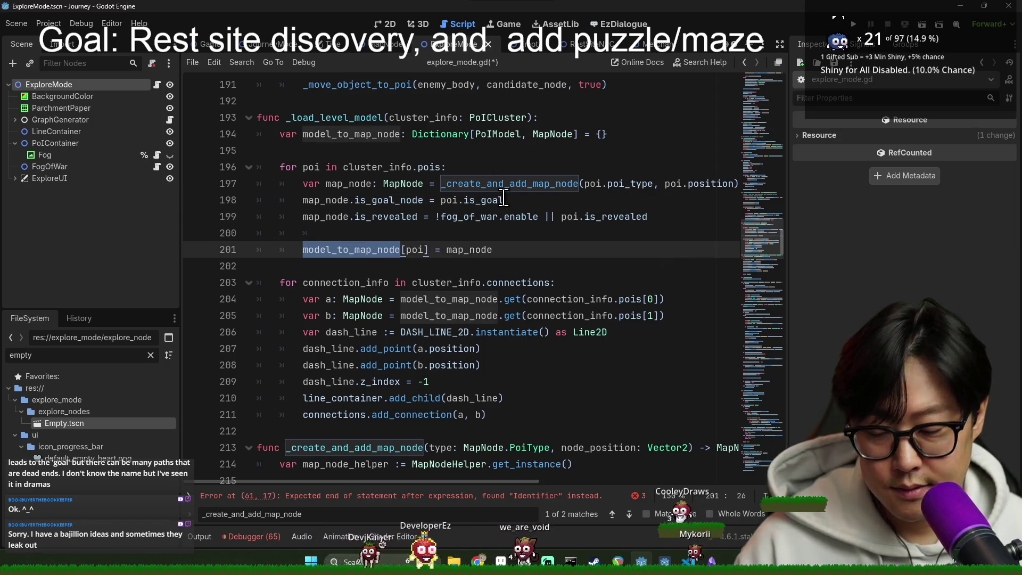
Step: Search 'rest_site' again, inspect map_node_helper.get_node_from_type, then trace back to the line 197 call
{"action": "key", "text": "ctrl+f"}
{"action": "type", "text": "rest_site"}
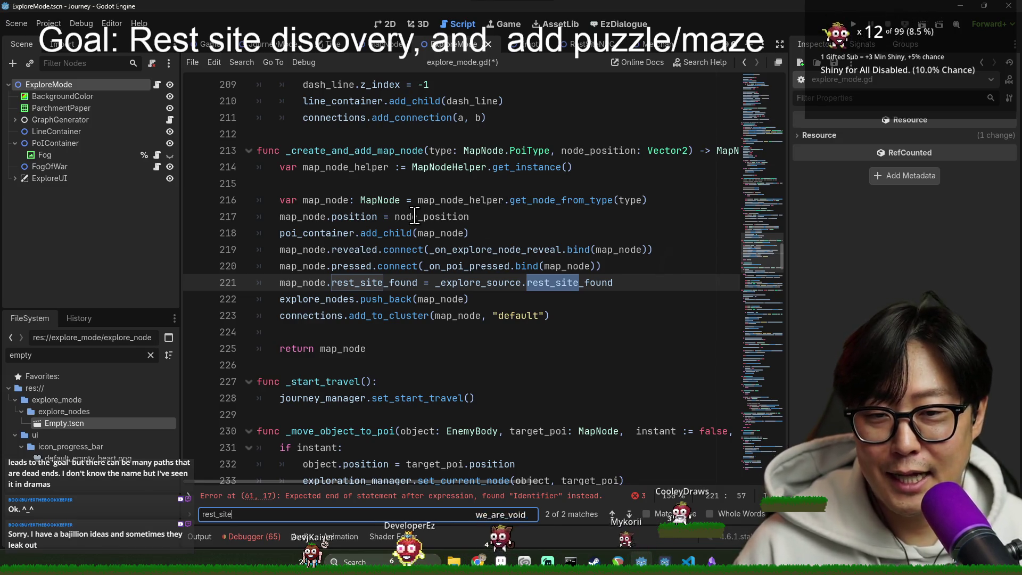
{"action": "left_click", "coordinate": [526, 200]}
{"action": "double_click", "coordinate": [450, 200]}
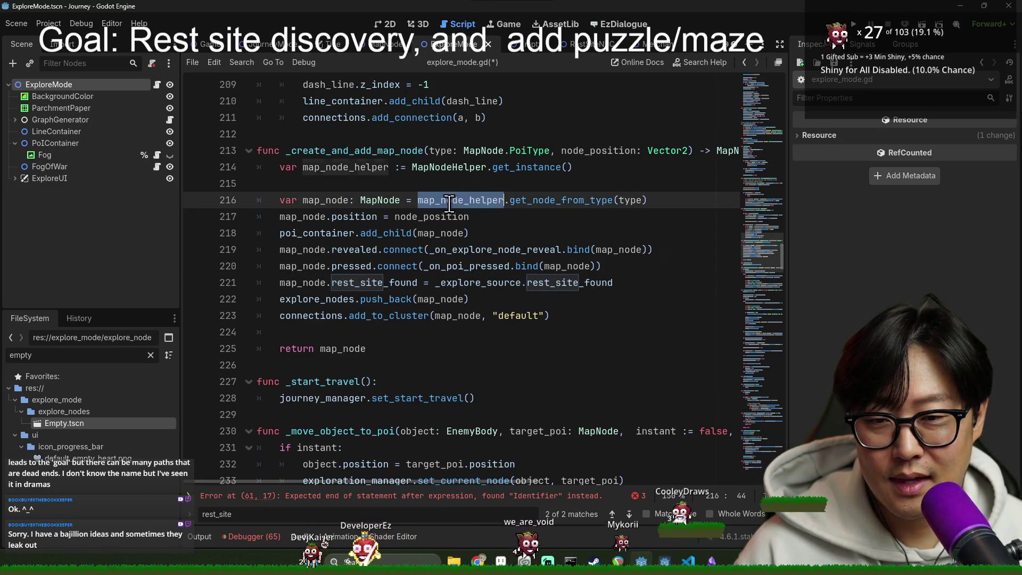
{"action": "left_click", "coordinate": [584, 200]}
{"action": "double_click", "coordinate": [527, 167]}
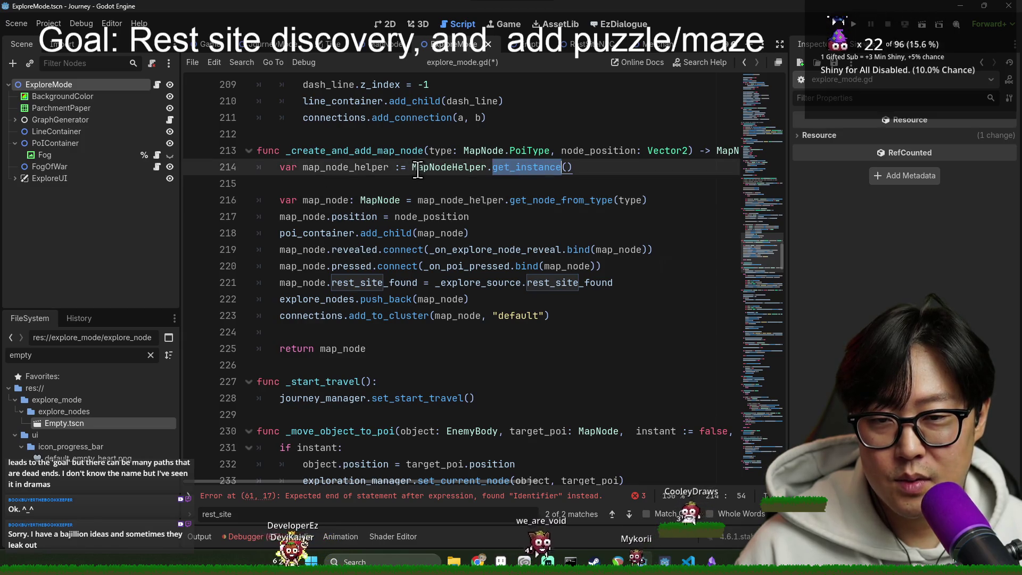
{"action": "double_click", "coordinate": [328, 150]}
{"action": "key", "text": "ctrl+f"}
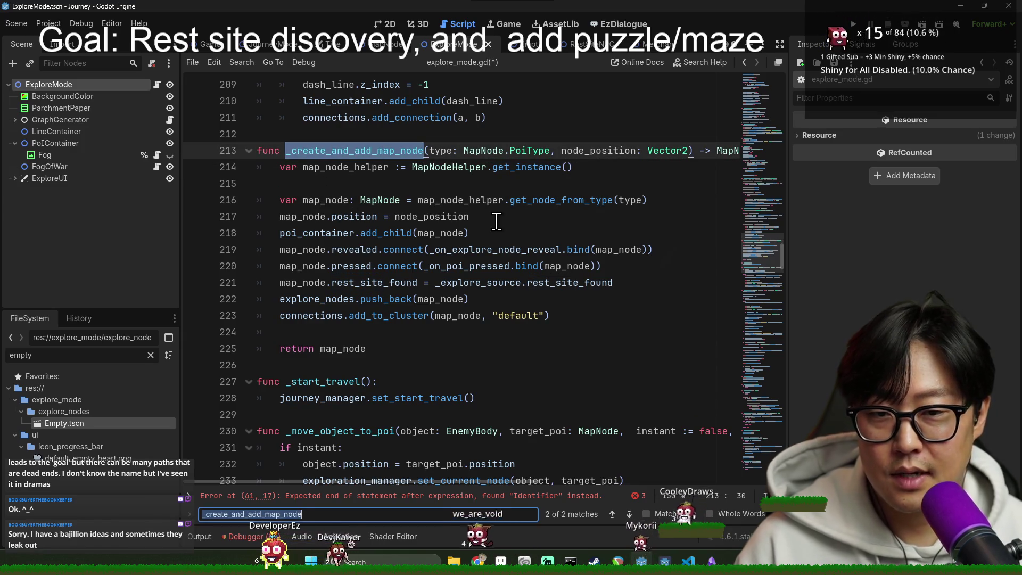
{"action": "key", "text": "Return"}
{"action": "double_click", "coordinate": [375, 266]}
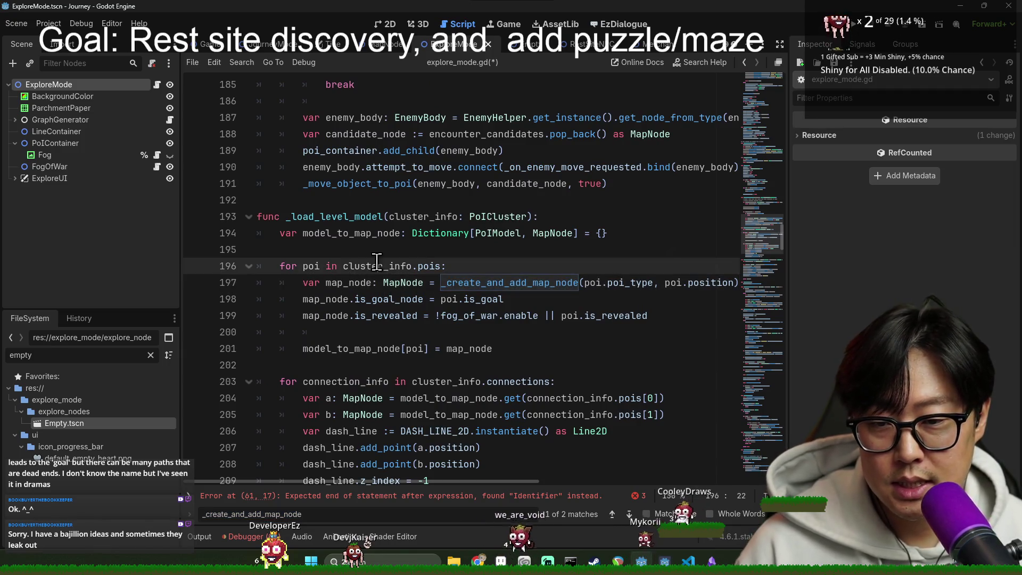
Step: Return to the _load_level_model call on line 58 and inspect explore_level_model and graph_generator
{"action": "left_click", "coordinate": [350, 215]}
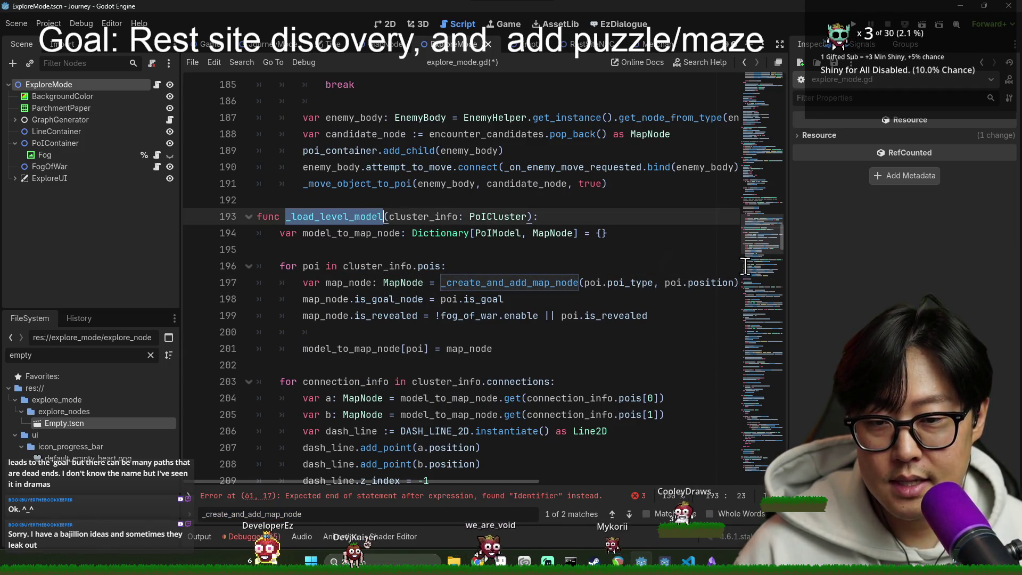
{"action": "key", "text": "ctrl+f"}
{"action": "key", "text": "Return"}
{"action": "double_click", "coordinate": [436, 283]}
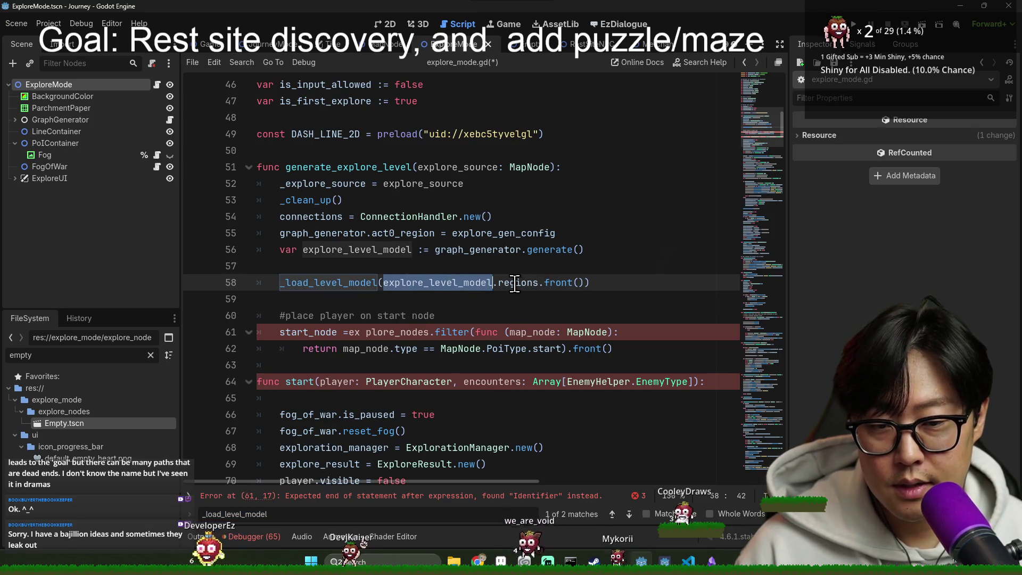
{"action": "double_click", "coordinate": [479, 249]}
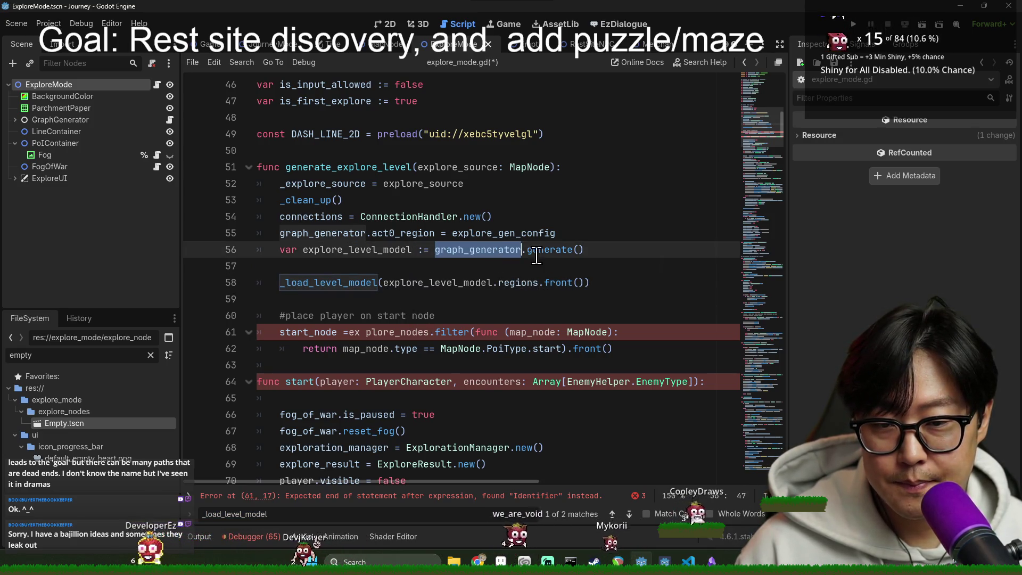
{"action": "mouse_move", "coordinate": [547, 253]}
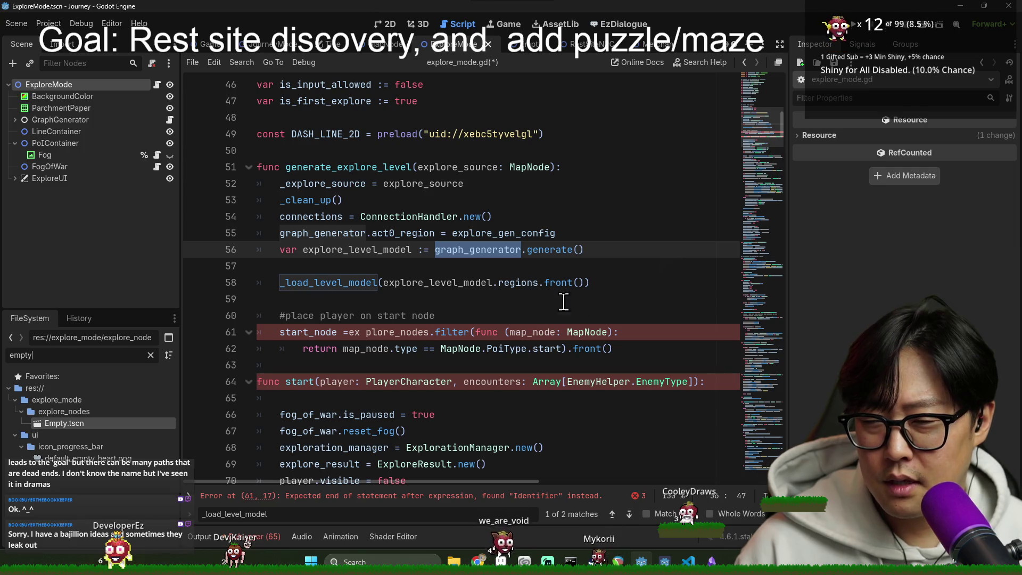
{"action": "scroll", "coordinate": [432, 269], "scroll_direction": "up", "scroll_amount": 15}
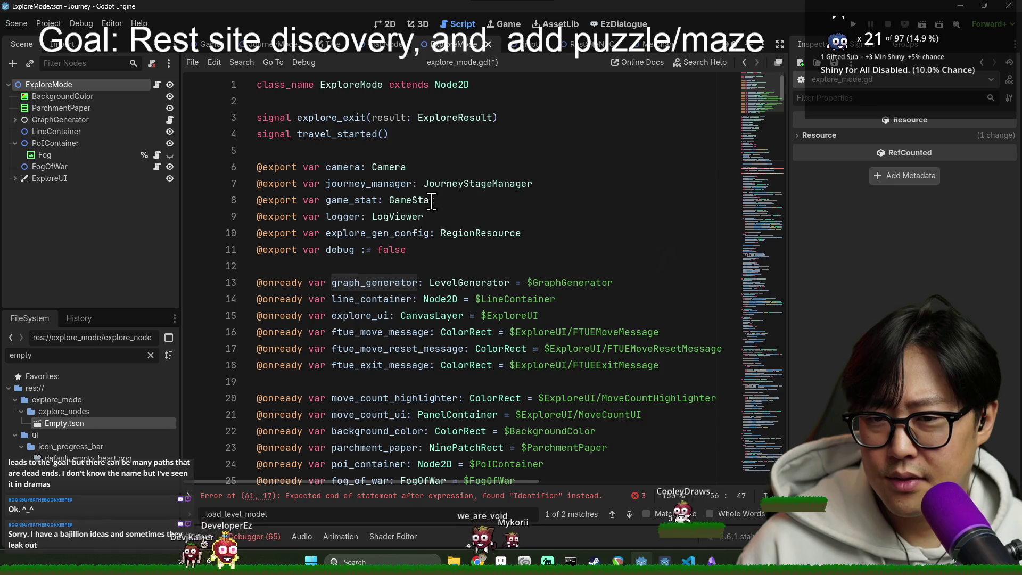
{"action": "scroll", "coordinate": [421, 186], "scroll_direction": "down", "scroll_amount": 8}
{"action": "left_click", "coordinate": [44, 355]}
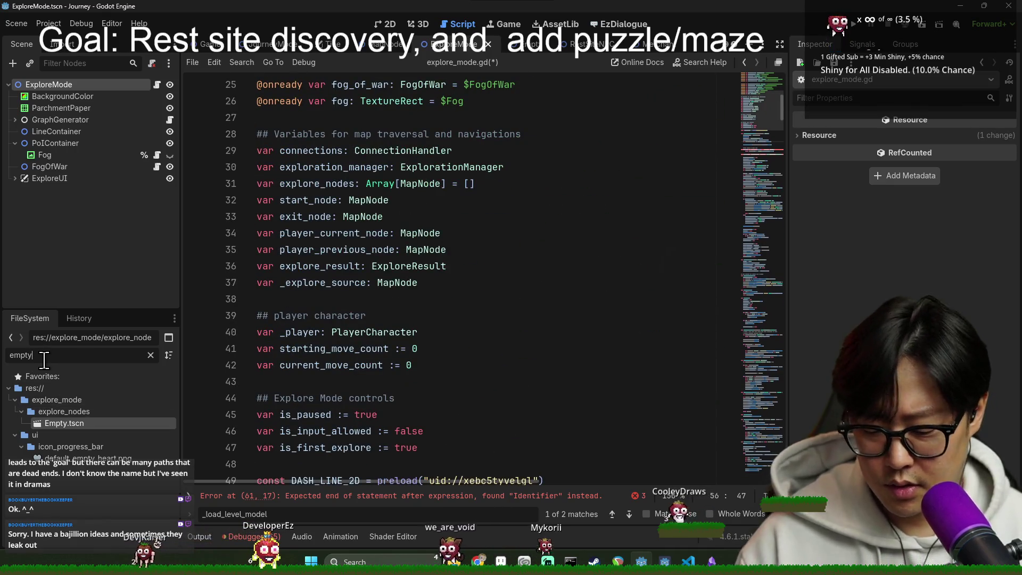
Step: Filter files for 'rest', open RestSiteExploreNode.tscn, toggle RestSiteMarker visibility, and save
{"action": "key", "text": "ctrl+a"}
{"action": "type", "text": "rest"}
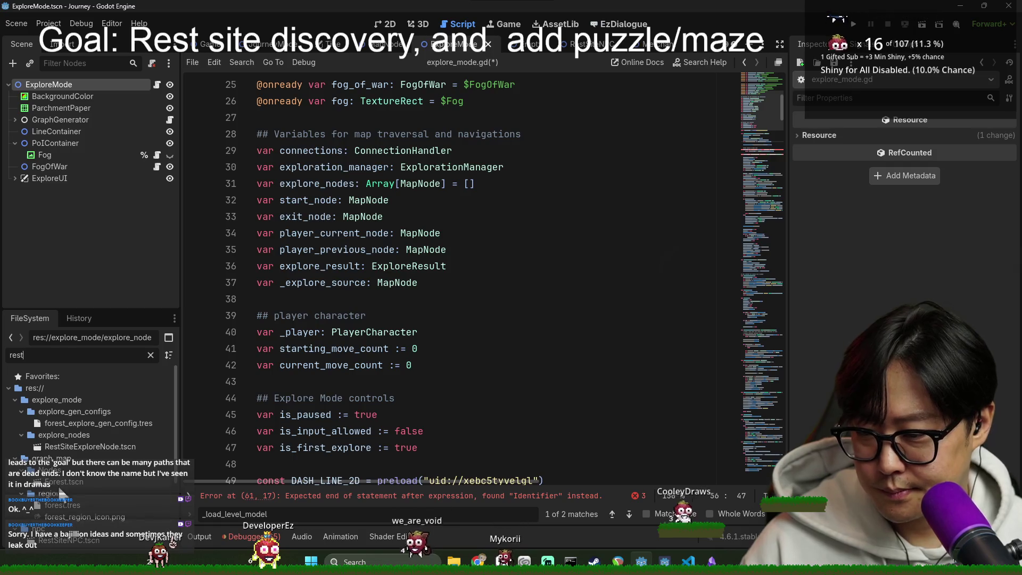
{"action": "double_click", "coordinate": [84, 448]}
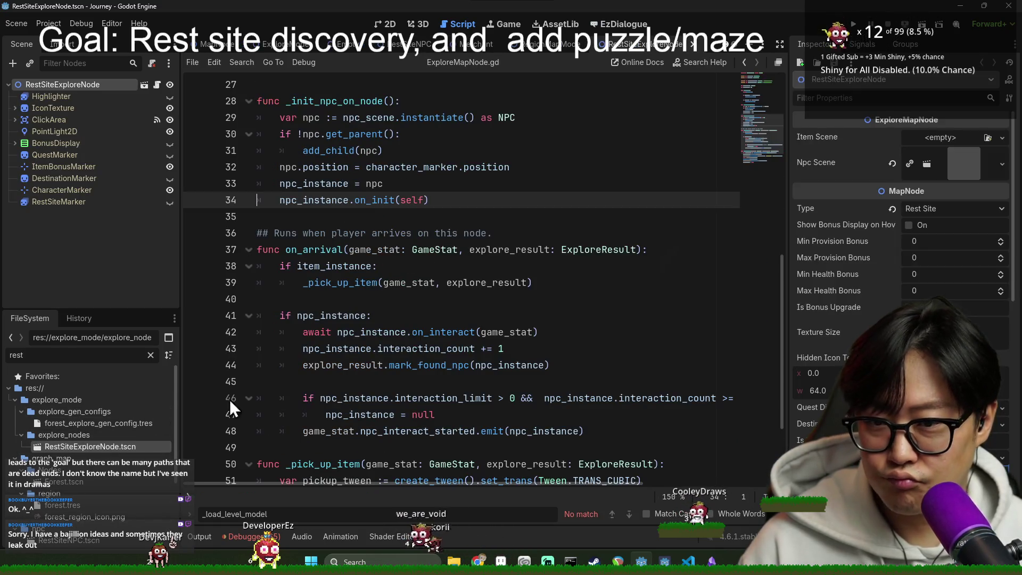
{"action": "scroll", "coordinate": [378, 292], "scroll_direction": "up", "scroll_amount": 9}
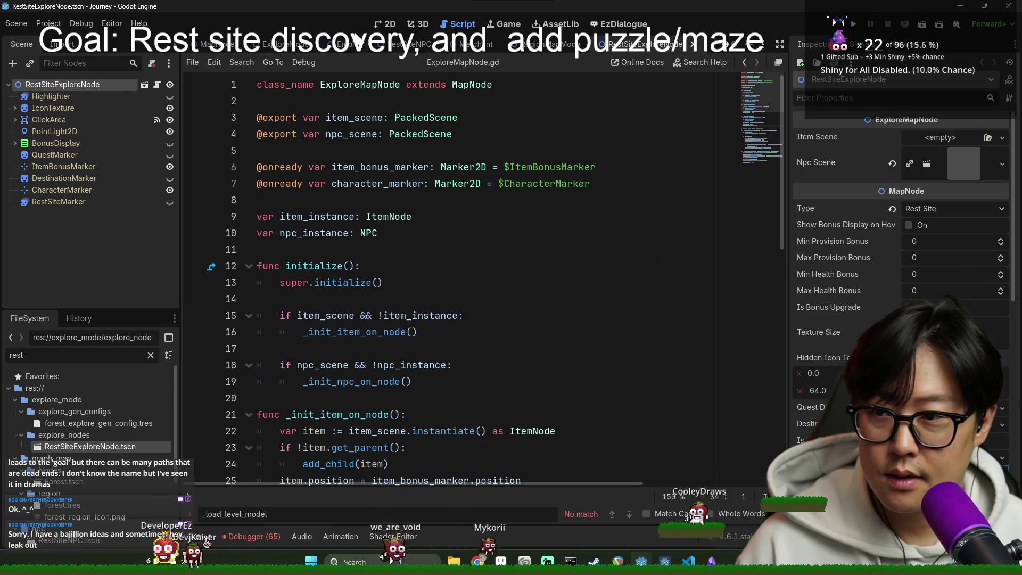
{"action": "left_click", "coordinate": [386, 24]}
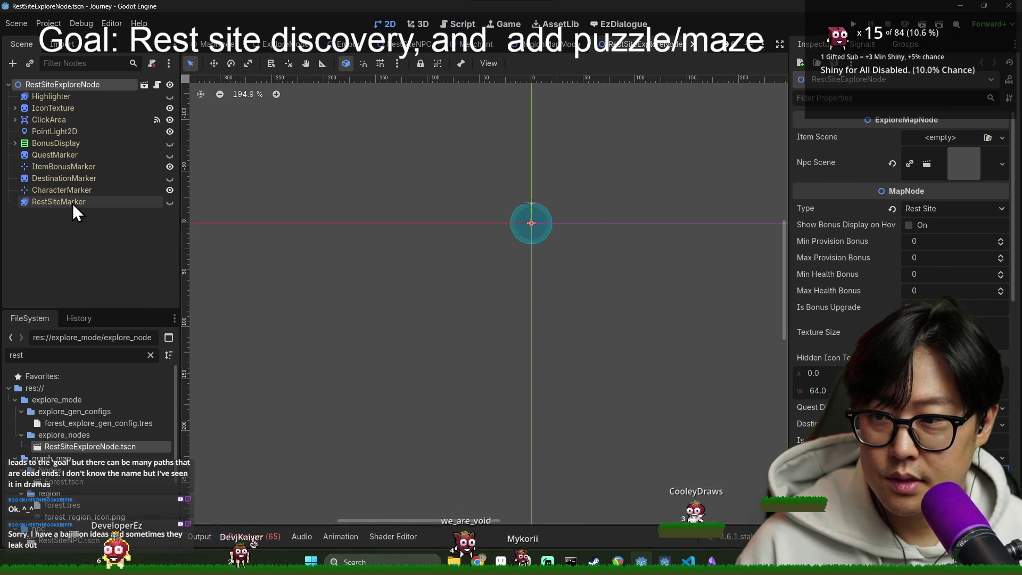
{"action": "left_click", "coordinate": [170, 204]}
{"action": "left_click", "coordinate": [171, 204]}
{"action": "key", "text": "ctrl+s"}
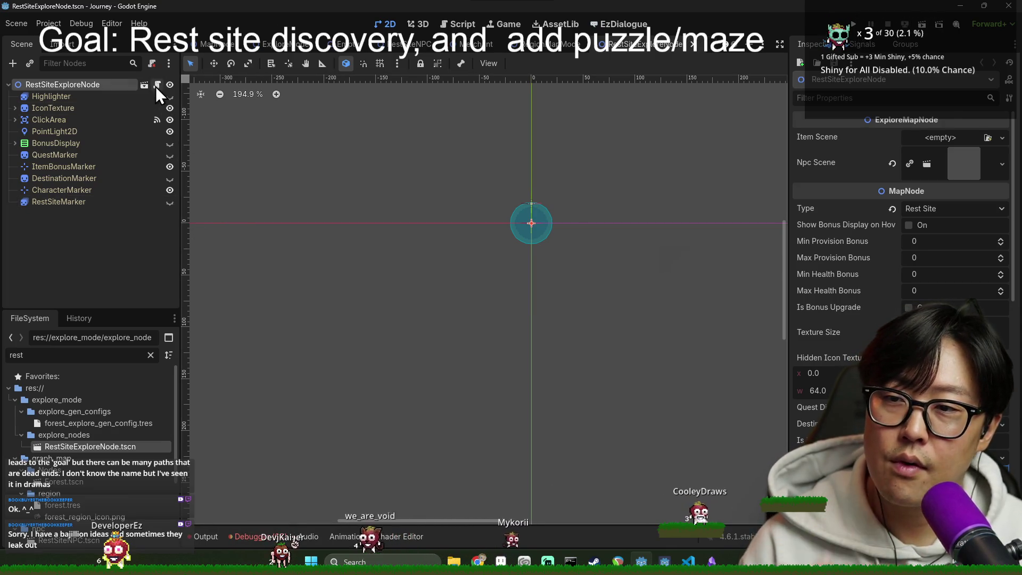
Step: View the rest node's ExploreMapNode.gd script at the item_bonus_marker line
{"action": "left_click", "coordinate": [156, 87]}
{"action": "key", "text": "ctrl+s"}
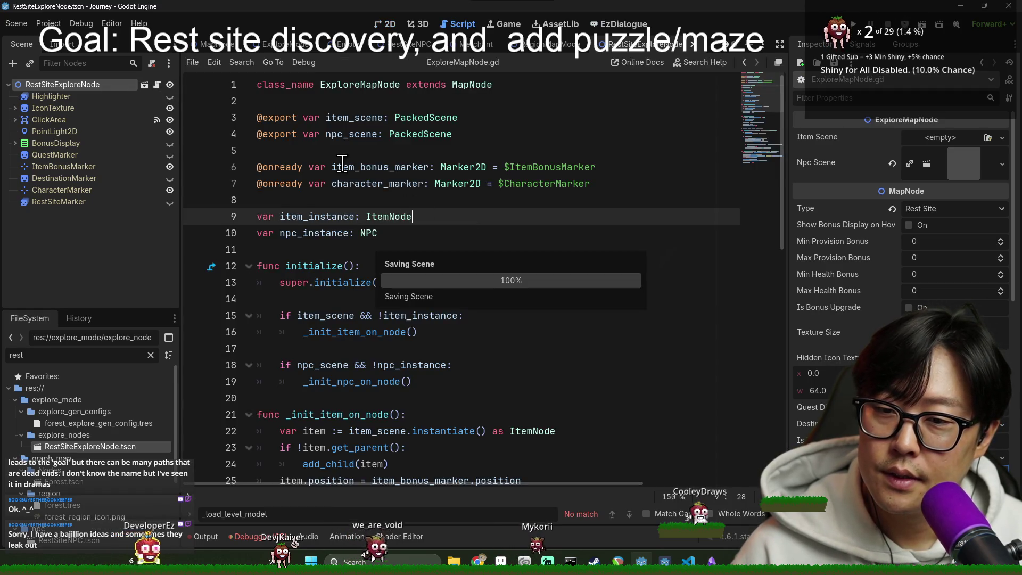
{"action": "left_click", "coordinate": [342, 167]}
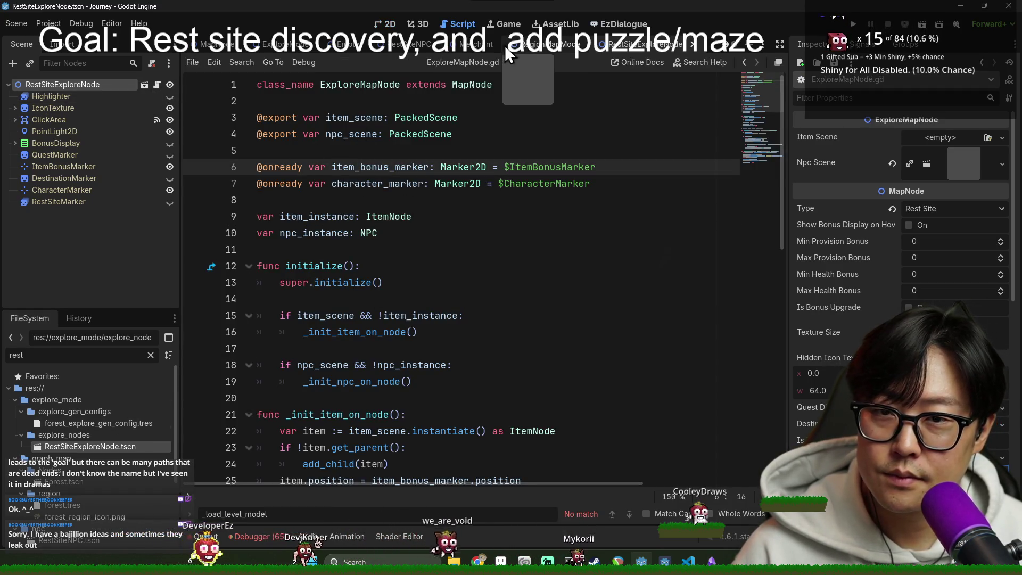
Step: Return to explore_mode.gd's _load_level_model call and filter files for 'mapnode'
{"action": "left_click", "coordinate": [289, 44]}
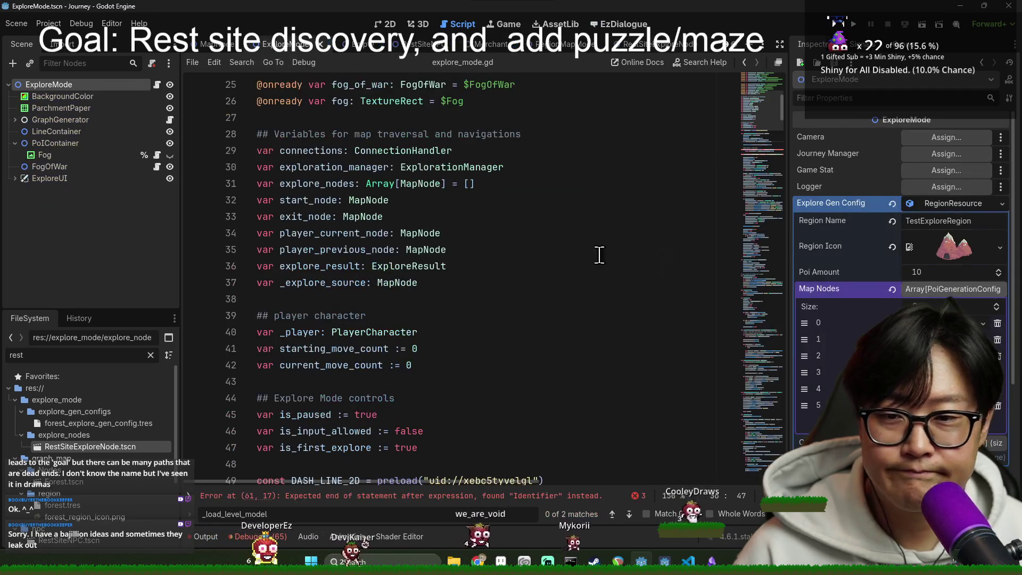
{"action": "scroll", "coordinate": [600, 275], "scroll_direction": "down", "scroll_amount": 7}
{"action": "scroll", "coordinate": [419, 312], "scroll_direction": "down", "scroll_amount": 1}
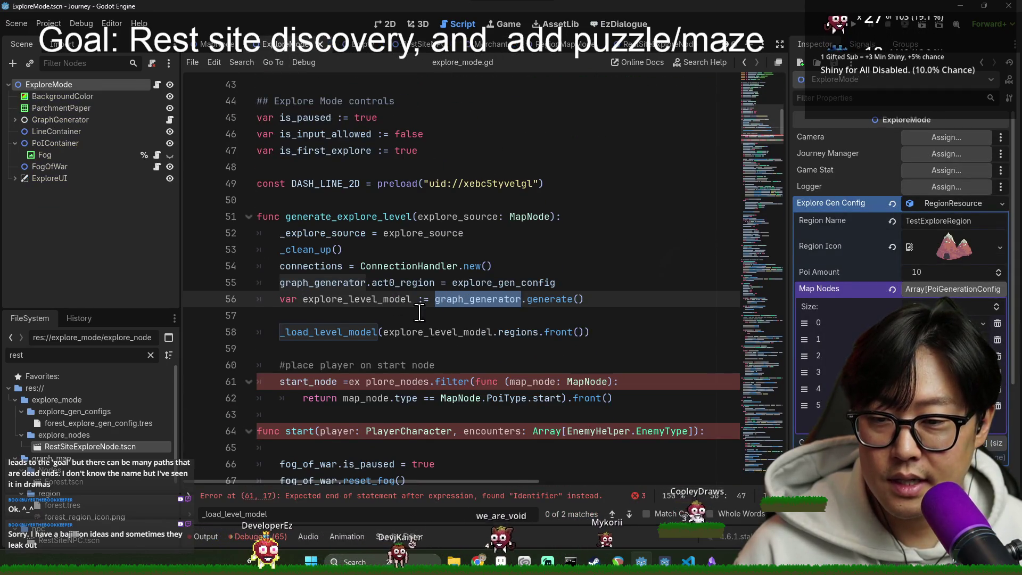
{"action": "left_click", "coordinate": [342, 332]}
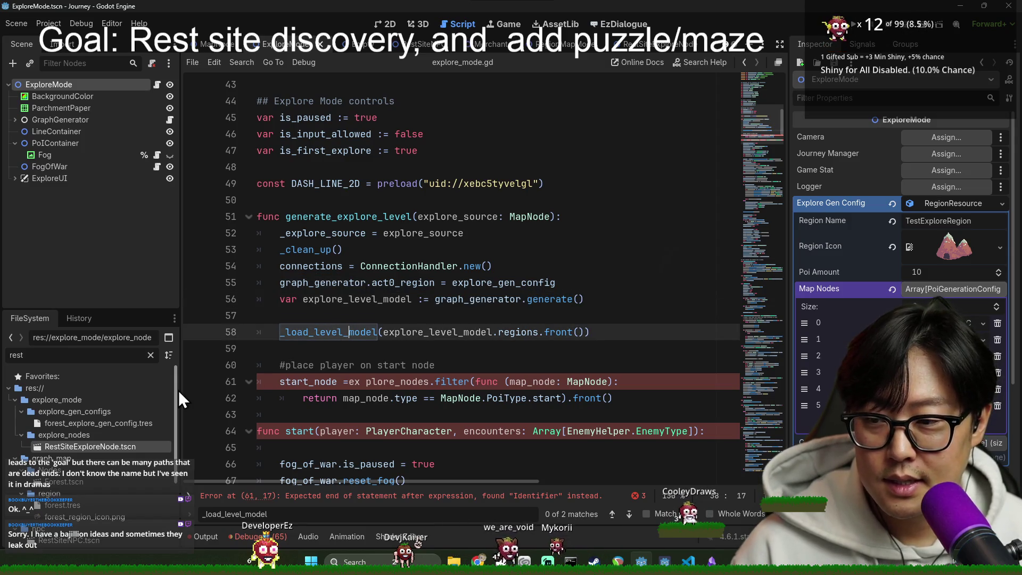
{"action": "scroll", "coordinate": [414, 265], "scroll_direction": "up", "scroll_amount": 14}
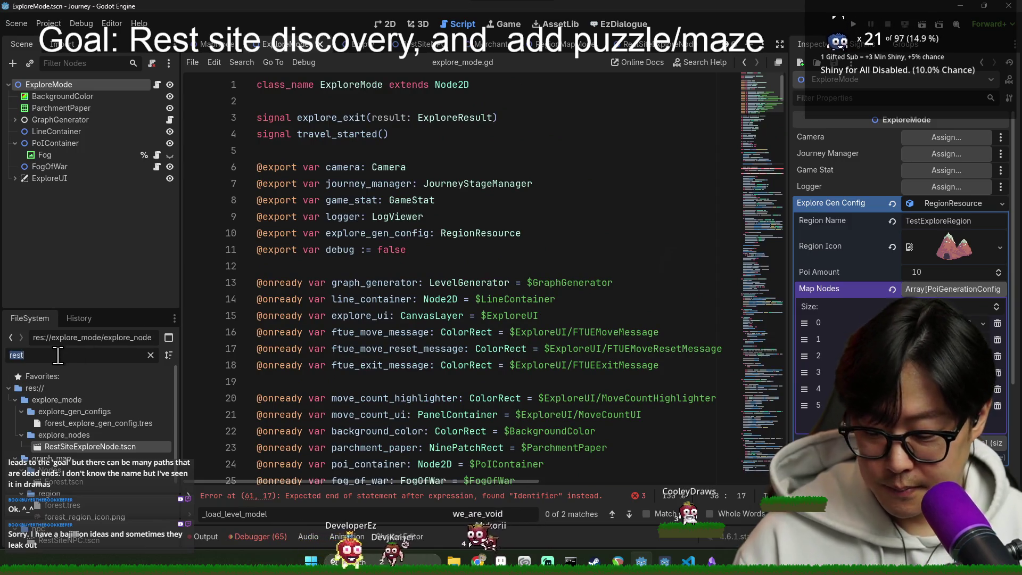
{"action": "type", "text": "mapnode"}
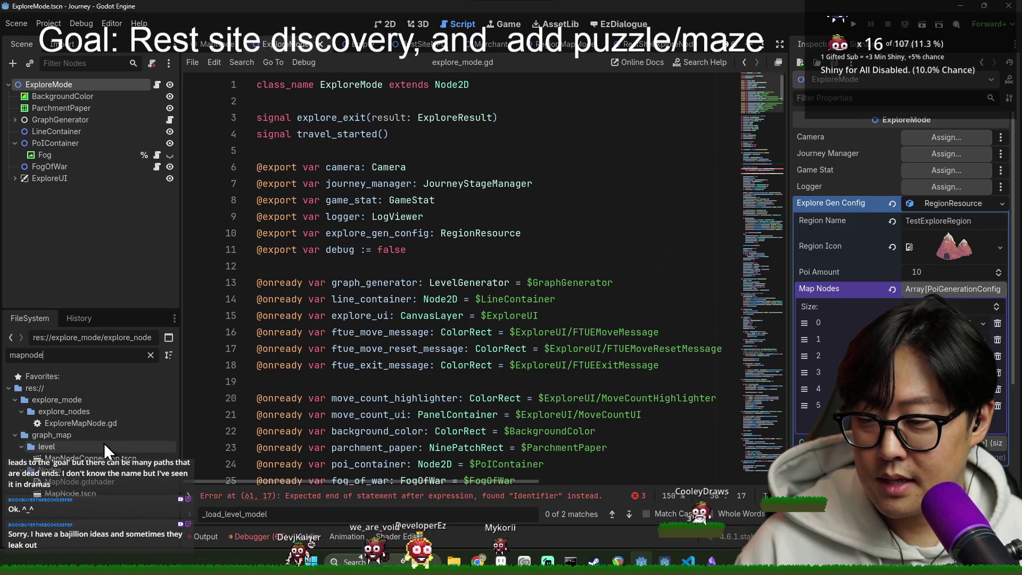
Step: Open the MapNode scene and look through map_node.gd
{"action": "double_click", "coordinate": [90, 494]}
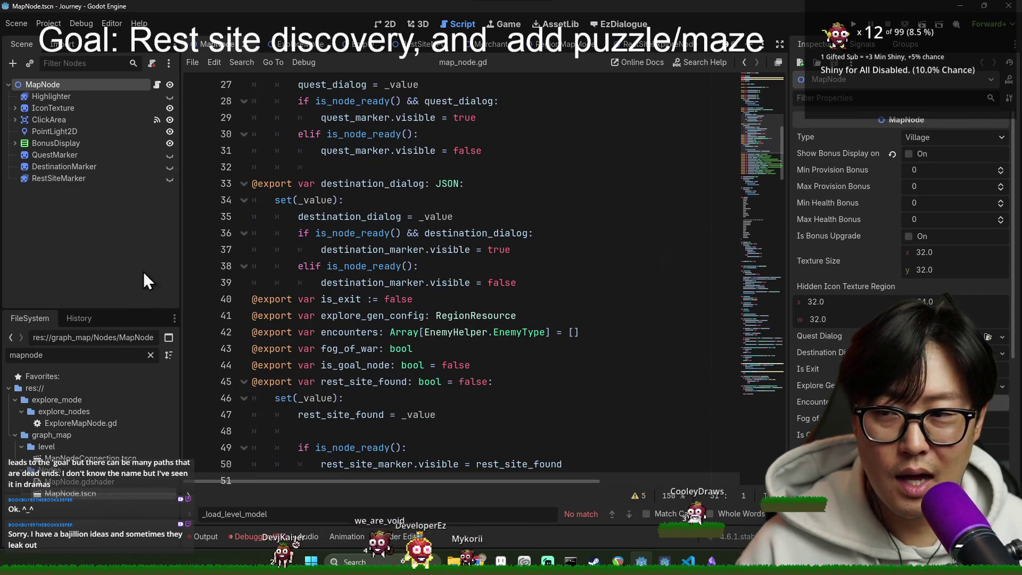
{"action": "scroll", "coordinate": [479, 277], "scroll_direction": "up", "scroll_amount": 9}
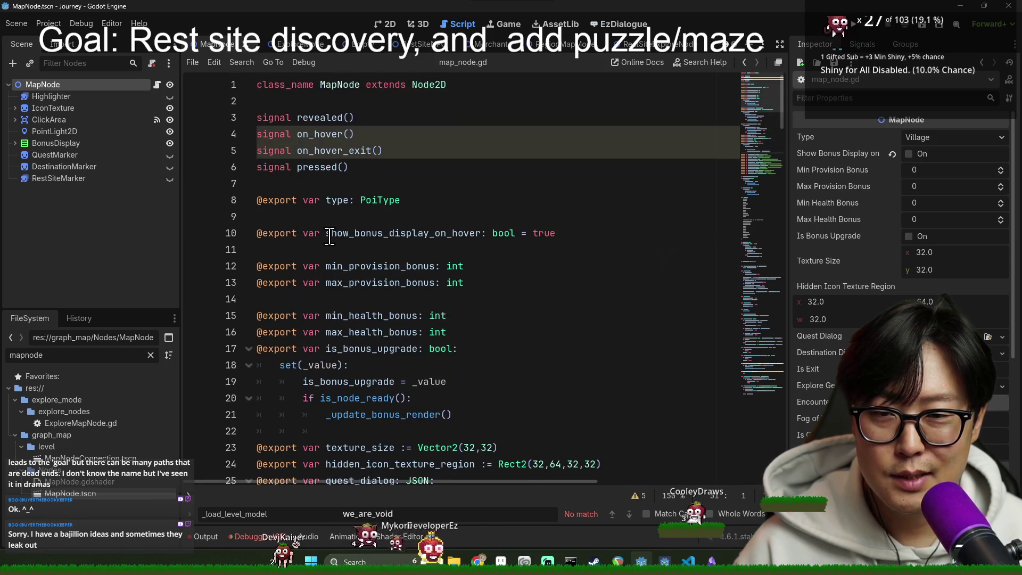
{"action": "scroll", "coordinate": [356, 165], "scroll_direction": "down", "scroll_amount": 14}
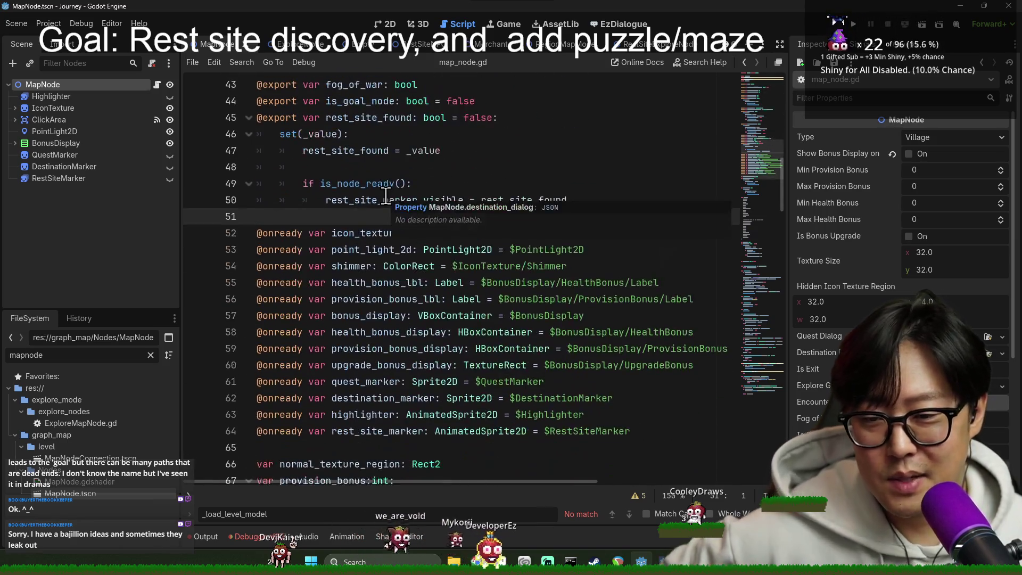
{"action": "scroll", "coordinate": [346, 182], "scroll_direction": "down", "scroll_amount": 2}
{"action": "scroll", "coordinate": [385, 245], "scroll_direction": "up", "scroll_amount": 2}
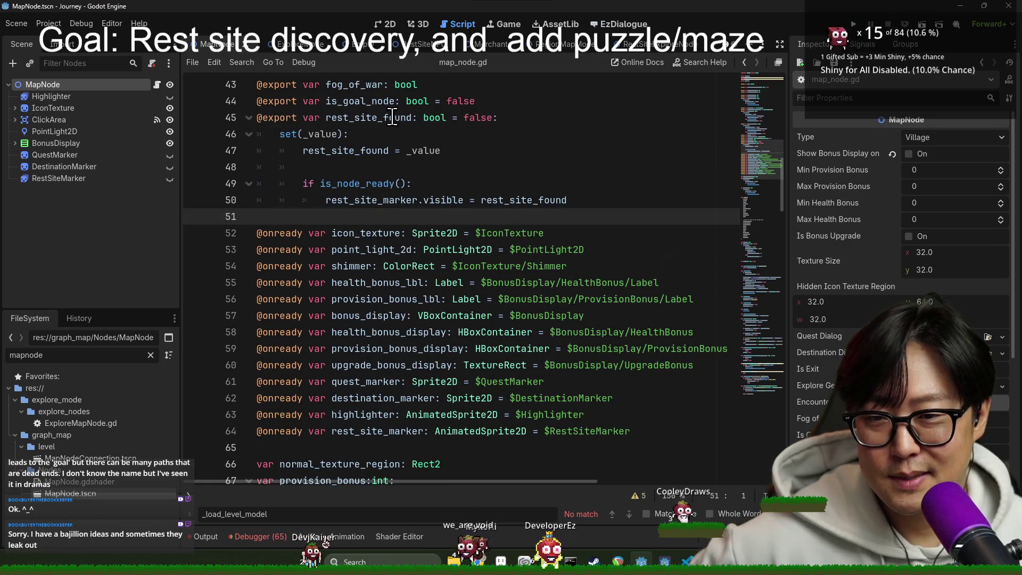
Step: Search map_node.gd for rest_site_found and step through its occurrences
{"action": "double_click", "coordinate": [392, 118]}
{"action": "key", "text": "ctrl+f"}
{"action": "key", "text": "Return"}
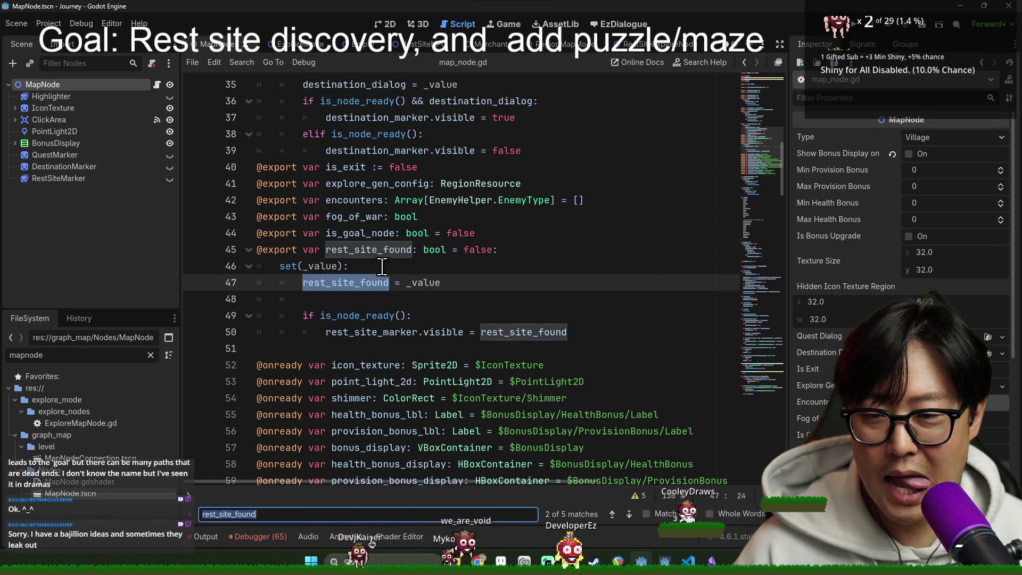
{"action": "key", "text": "Return"}
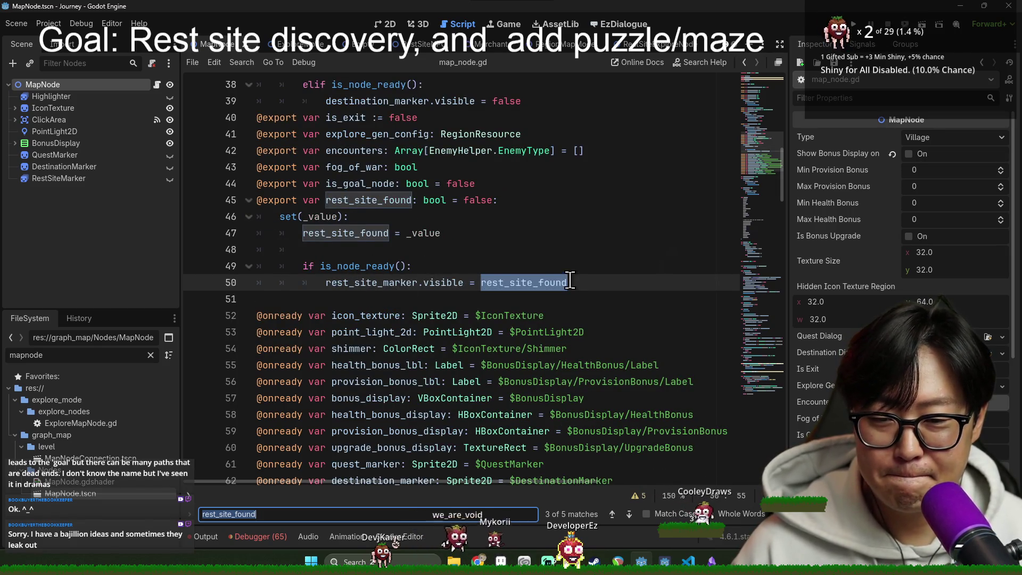
{"action": "key", "text": "shift+Return"}
{"action": "scroll", "coordinate": [569, 279], "scroll_direction": "down", "scroll_amount": 20}
{"action": "key", "text": "Escape"}
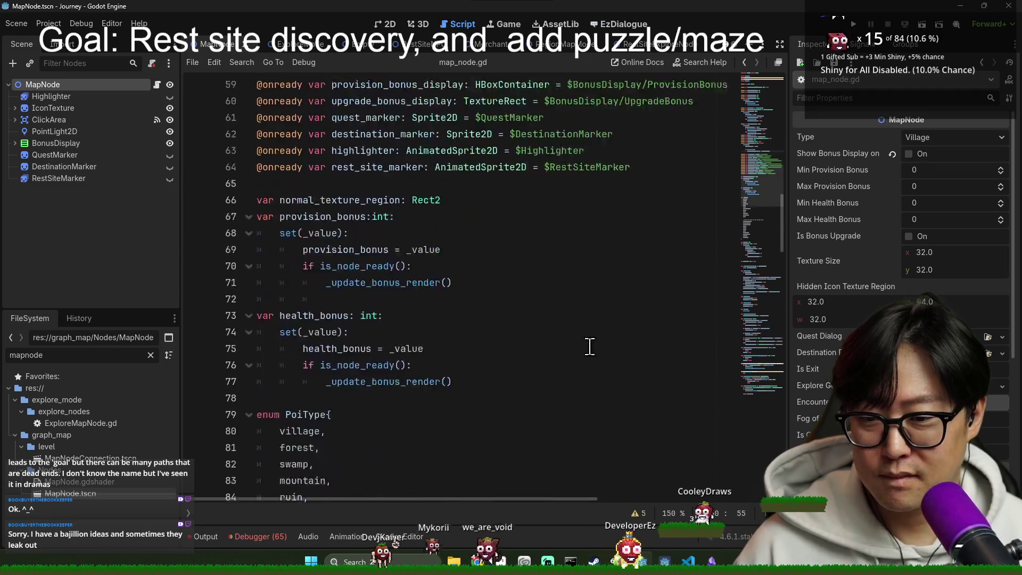
{"action": "scroll", "coordinate": [534, 446], "scroll_direction": "down", "scroll_amount": 13}
Step: Review on_explore_exit's found_npc loop, its rest_site_found use, get_additional_actions and the click input handler
{"action": "left_click", "coordinate": [334, 155]}
{"action": "left_click", "coordinate": [332, 238]}
{"action": "double_click", "coordinate": [322, 287]}
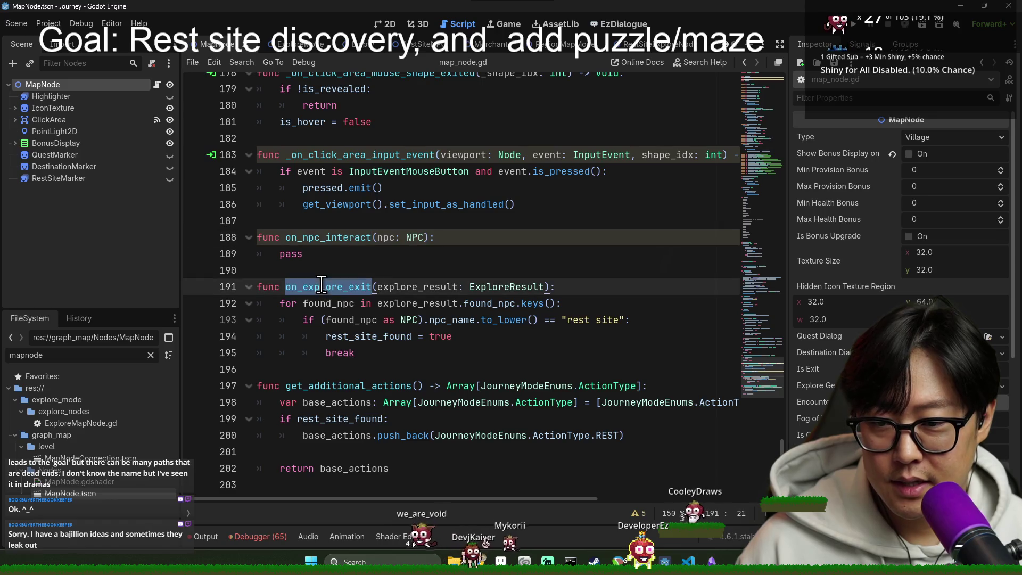
{"action": "double_click", "coordinate": [347, 303]}
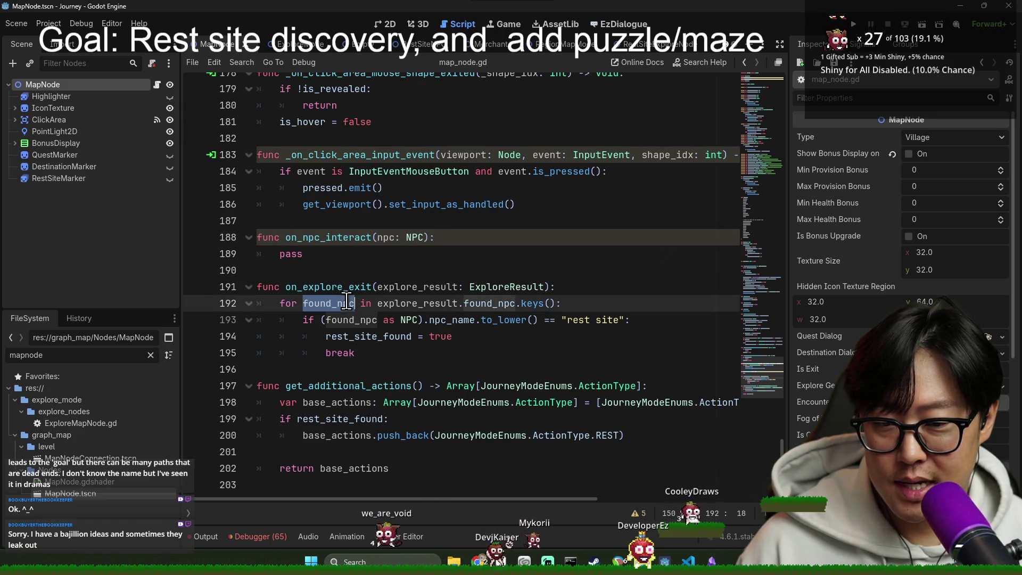
{"action": "double_click", "coordinate": [354, 337]}
{"action": "double_click", "coordinate": [330, 385]}
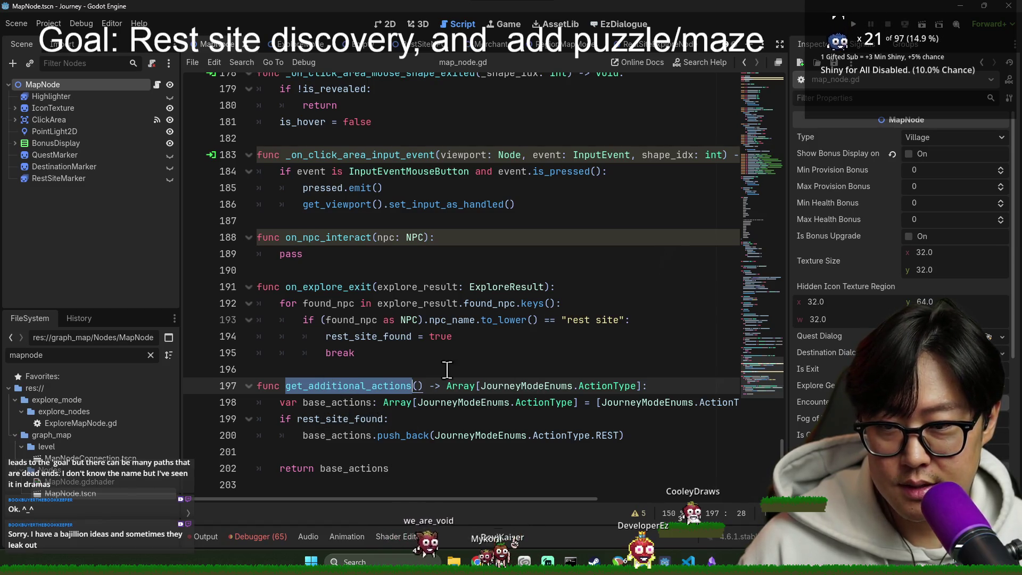
{"action": "double_click", "coordinate": [319, 286]}
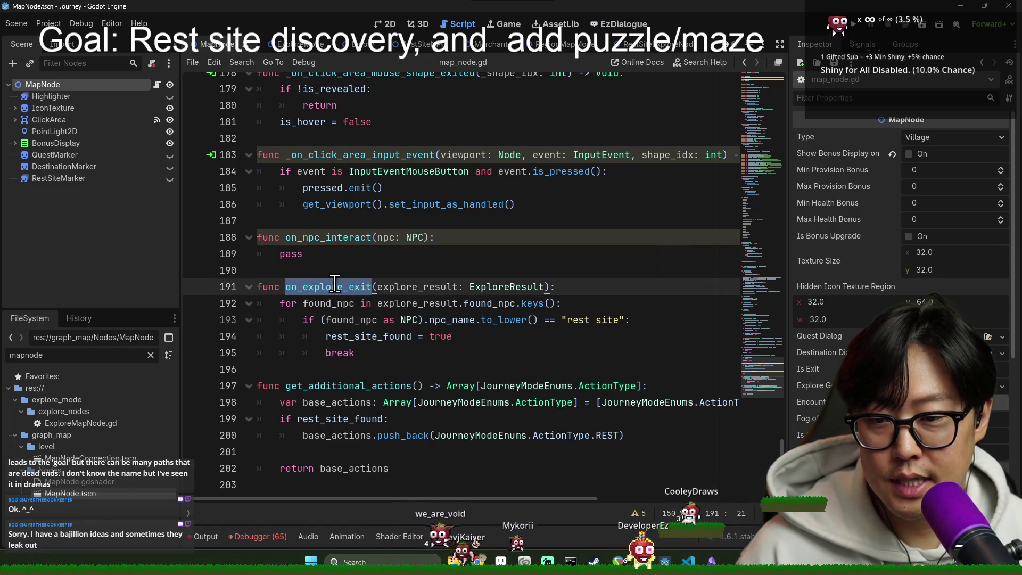
{"action": "scroll", "coordinate": [346, 298], "scroll_direction": "up", "scroll_amount": 1}
{"action": "double_click", "coordinate": [373, 205]}
Step: Locate get_explore_gen_config and the explore_gen_config variable it returns
{"action": "scroll", "coordinate": [396, 235], "scroll_direction": "up", "scroll_amount": 1}
{"action": "scroll", "coordinate": [395, 235], "scroll_direction": "up", "scroll_amount": 10}
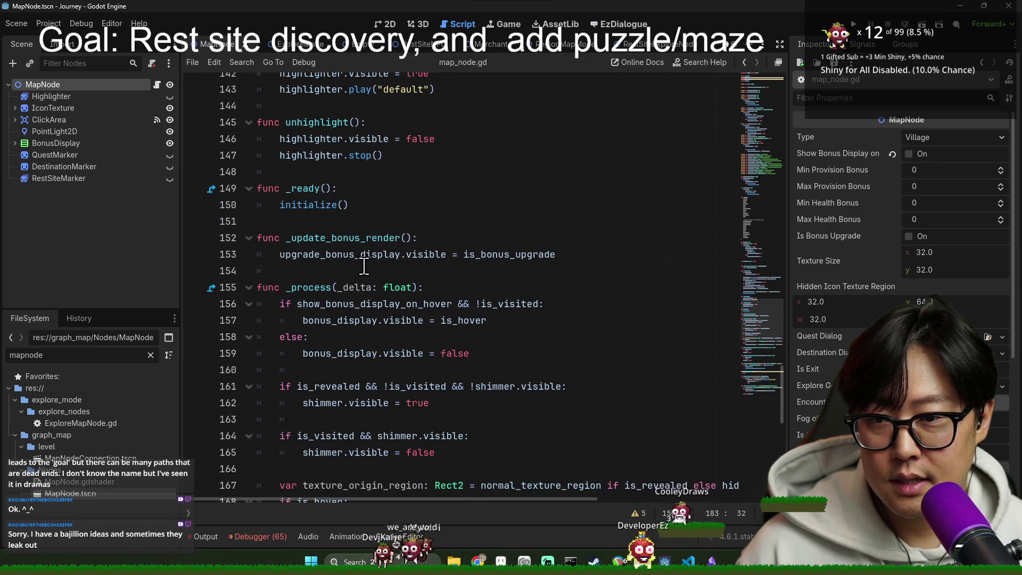
{"action": "scroll", "coordinate": [364, 266], "scroll_direction": "down", "scroll_amount": 2}
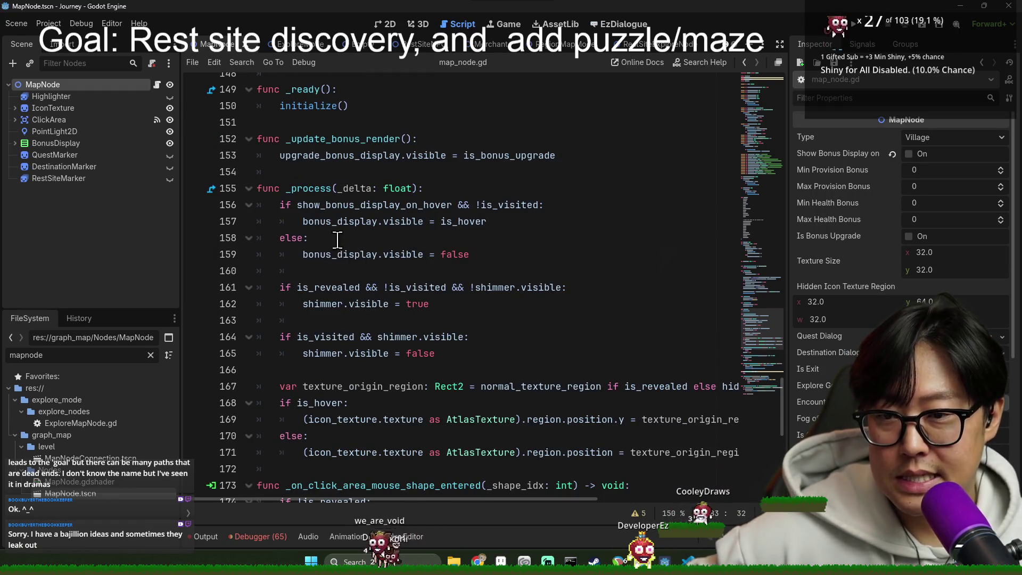
{"action": "scroll", "coordinate": [335, 215], "scroll_direction": "up", "scroll_amount": 2}
{"action": "scroll", "coordinate": [360, 290], "scroll_direction": "up", "scroll_amount": 9}
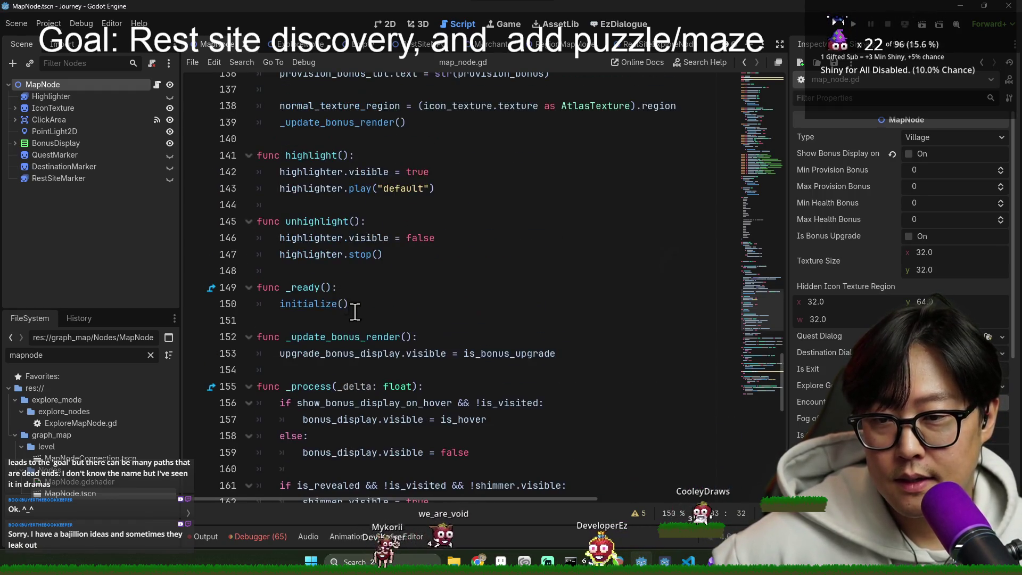
{"action": "scroll", "coordinate": [392, 334], "scroll_direction": "up", "scroll_amount": 2}
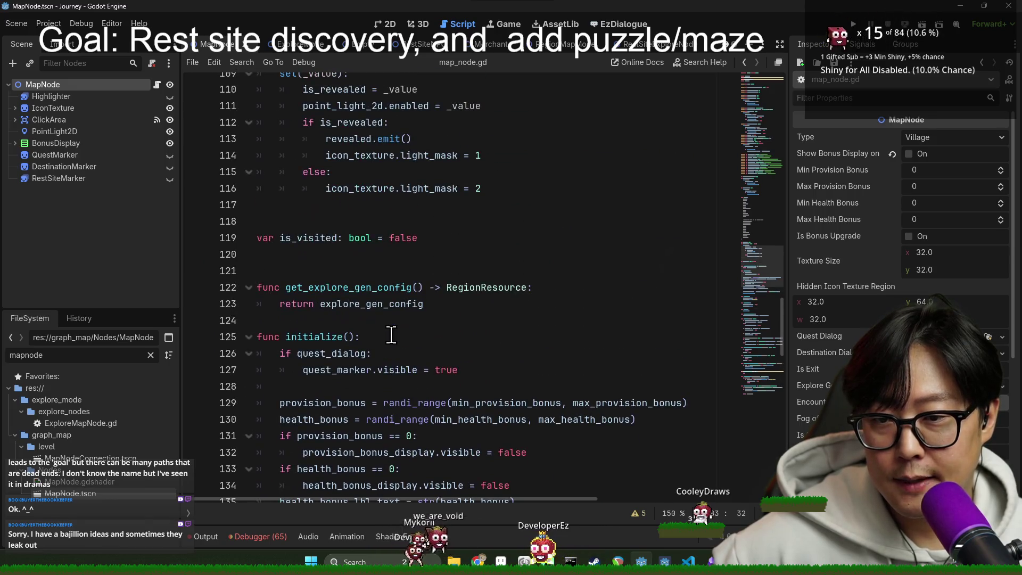
{"action": "double_click", "coordinate": [381, 287]}
{"action": "double_click", "coordinate": [380, 302]}
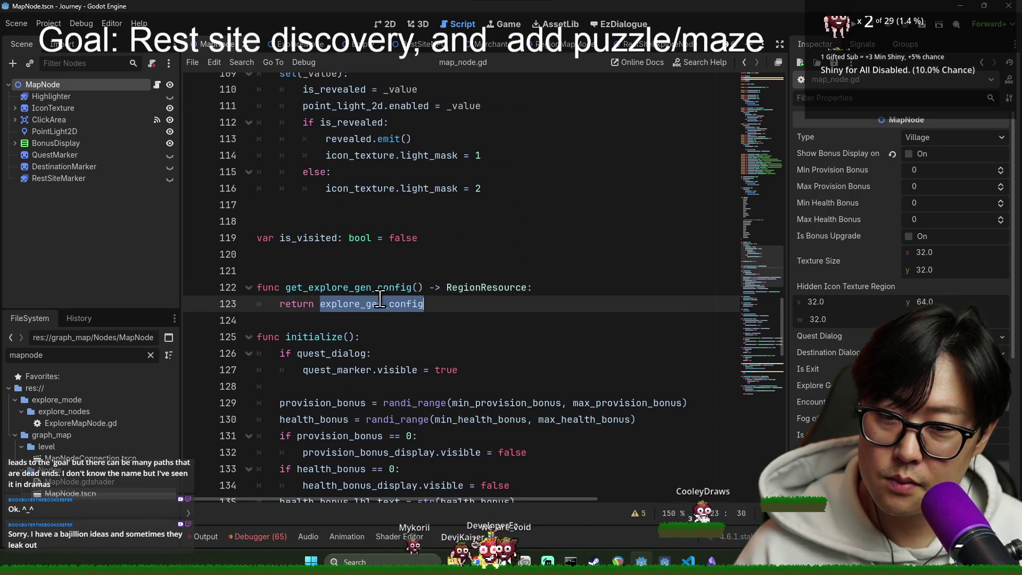
Step: Step through explore_gen_config matches on lines 41 and 123, then return to ExploreMode
{"action": "key", "text": "ctrl+f"}
{"action": "key", "text": "Return"}
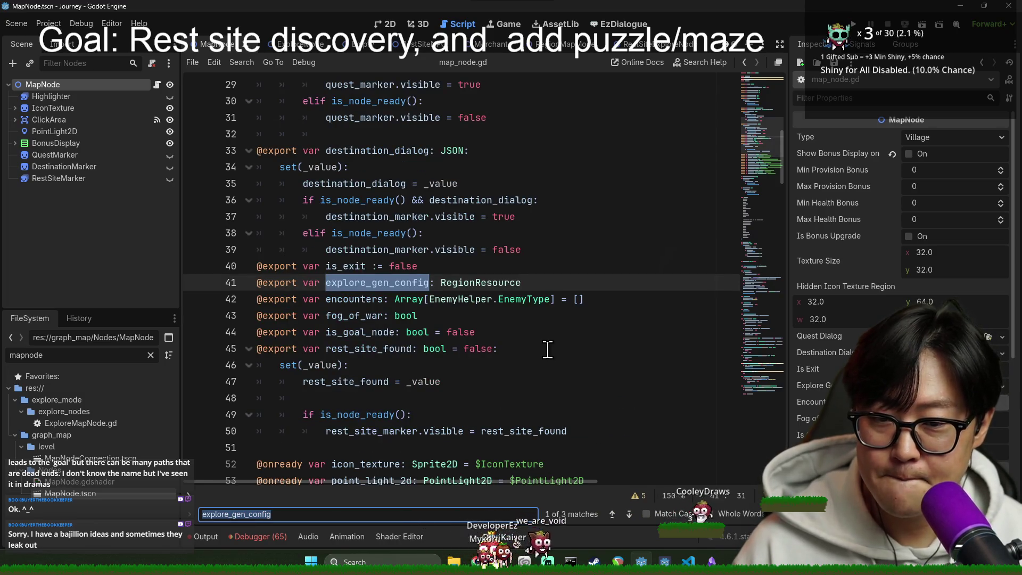
{"action": "key", "text": "Return"}
{"action": "key", "text": "Return"}
{"action": "key", "text": "Return"}
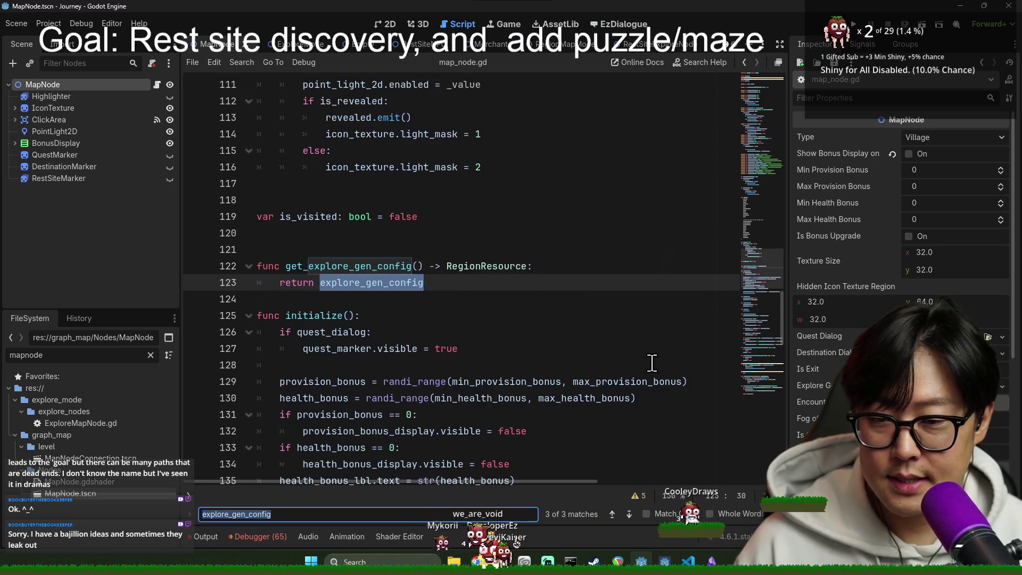
{"action": "key", "text": "Return"}
{"action": "key", "text": "Return"}
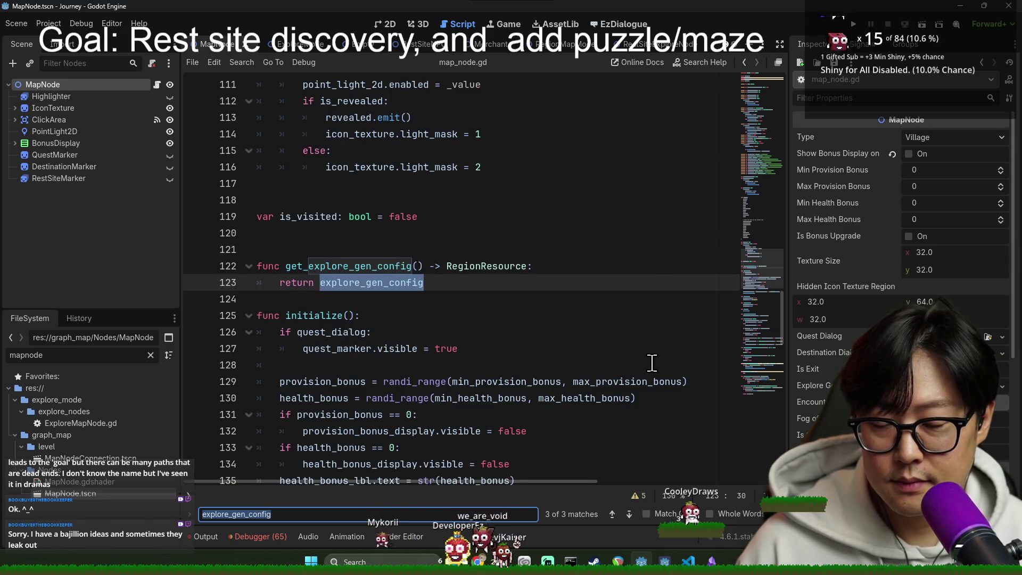
{"action": "key", "text": "Return"}
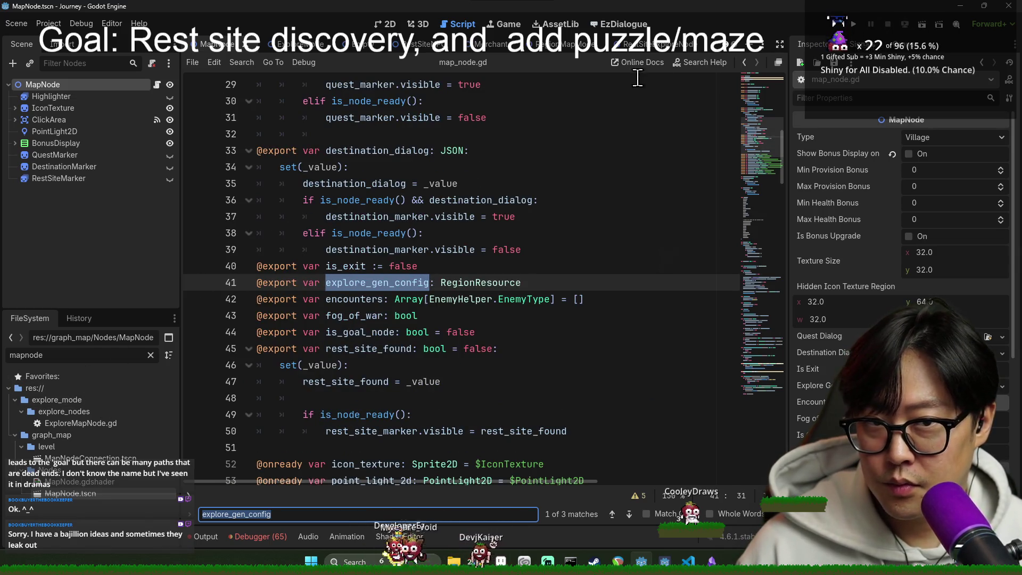
{"action": "left_click", "coordinate": [290, 43]}
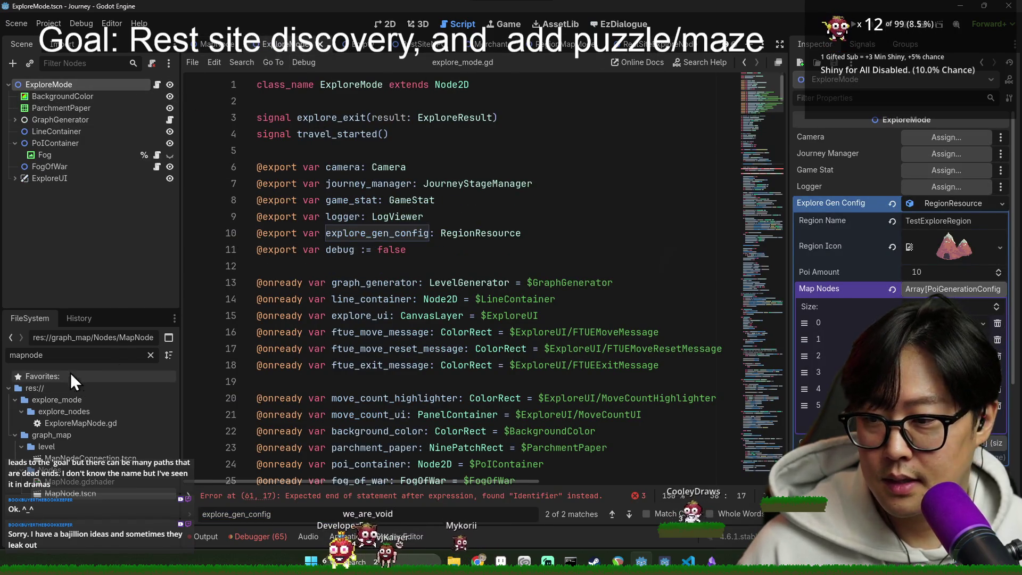
Step: Filter files by 'jo', open JourneyMode.tscn, and follow explore_gen_config into explore_mode.gd's start()
{"action": "key", "text": "BackSpace"}
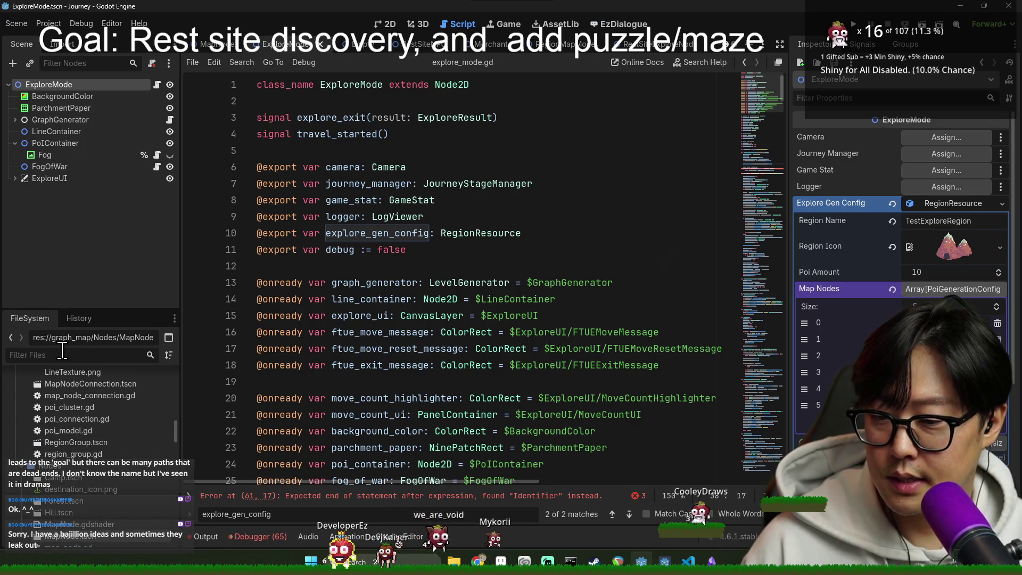
{"action": "type", "text": "journey"}
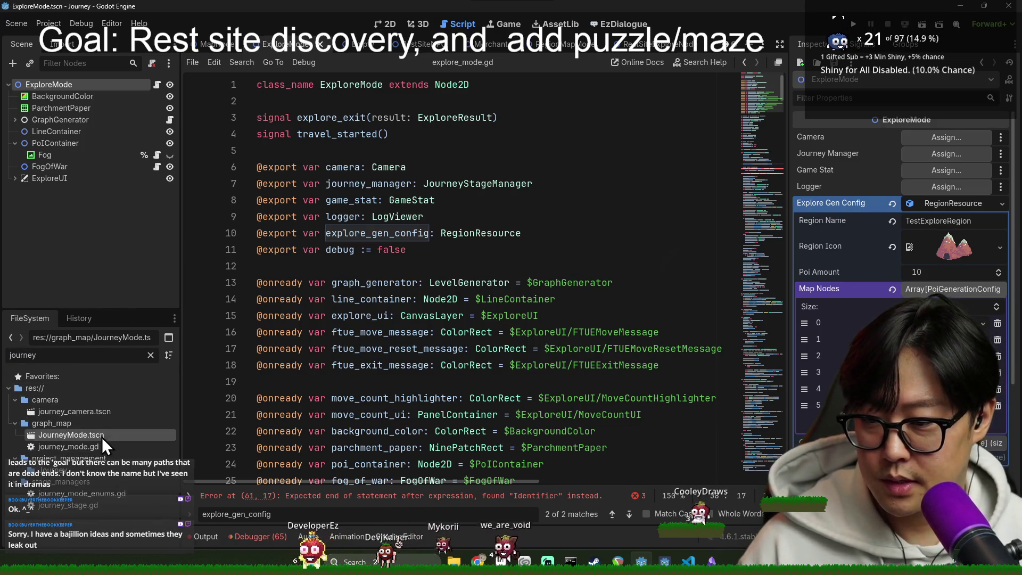
{"action": "double_click", "coordinate": [102, 435]}
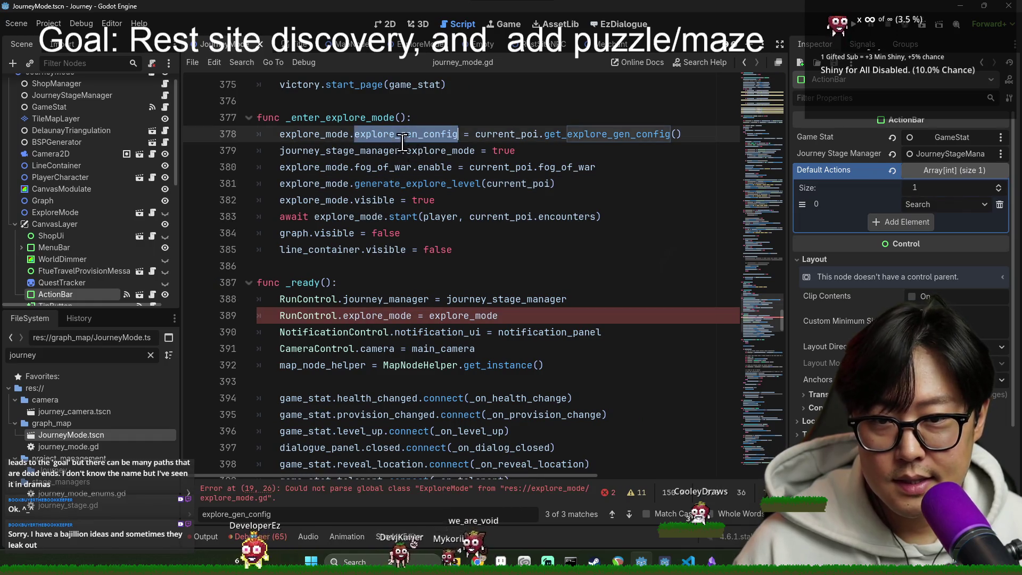
{"action": "left_click", "coordinate": [434, 186], "text": "ctrl"}
{"action": "scroll", "coordinate": [393, 298], "scroll_direction": "down", "scroll_amount": 5}
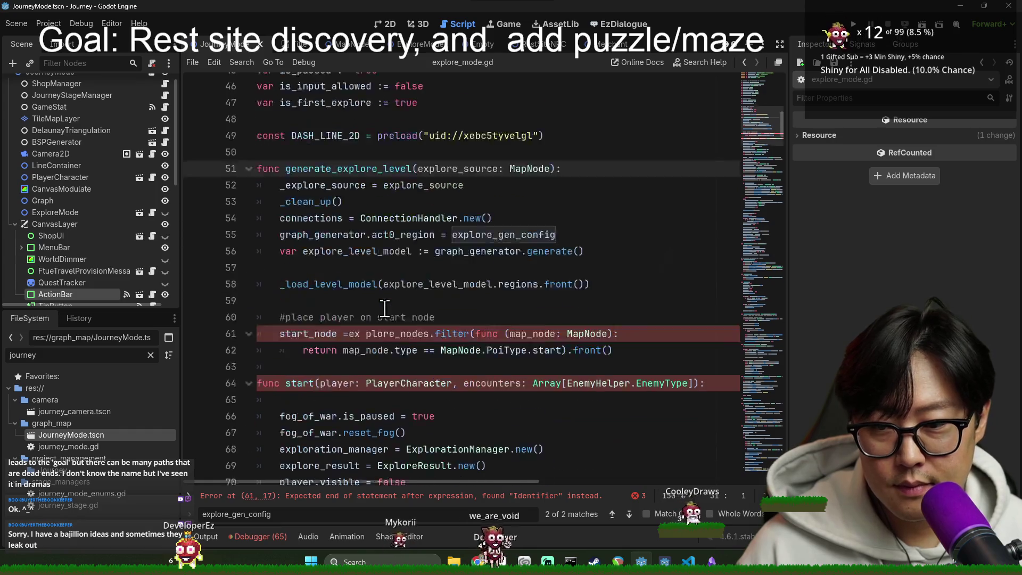
{"action": "left_click", "coordinate": [331, 268]}
{"action": "scroll", "coordinate": [350, 303], "scroll_direction": "down", "scroll_amount": 2}
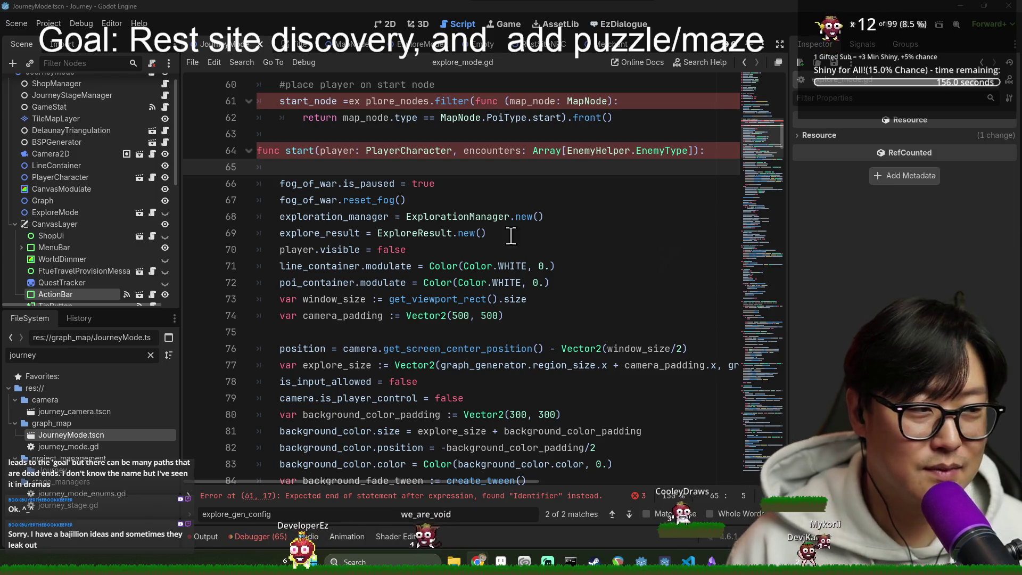
Step: Close the text search and delete the empty line 65 in explore_mode.gd
{"action": "left_click", "coordinate": [414, 228]}
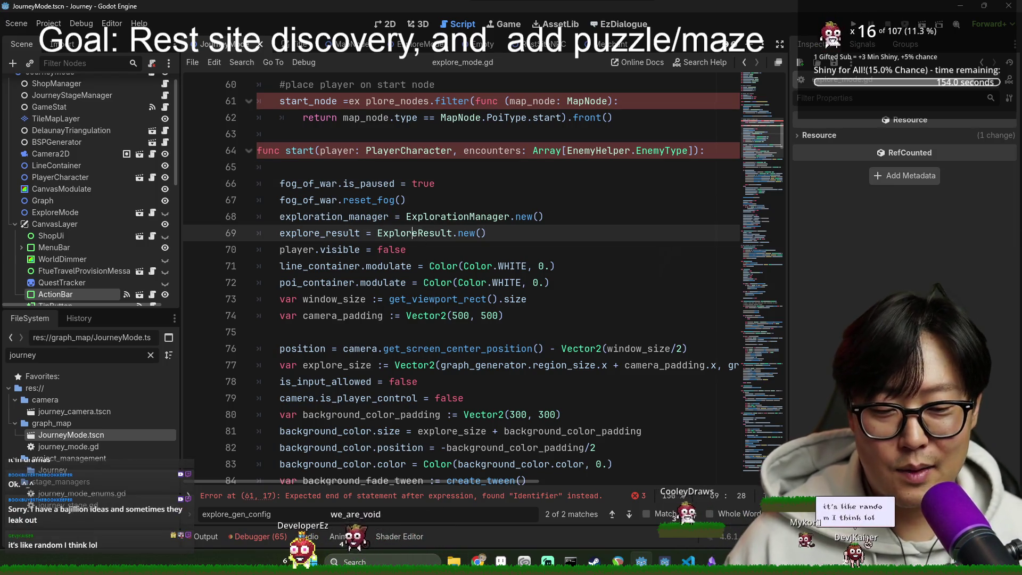
{"action": "key", "text": "Escape"}
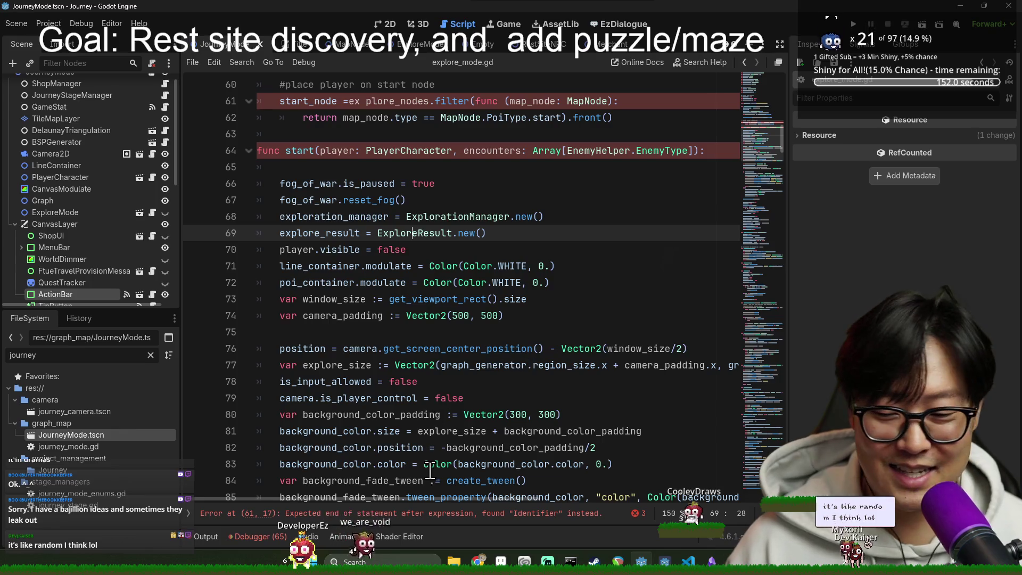
{"action": "left_click", "coordinate": [390, 250]}
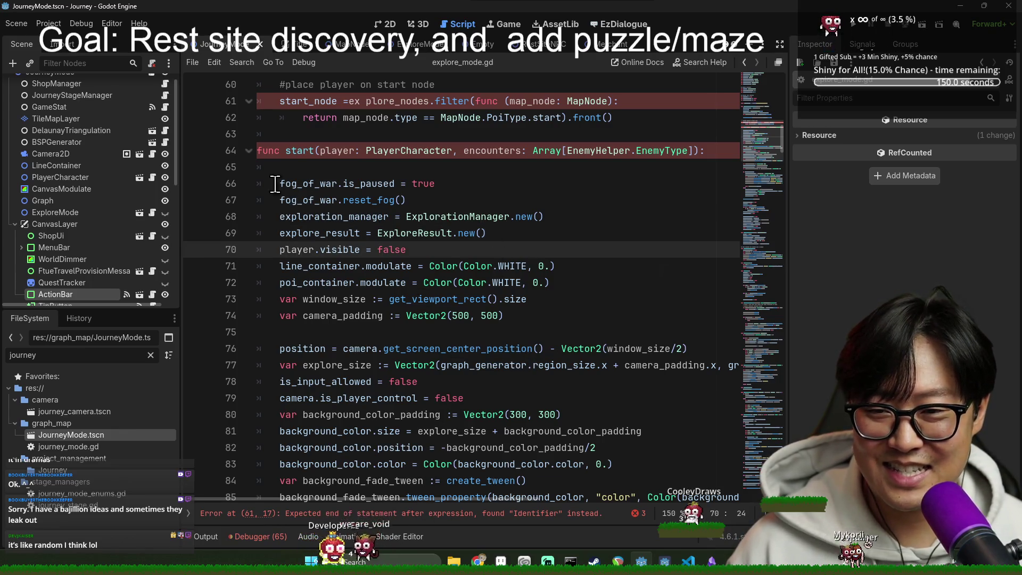
{"action": "left_click", "coordinate": [277, 167]}
{"action": "key", "text": "BackSpace"}
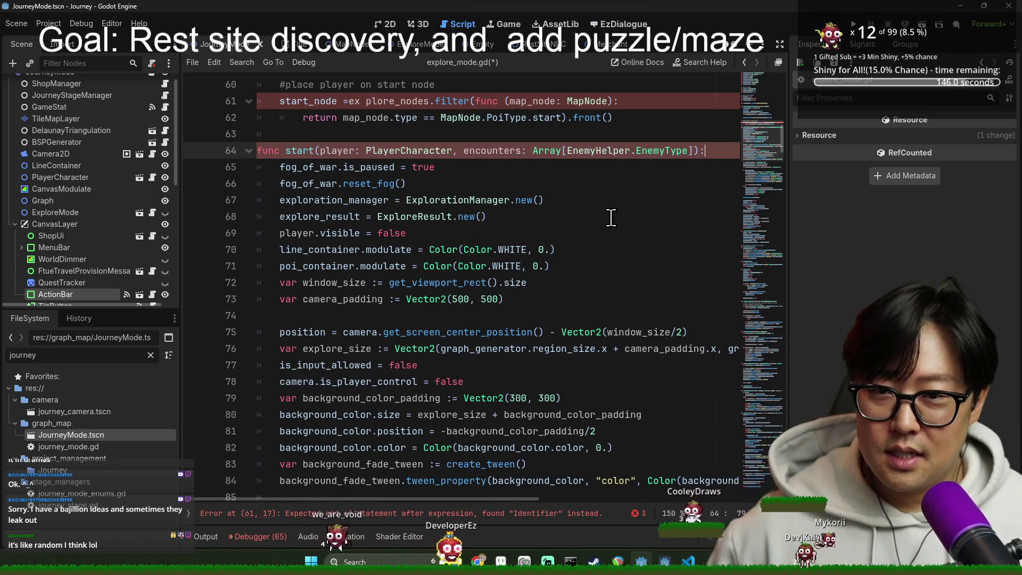
Step: Restore line 61's start_node line with the correct explore_nodes spelling and save, leaving a blank line under func start
{"action": "left_click", "coordinate": [368, 102]}
{"action": "key", "text": "ctrl+shift+k"}
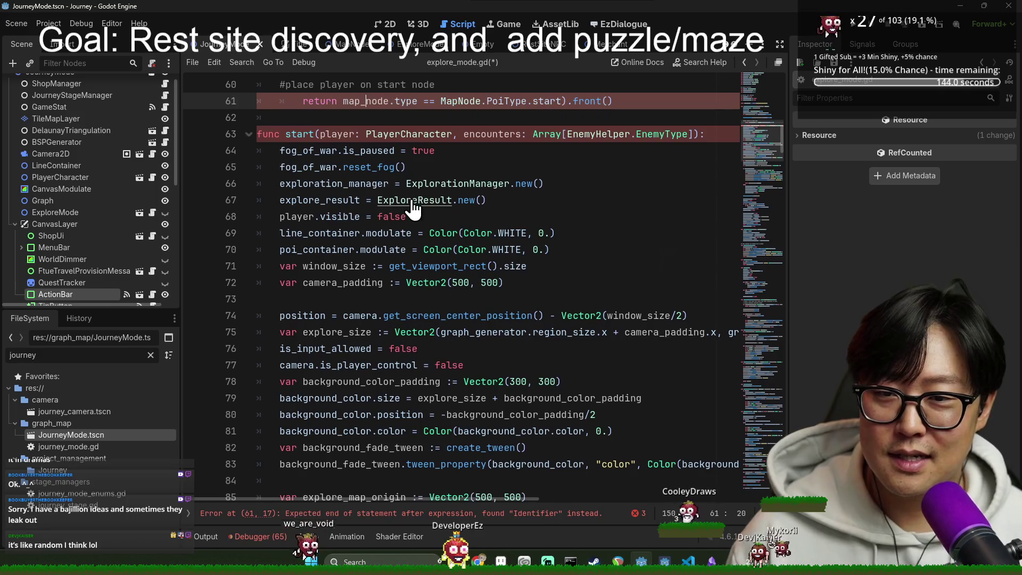
{"action": "key", "text": "ctrl+z"}
{"action": "left_click", "coordinate": [415, 181]}
{"action": "key", "text": "ctrl+shift+Return"}
{"action": "key", "text": "ctrl+s"}
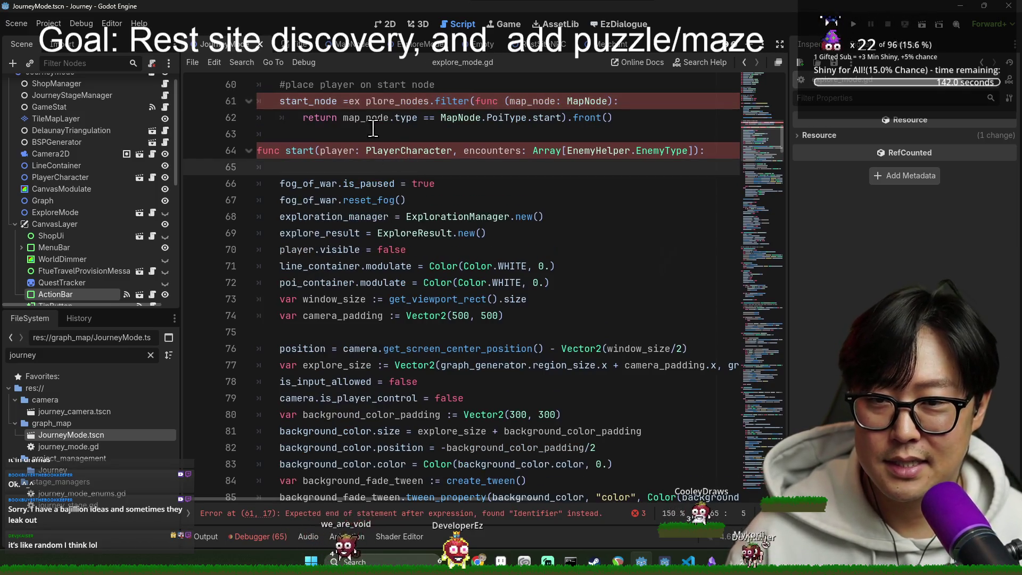
{"action": "scroll", "coordinate": [375, 166], "scroll_direction": "up", "scroll_amount": 2}
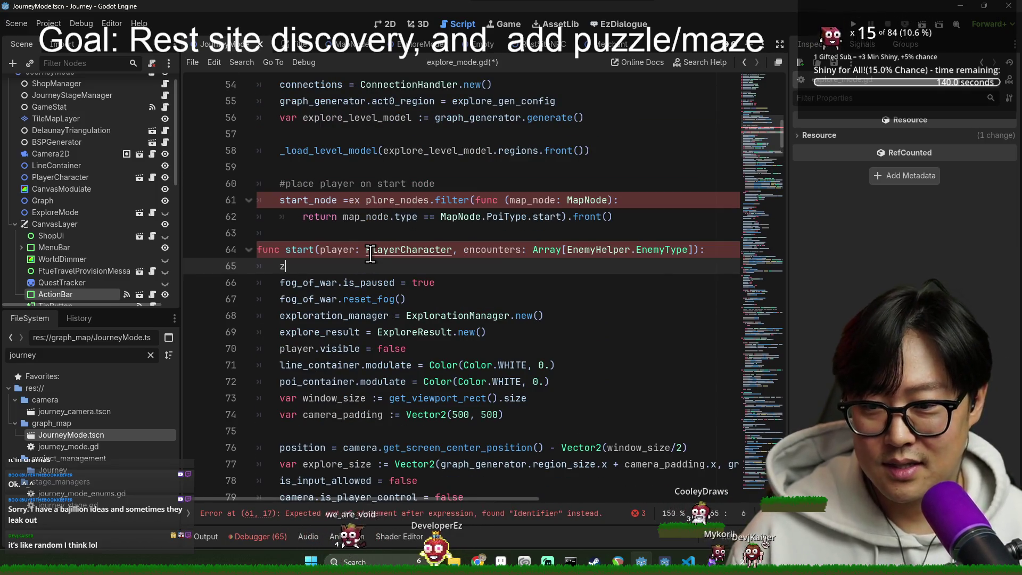
{"action": "key", "text": "ctrl+z"}
{"action": "key", "text": "ctrl+z"}
{"action": "left_click", "coordinate": [372, 191]}
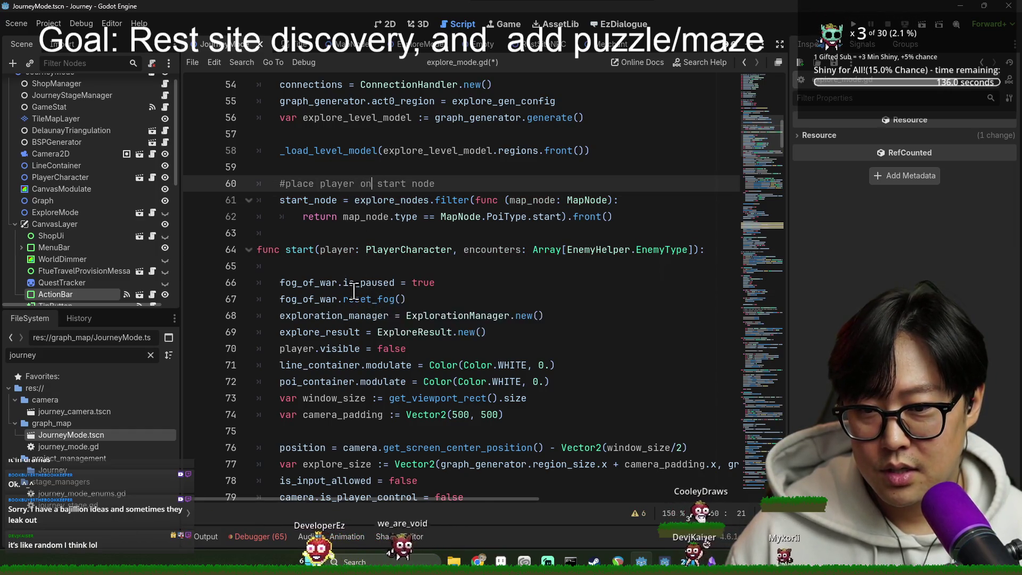
{"action": "scroll", "coordinate": [354, 291], "scroll_direction": "down", "scroll_amount": 2}
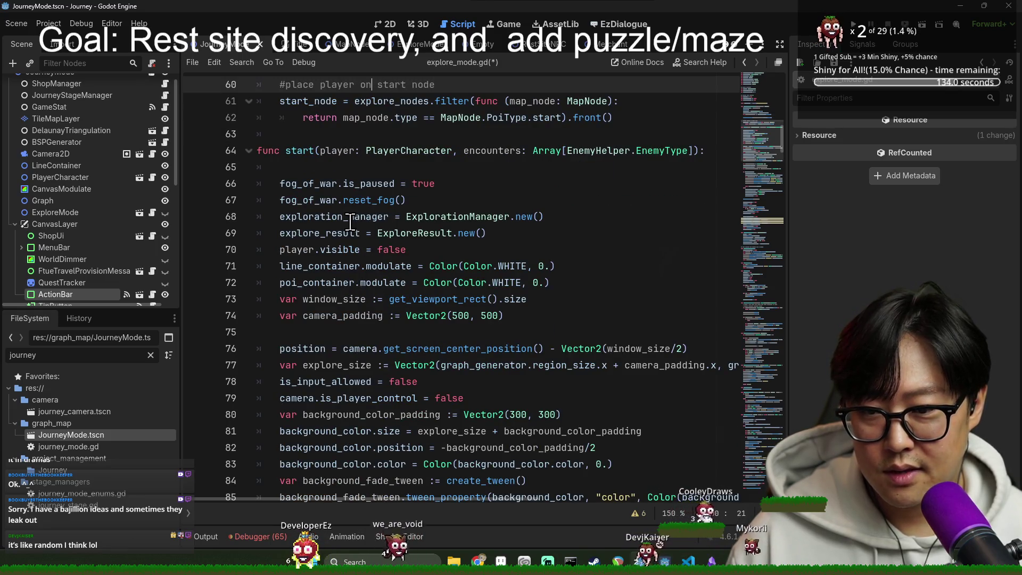
{"action": "scroll", "coordinate": [346, 233], "scroll_direction": "down", "scroll_amount": 2}
{"action": "scroll", "coordinate": [359, 270], "scroll_direction": "down", "scroll_amount": 1}
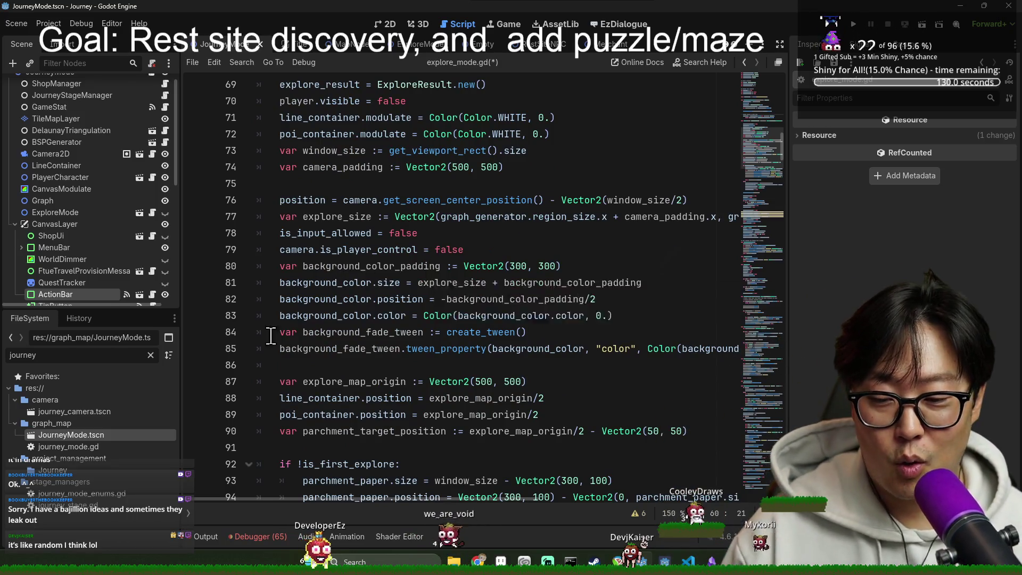
{"action": "scroll", "coordinate": [373, 319], "scroll_direction": "down", "scroll_amount": 5}
{"action": "scroll", "coordinate": [376, 321], "scroll_direction": "down", "scroll_amount": 1}
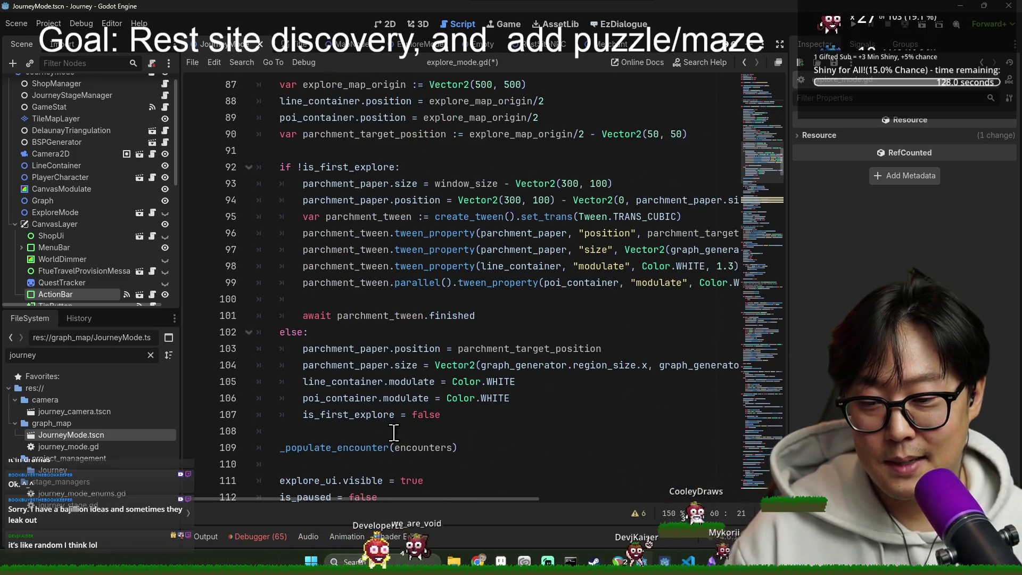
{"action": "scroll", "coordinate": [370, 372], "scroll_direction": "down", "scroll_amount": 3}
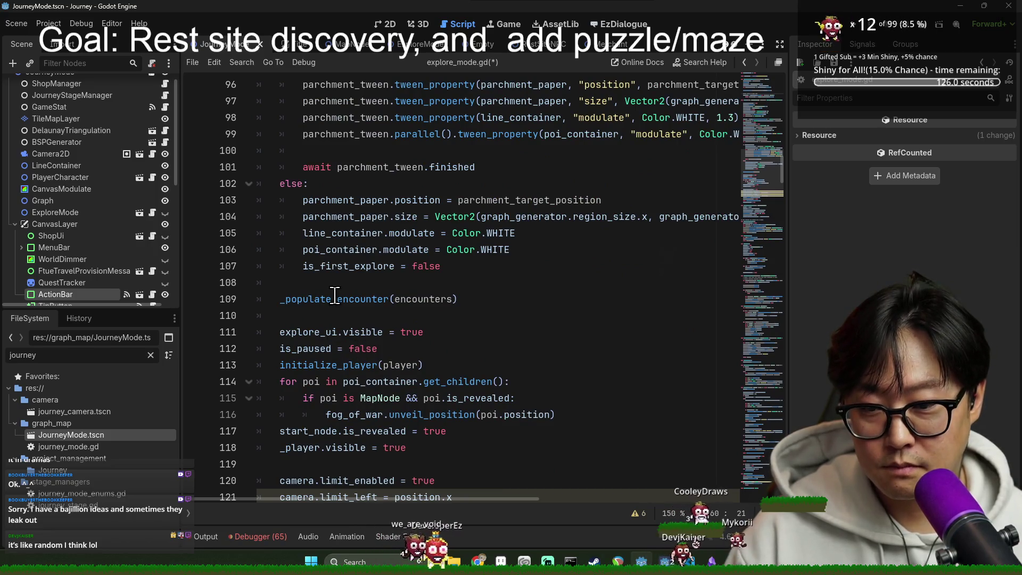
{"action": "scroll", "coordinate": [339, 304], "scroll_direction": "down", "scroll_amount": 3}
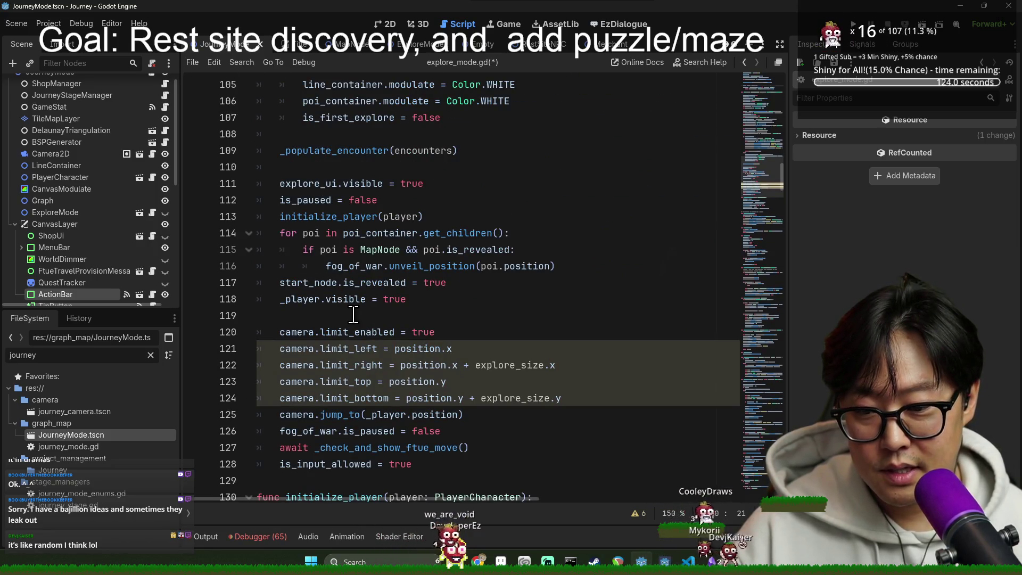
{"action": "scroll", "coordinate": [354, 314], "scroll_direction": "up", "scroll_amount": 10}
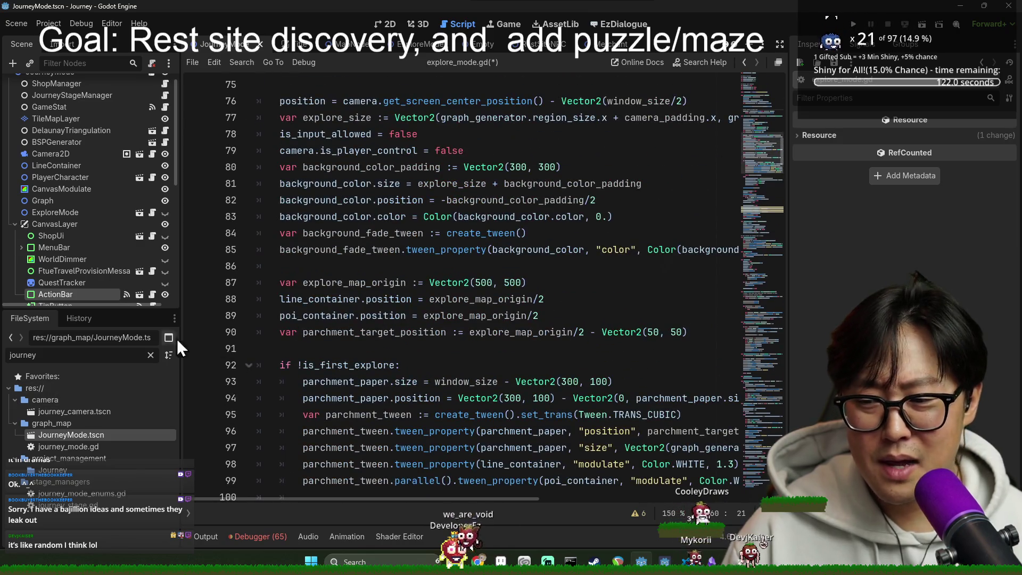
{"action": "scroll", "coordinate": [410, 362], "scroll_direction": "up", "scroll_amount": 20}
{"action": "scroll", "coordinate": [446, 361], "scroll_direction": "down", "scroll_amount": 7}
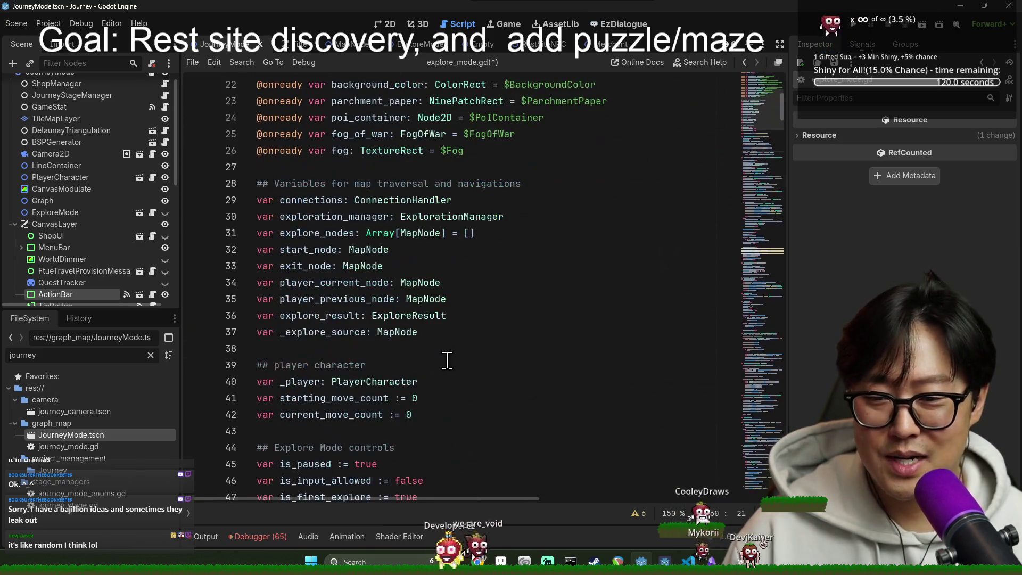
{"action": "scroll", "coordinate": [445, 360], "scroll_direction": "down", "scroll_amount": 7}
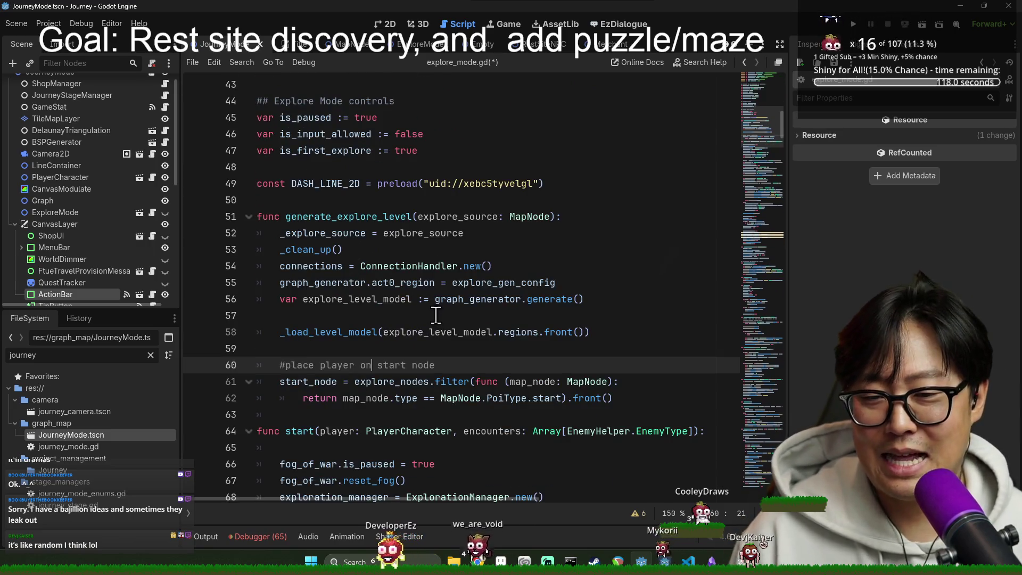
{"action": "left_click", "coordinate": [304, 266]}
{"action": "double_click", "coordinate": [309, 282]}
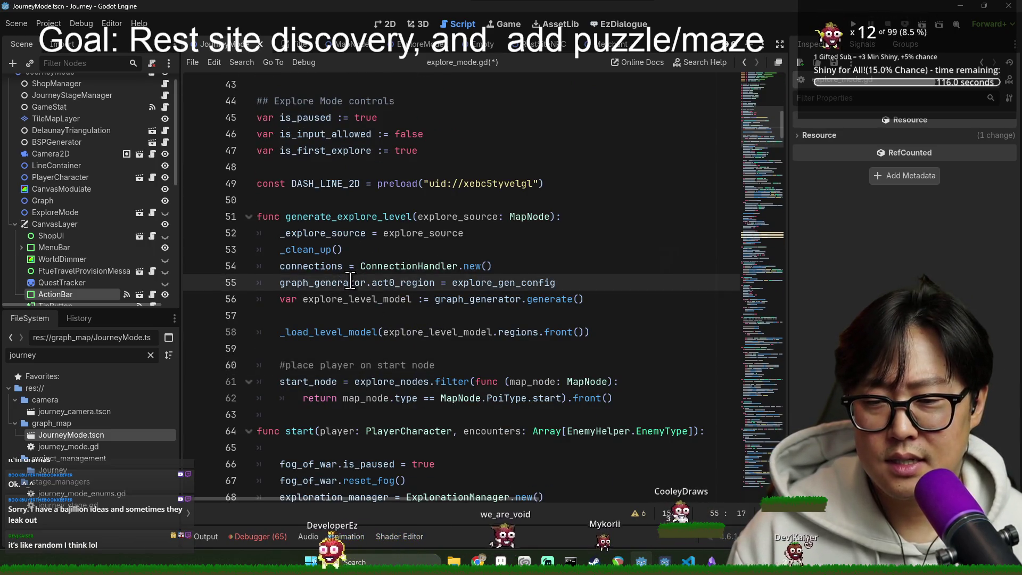
{"action": "double_click", "coordinate": [506, 289]}
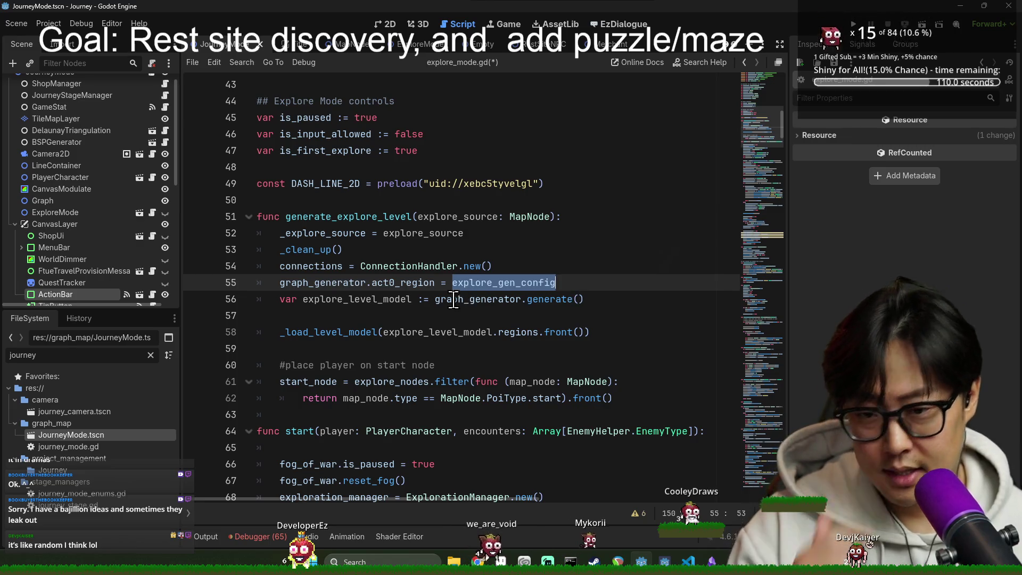
{"action": "double_click", "coordinate": [372, 283]}
{"action": "left_click_drag", "start_coordinate": [459, 300], "coordinate": [435, 300]}
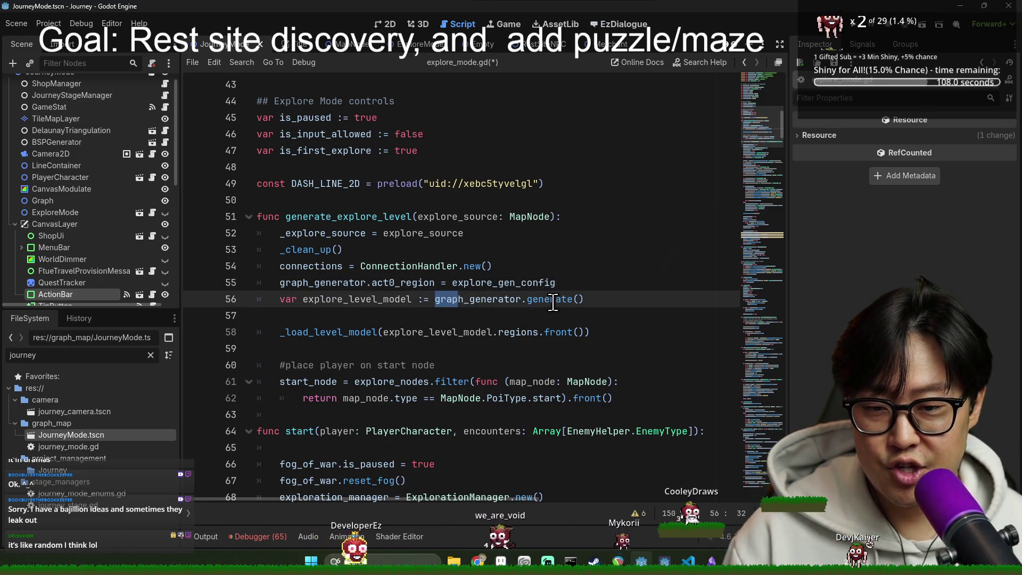
{"action": "left_click", "coordinate": [484, 283]}
{"action": "left_click", "coordinate": [501, 283], "text": "ctrl"}
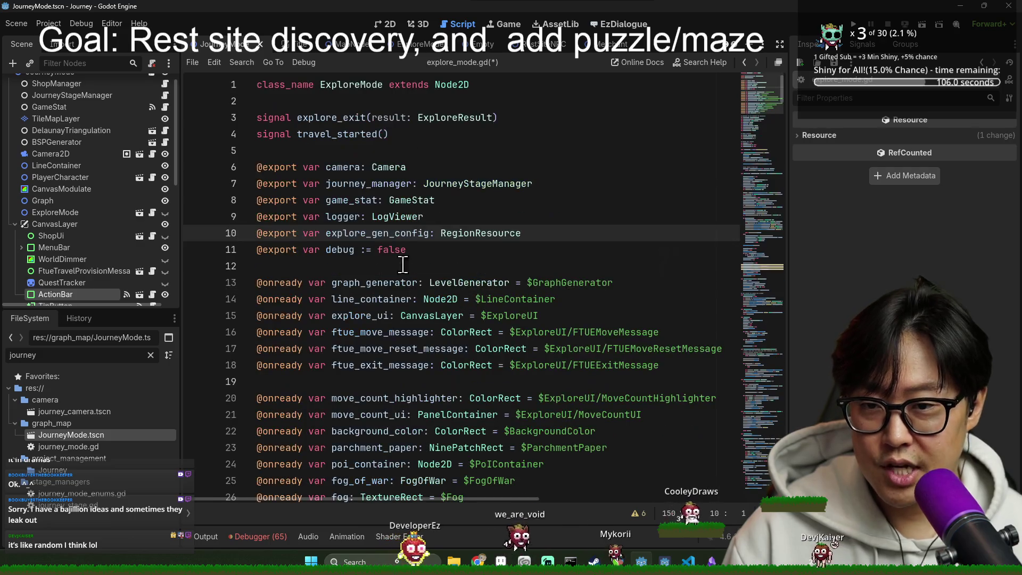
Step: Open the RegionResource class and inspect its map_nodes and connected_regions declarations
{"action": "left_click", "coordinate": [498, 234], "text": "ctrl"}
{"action": "left_click", "coordinate": [353, 167]}
{"action": "left_click", "coordinate": [355, 151]}
{"action": "left_click", "coordinate": [363, 117]}
{"action": "double_click", "coordinate": [353, 167]}
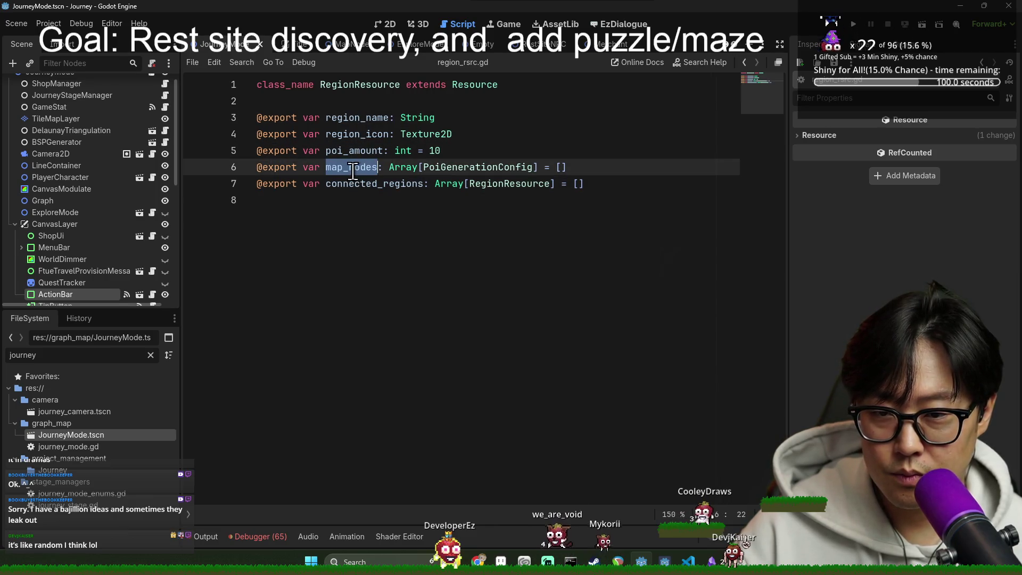
{"action": "double_click", "coordinate": [378, 183]}
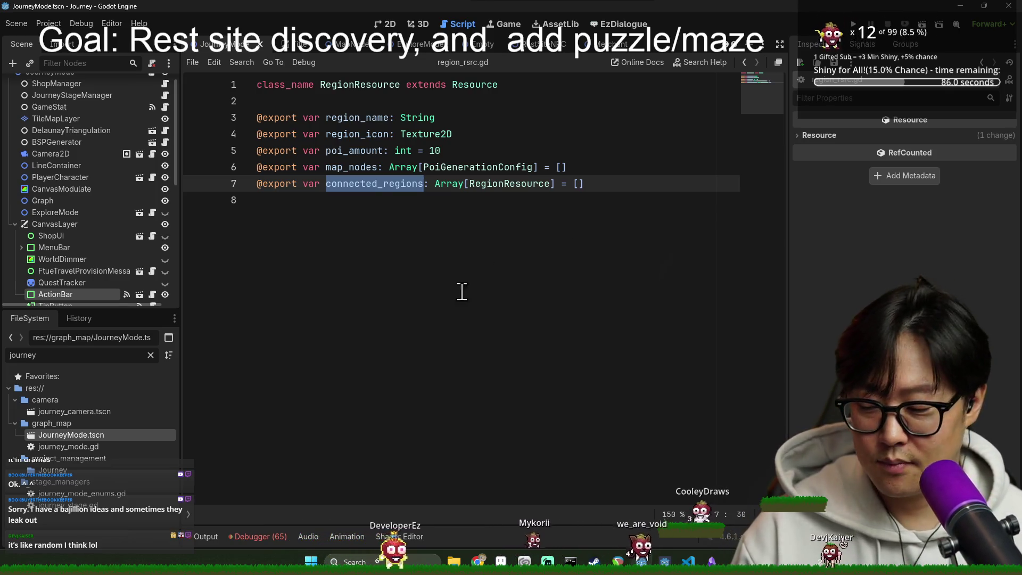
Step: Check map_nodes' PoiGenerationConfig type, then close the RestSiteNPC scene
{"action": "double_click", "coordinate": [360, 166]}
{"action": "left_click", "coordinate": [492, 183]}
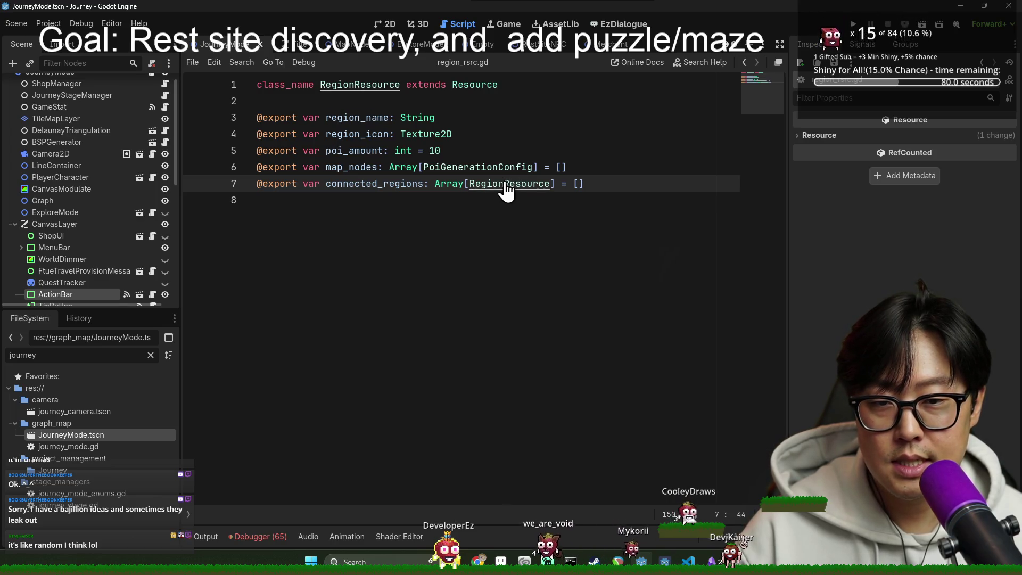
{"action": "double_click", "coordinate": [505, 184]}
{"action": "left_click_drag", "start_coordinate": [323, 130], "coordinate": [379, 166]}
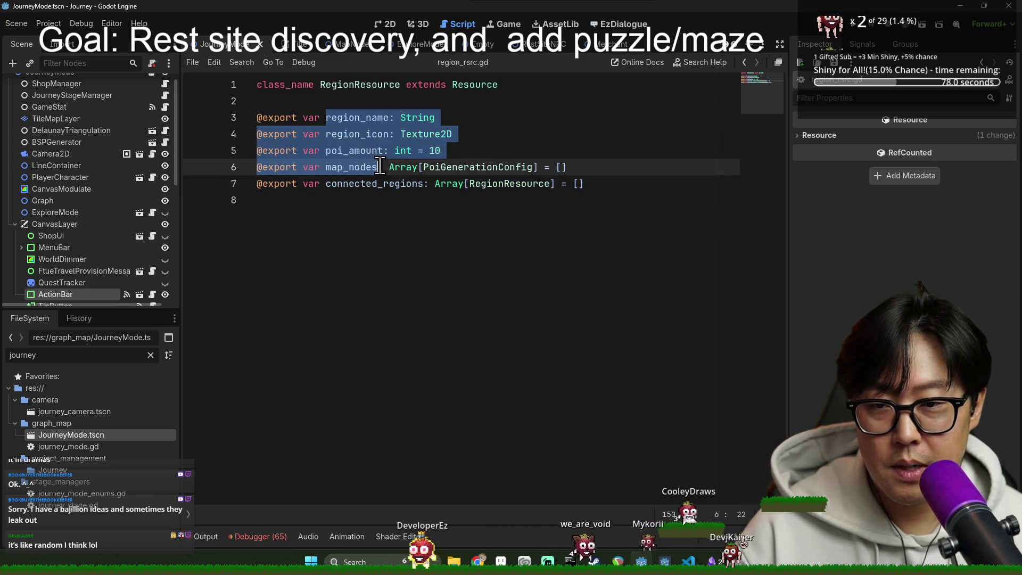
{"action": "left_click", "coordinate": [379, 167]}
{"action": "double_click", "coordinate": [360, 166]}
{"action": "double_click", "coordinate": [477, 167]}
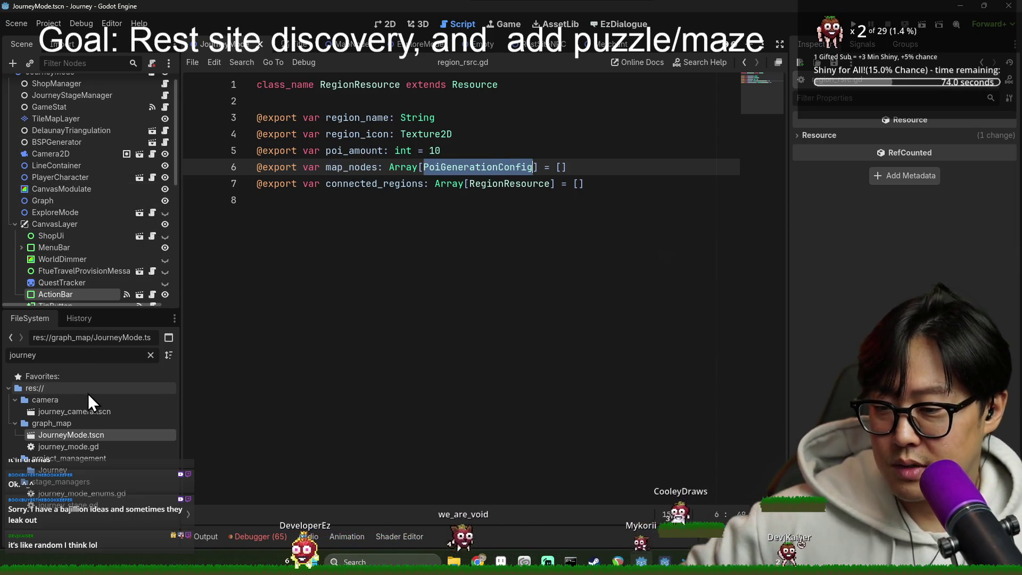
{"action": "left_click", "coordinate": [549, 45]}
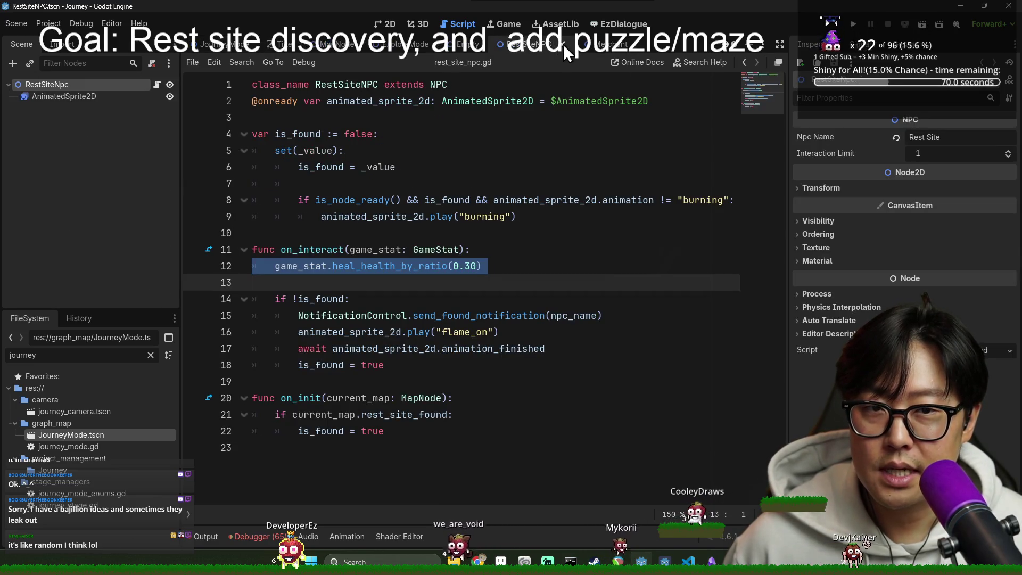
{"action": "left_click", "coordinate": [562, 44]}
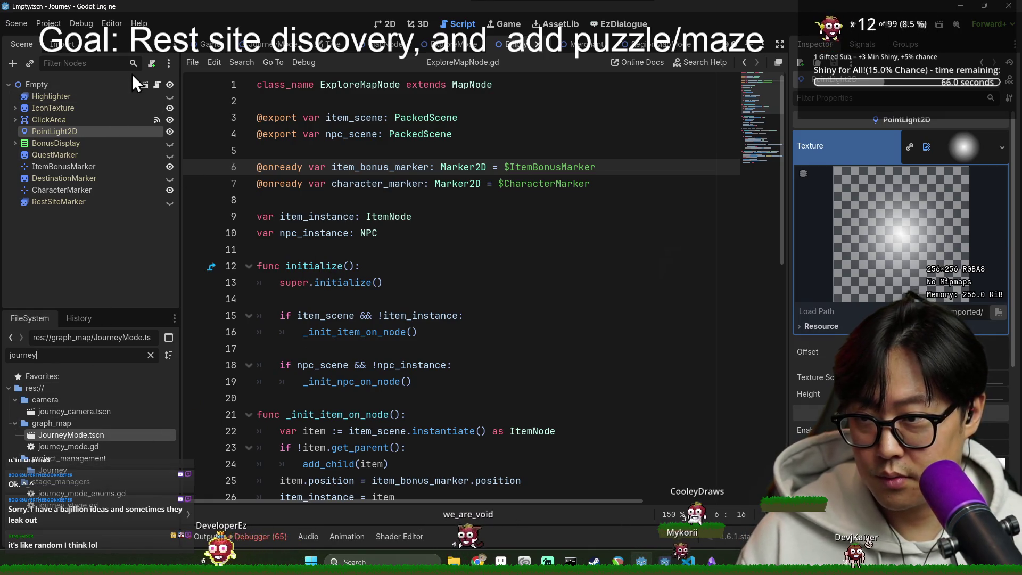
Step: Look over the mark_found_item call in ExploreMapNode.gd's on_arrival, then switch to ExploreMode.tscn
{"action": "scroll", "coordinate": [424, 291], "scroll_direction": "down", "scroll_amount": 10}
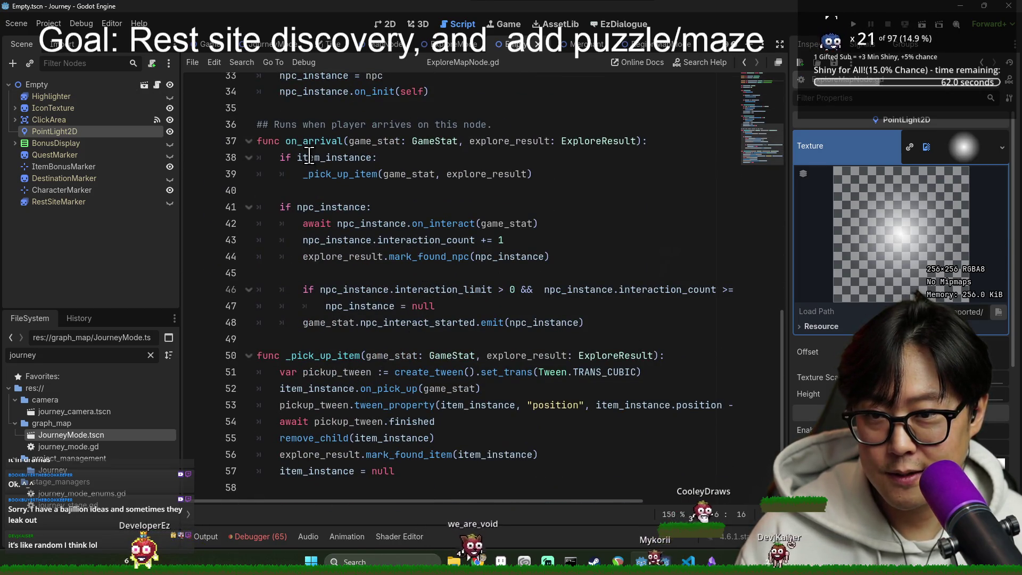
{"action": "double_click", "coordinate": [319, 453]}
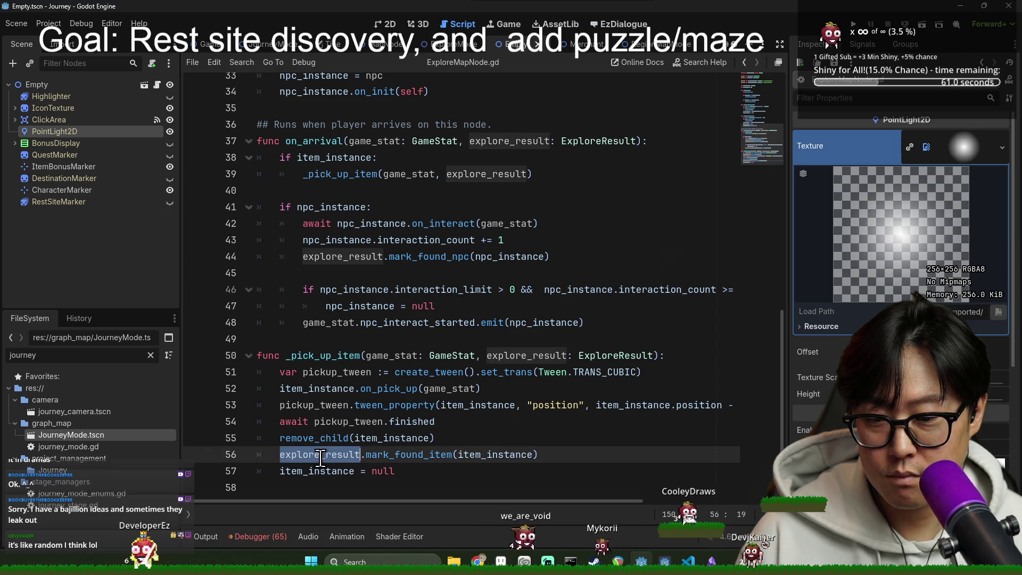
{"action": "double_click", "coordinate": [404, 454]}
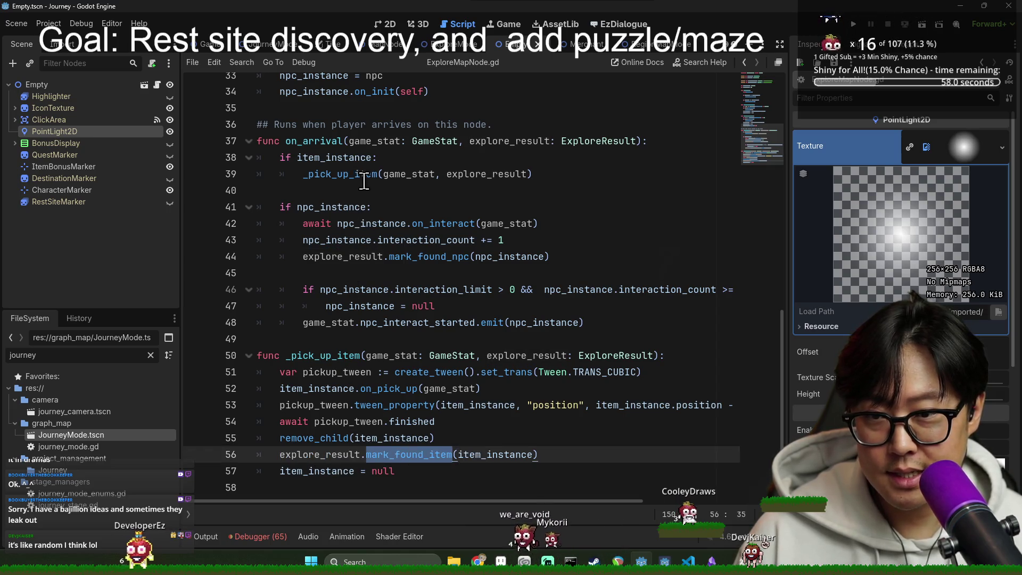
{"action": "scroll", "coordinate": [363, 181], "scroll_direction": "up", "scroll_amount": 2}
{"action": "scroll", "coordinate": [370, 279], "scroll_direction": "up", "scroll_amount": 2}
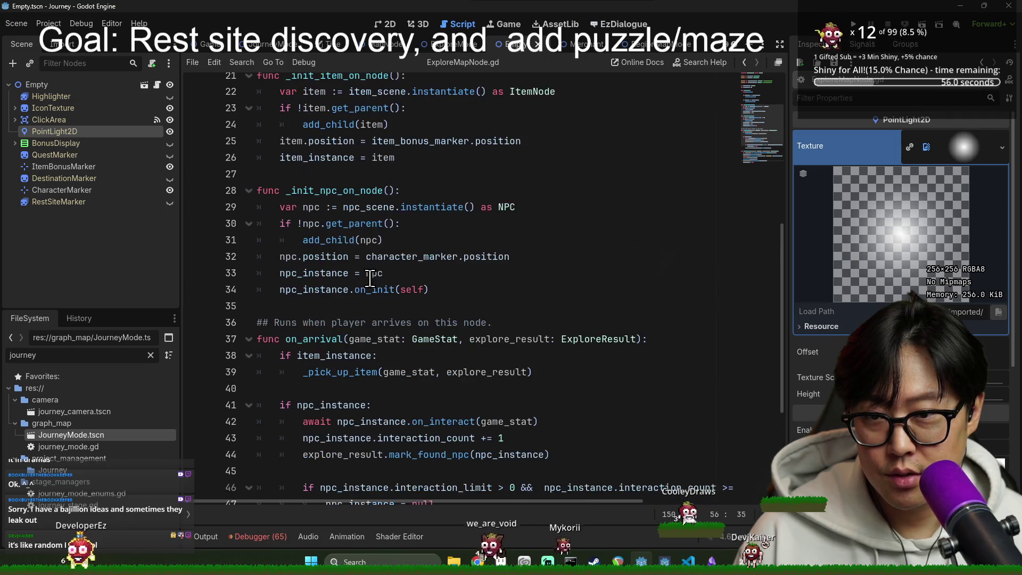
{"action": "scroll", "coordinate": [347, 212], "scroll_direction": "up", "scroll_amount": 5}
{"action": "scroll", "coordinate": [393, 255], "scroll_direction": "down", "scroll_amount": 7}
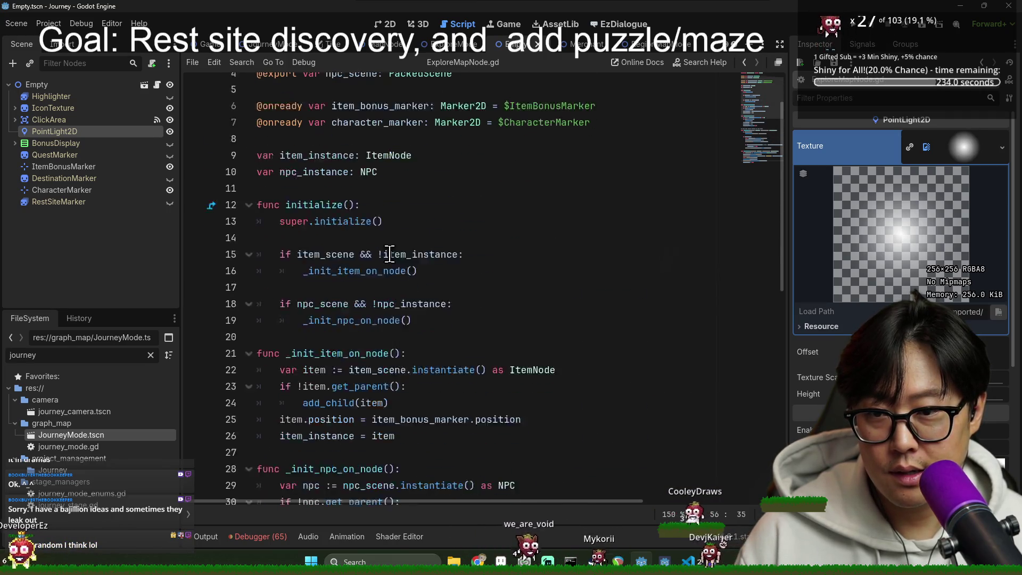
{"action": "scroll", "coordinate": [362, 274], "scroll_direction": "down", "scroll_amount": 3}
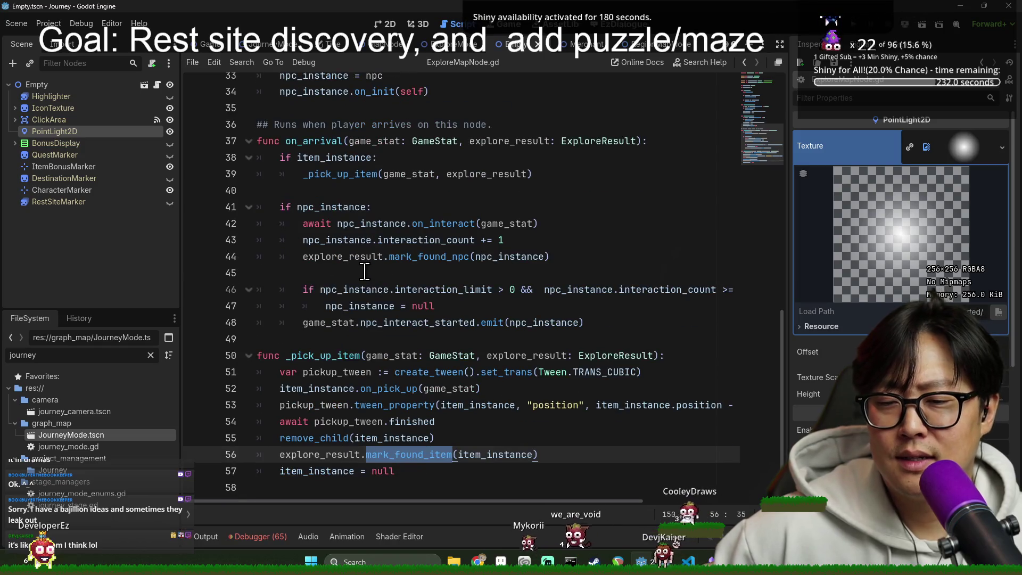
{"action": "left_click", "coordinate": [449, 48]}
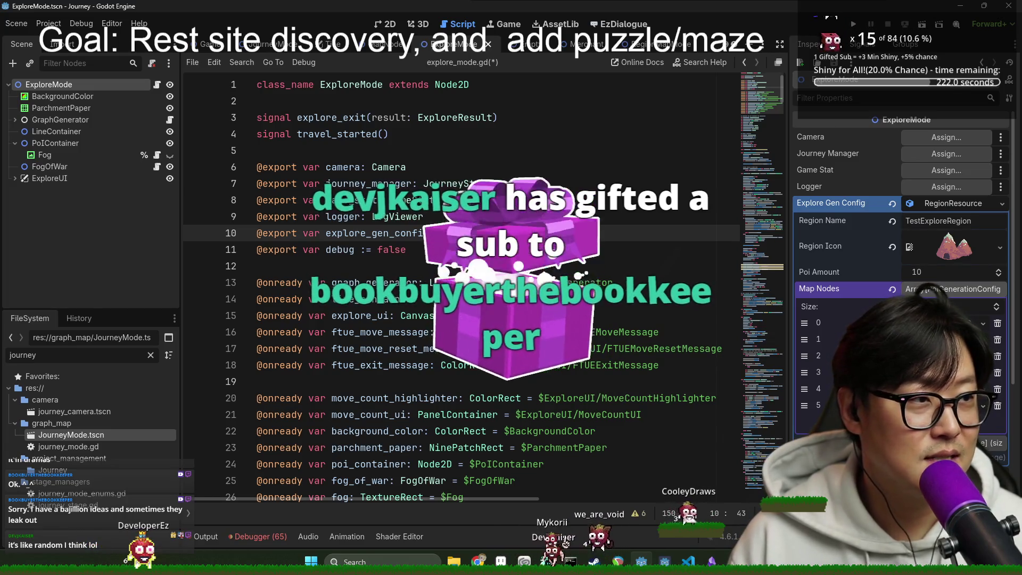
Step: Read through explore_mode.gd from the explore_ui declaration down to _create_and_add_map_node
{"action": "left_click", "coordinate": [324, 315]}
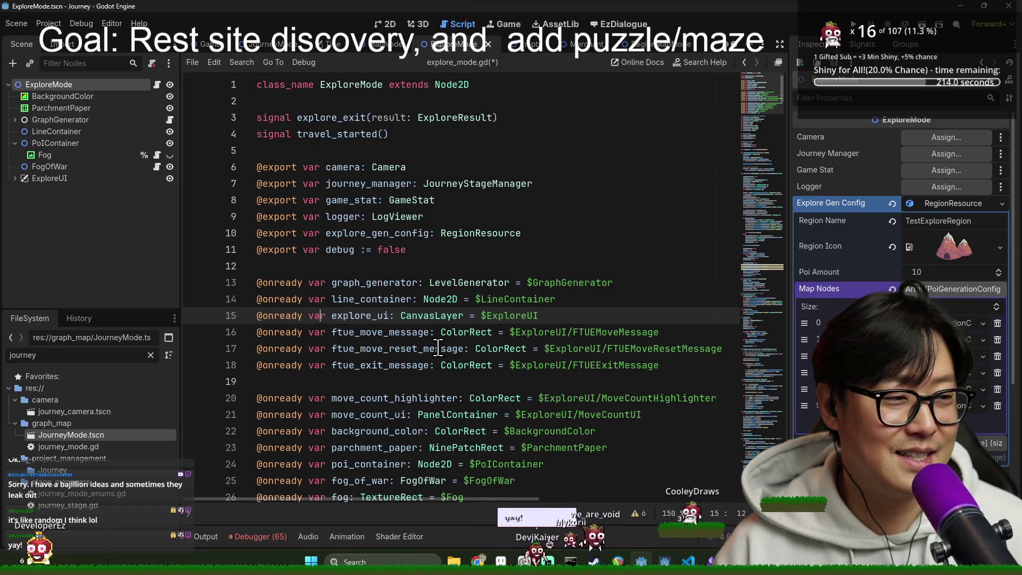
{"action": "scroll", "coordinate": [496, 369], "scroll_direction": "down", "scroll_amount": 11}
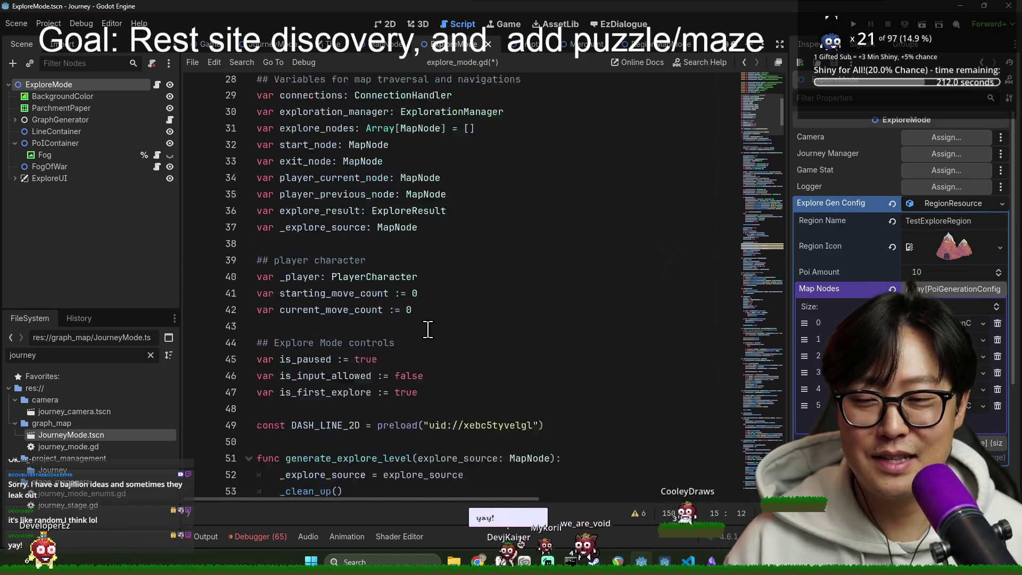
{"action": "scroll", "coordinate": [430, 328], "scroll_direction": "down", "scroll_amount": 16}
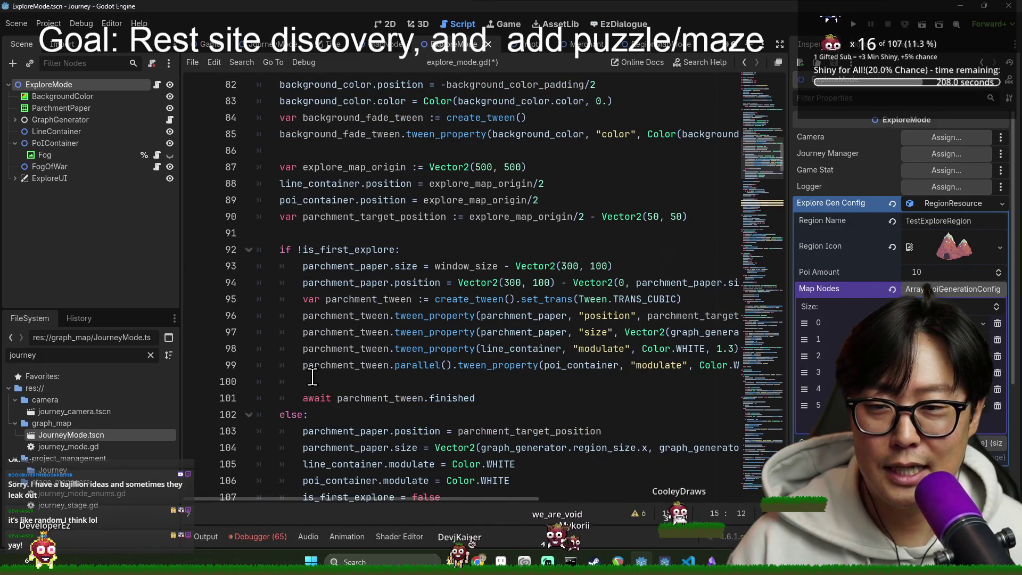
{"action": "scroll", "coordinate": [330, 359], "scroll_direction": "down", "scroll_amount": 4}
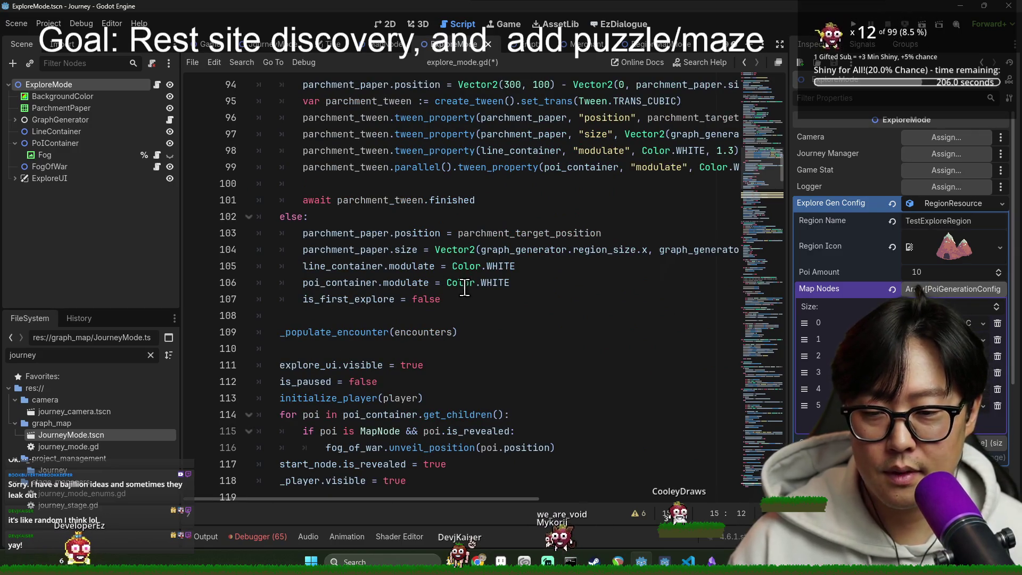
{"action": "mouse_move", "coordinate": [466, 284]}
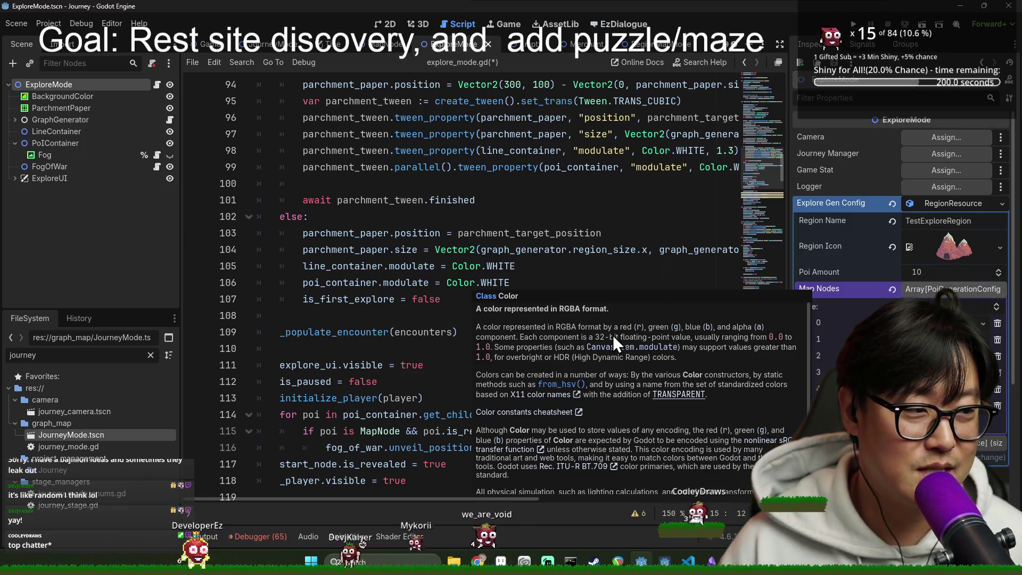
{"action": "scroll", "coordinate": [487, 262], "scroll_direction": "down", "scroll_amount": 4}
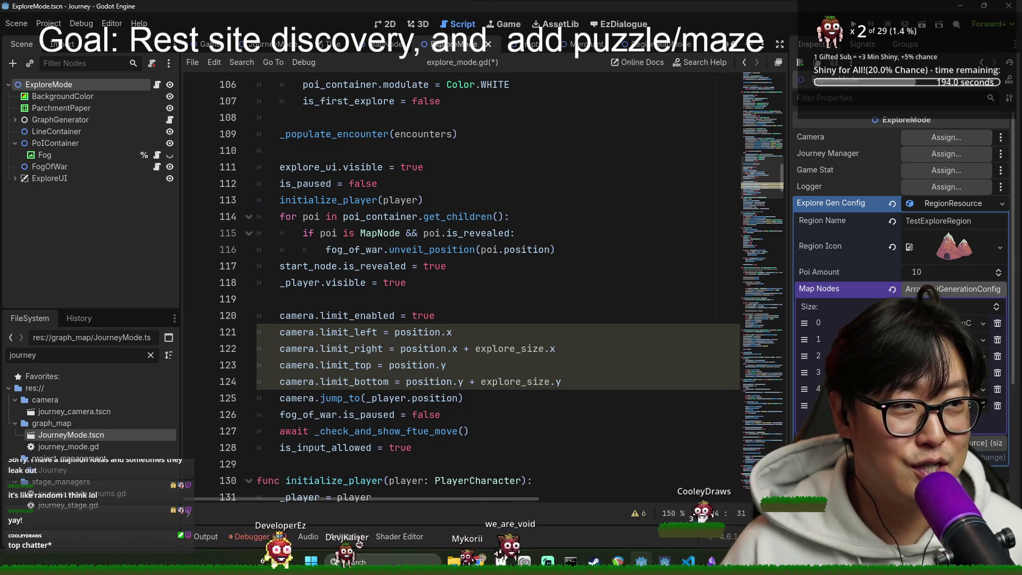
{"action": "scroll", "coordinate": [380, 360], "scroll_direction": "down", "scroll_amount": 1}
{"action": "scroll", "coordinate": [380, 360], "scroll_direction": "down", "scroll_amount": 4}
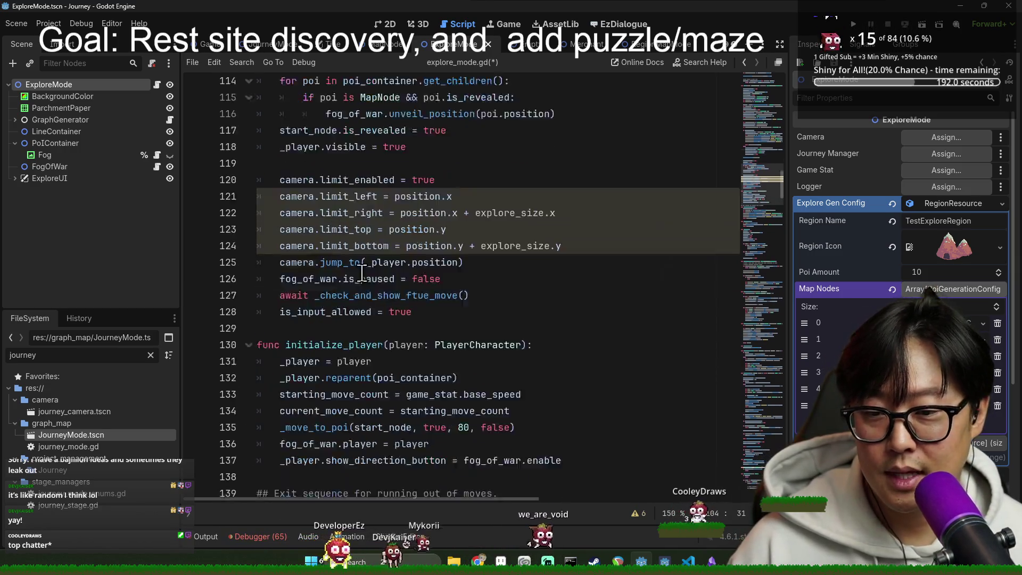
{"action": "scroll", "coordinate": [379, 253], "scroll_direction": "down", "scroll_amount": 5}
{"action": "scroll", "coordinate": [379, 253], "scroll_direction": "down", "scroll_amount": 4}
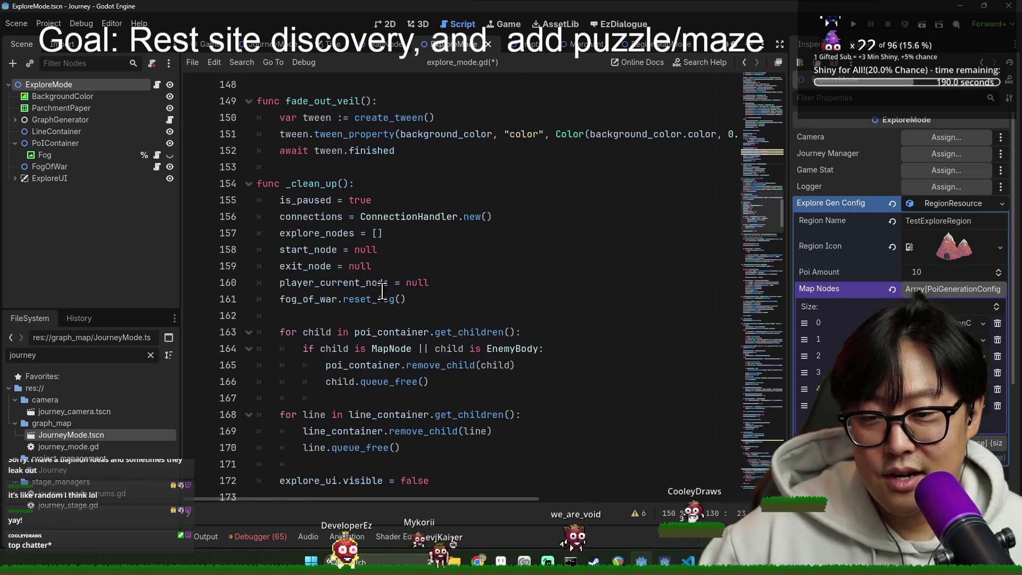
{"action": "scroll", "coordinate": [377, 281], "scroll_direction": "down", "scroll_amount": 10}
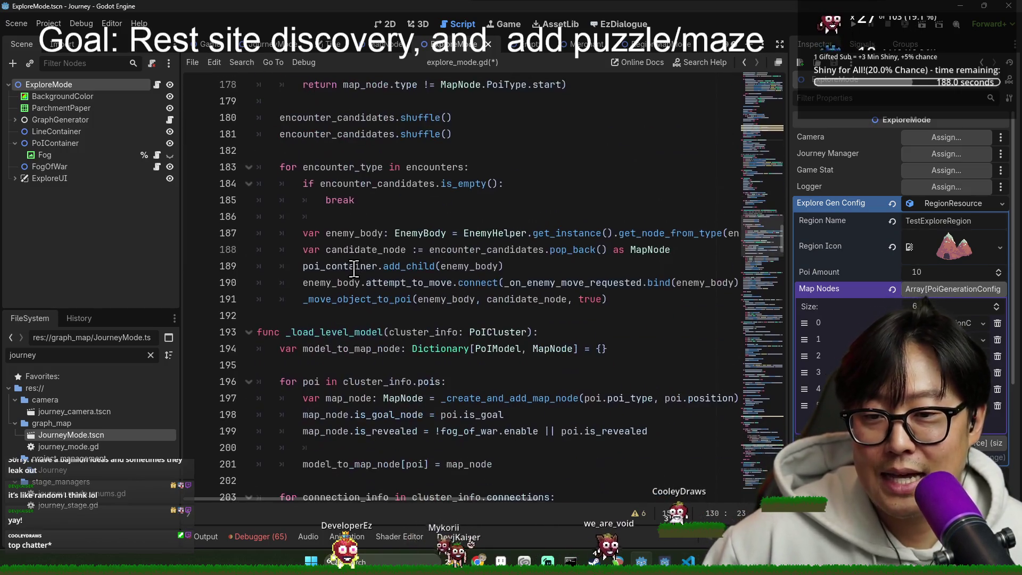
{"action": "scroll", "coordinate": [323, 314], "scroll_direction": "down", "scroll_amount": 4}
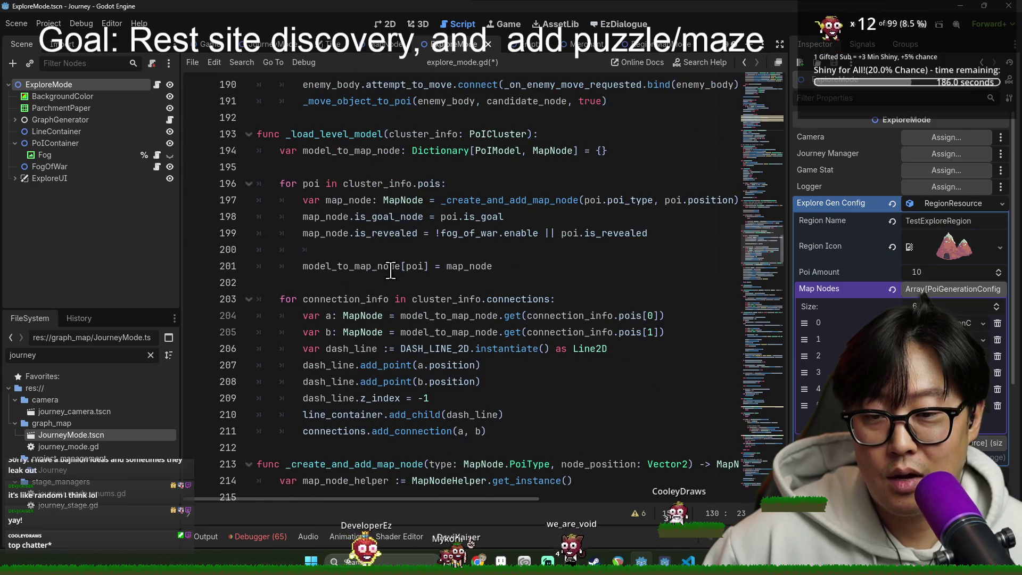
{"action": "scroll", "coordinate": [406, 258], "scroll_direction": "down", "scroll_amount": 4}
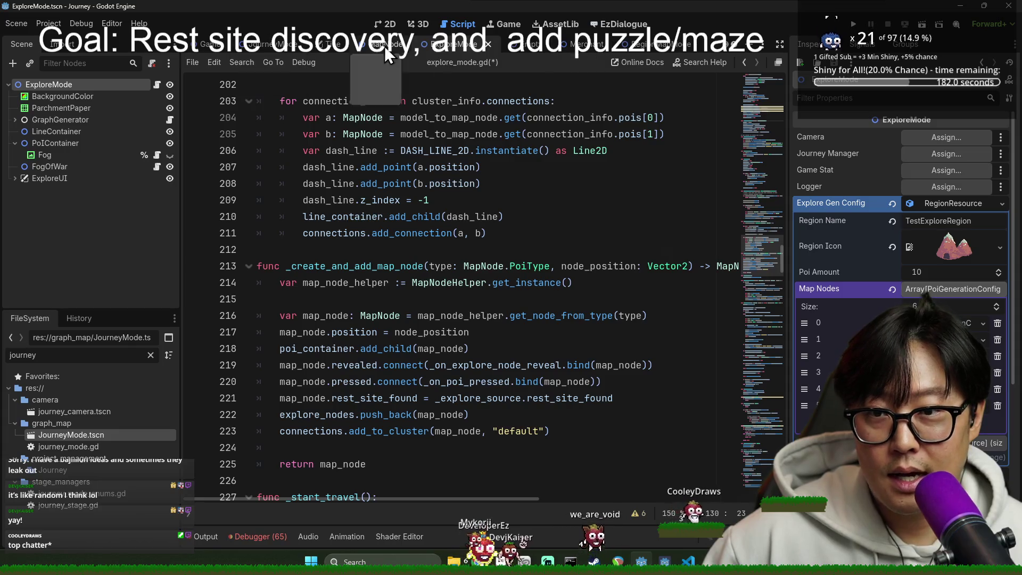
Step: Save explore_mode.gd and bring up the output log showing the line 61 parse error
{"action": "left_click", "coordinate": [476, 134]}
{"action": "key", "text": "ctrl+s"}
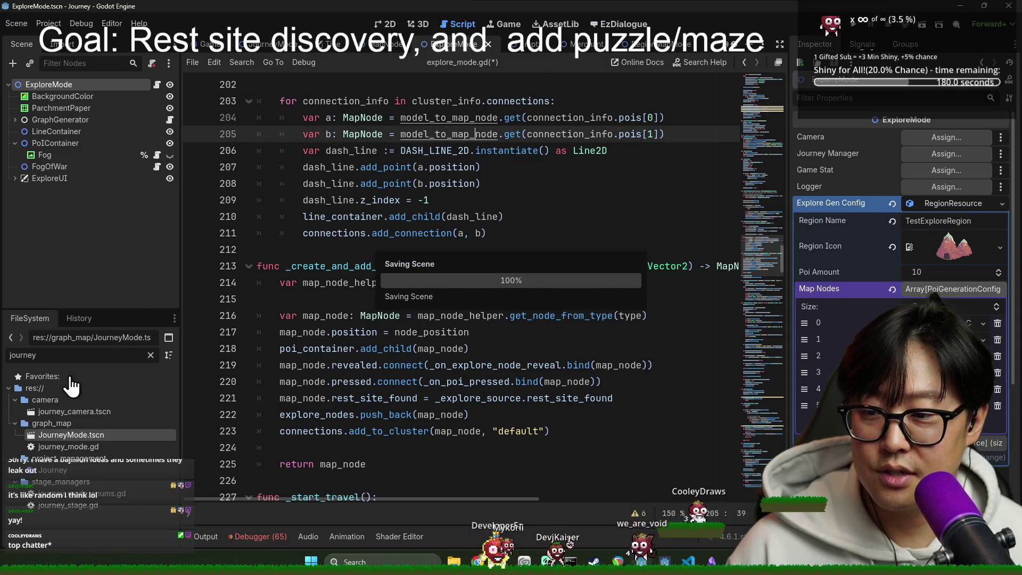
{"action": "scroll", "coordinate": [496, 202], "scroll_direction": "up", "scroll_amount": 15}
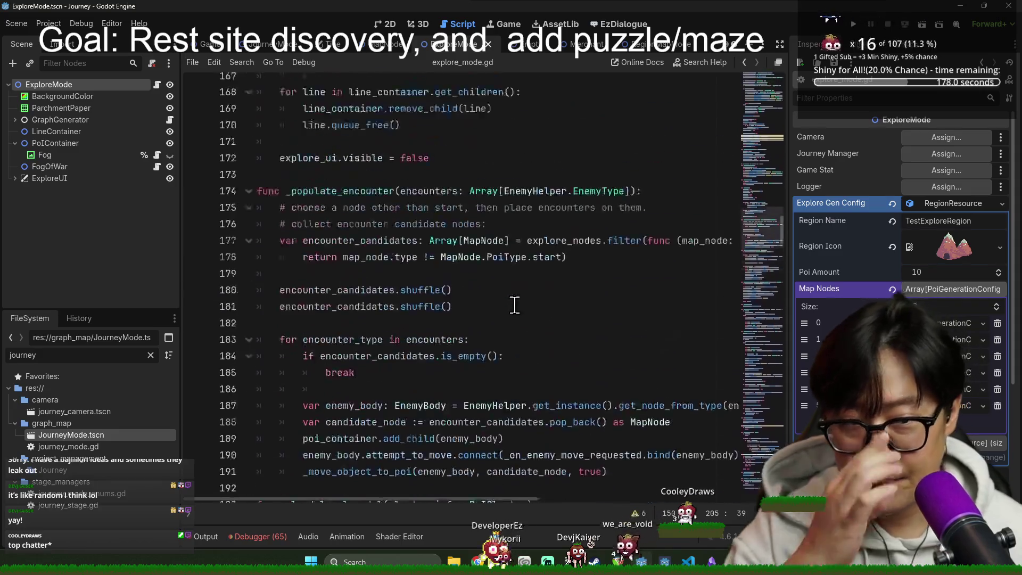
{"action": "scroll", "coordinate": [431, 359], "scroll_direction": "up", "scroll_amount": 6}
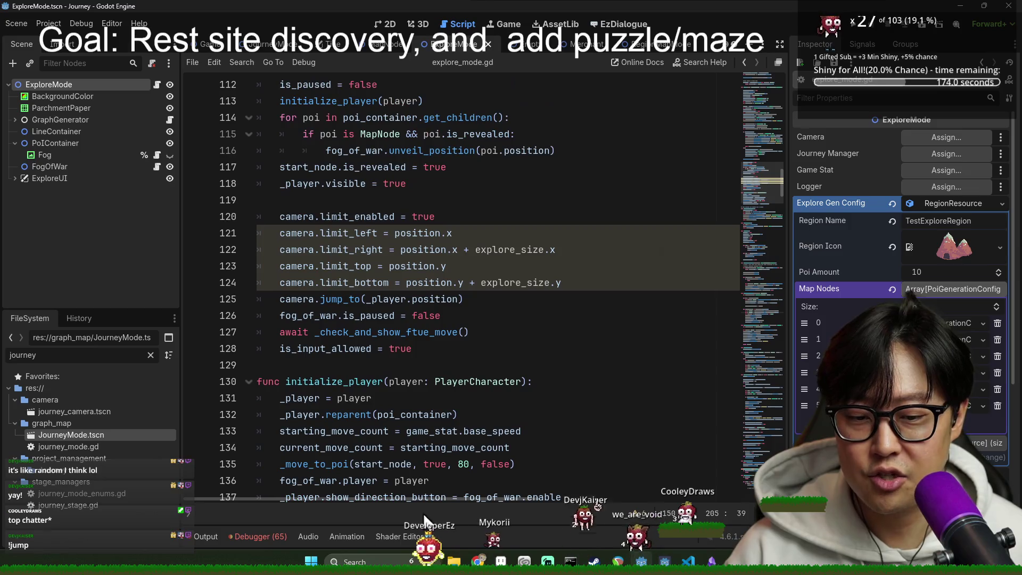
{"action": "left_click", "coordinate": [219, 538]}
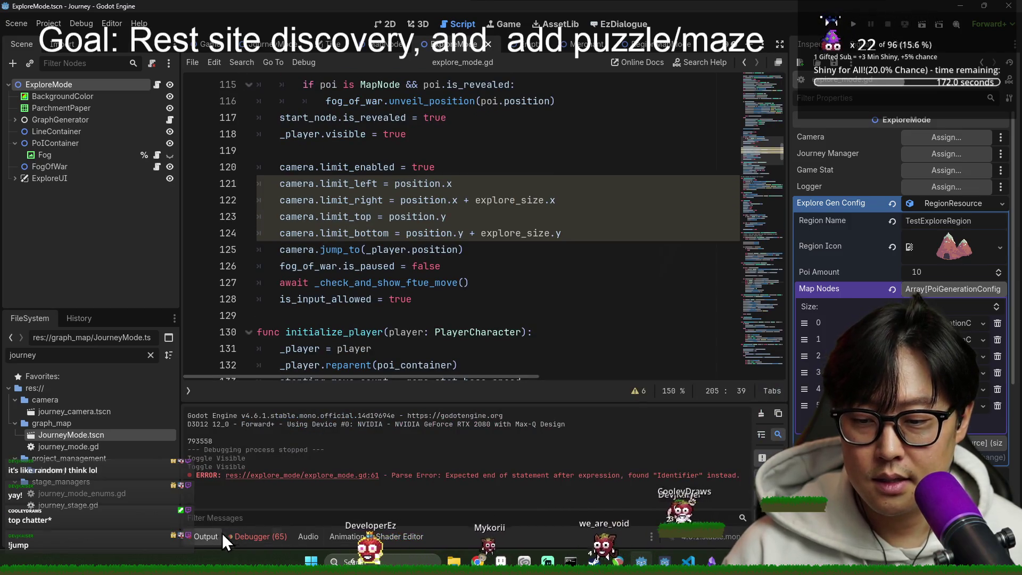
{"action": "left_click", "coordinate": [215, 536]}
{"action": "left_click", "coordinate": [318, 249]}
{"action": "scroll", "coordinate": [318, 249], "scroll_direction": "down", "scroll_amount": 3}
{"action": "left_click", "coordinate": [313, 183]}
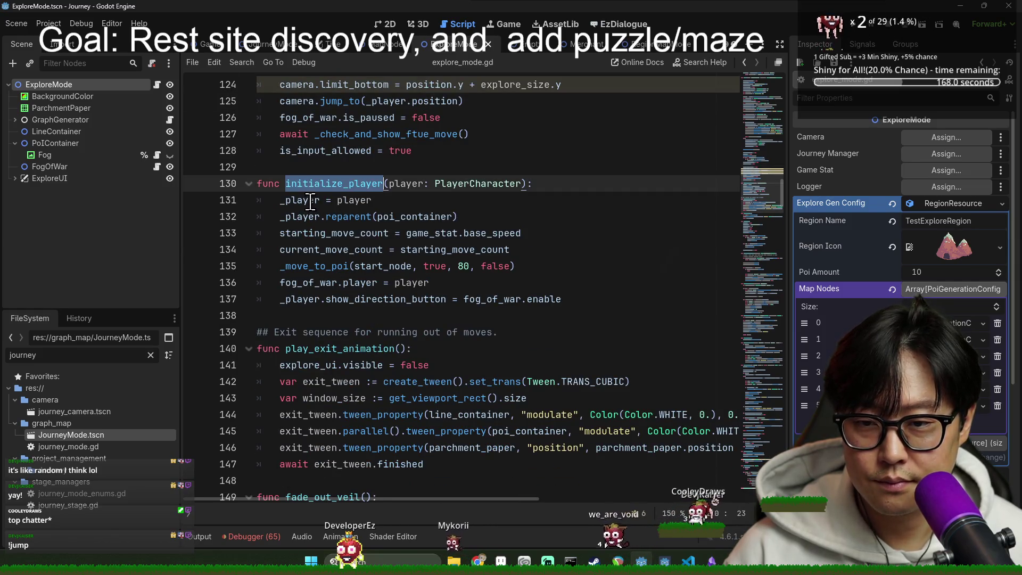
{"action": "scroll", "coordinate": [350, 286], "scroll_direction": "up", "scroll_amount": 15}
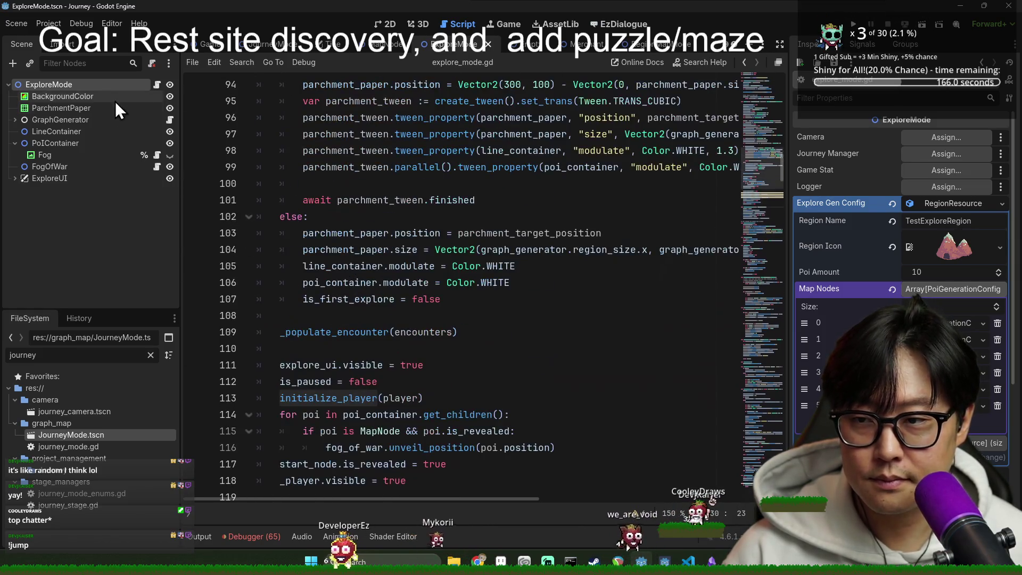
{"action": "scroll", "coordinate": [364, 229], "scroll_direction": "up", "scroll_amount": 20}
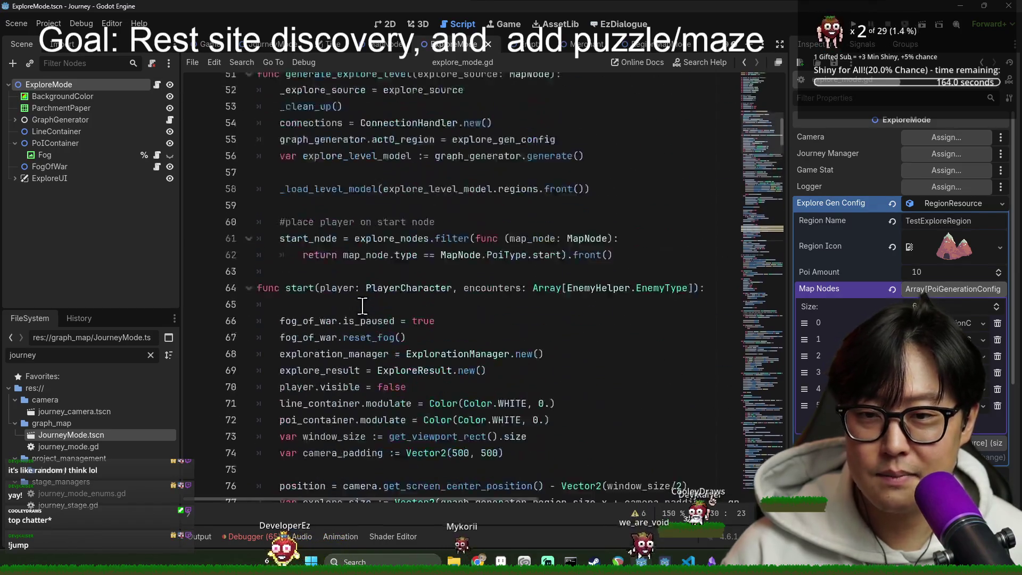
{"action": "scroll", "coordinate": [358, 321], "scroll_direction": "down", "scroll_amount": 15}
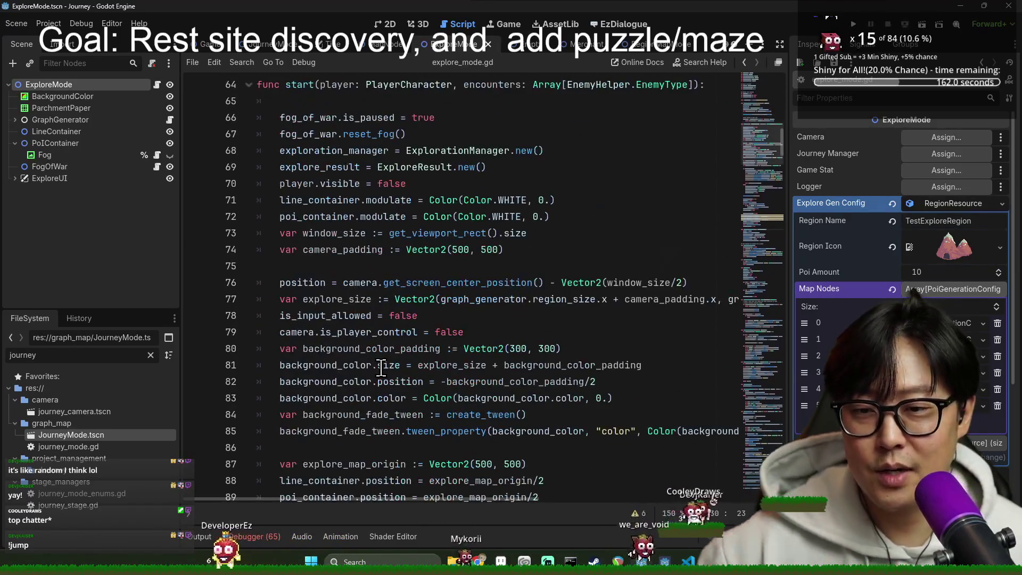
{"action": "scroll", "coordinate": [346, 207], "scroll_direction": "up", "scroll_amount": 6}
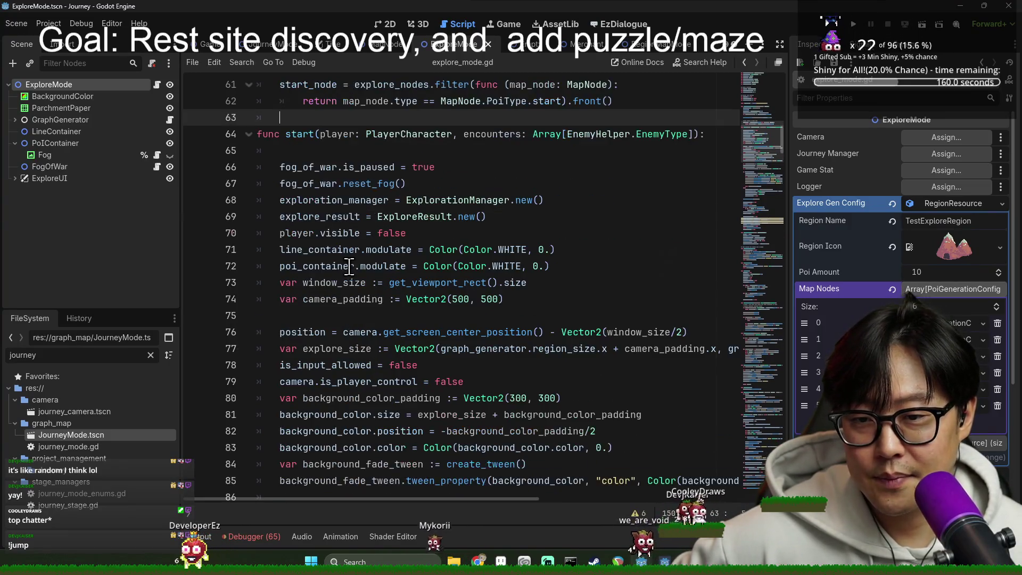
{"action": "left_click_drag", "start_coordinate": [362, 216], "coordinate": [574, 315]}
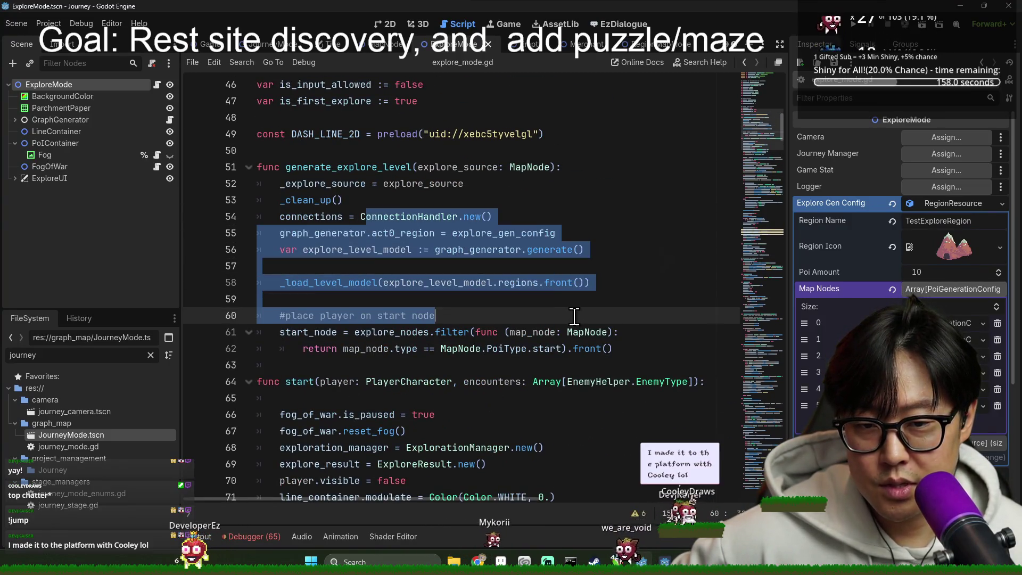
{"action": "scroll", "coordinate": [467, 250], "scroll_direction": "down", "scroll_amount": 8}
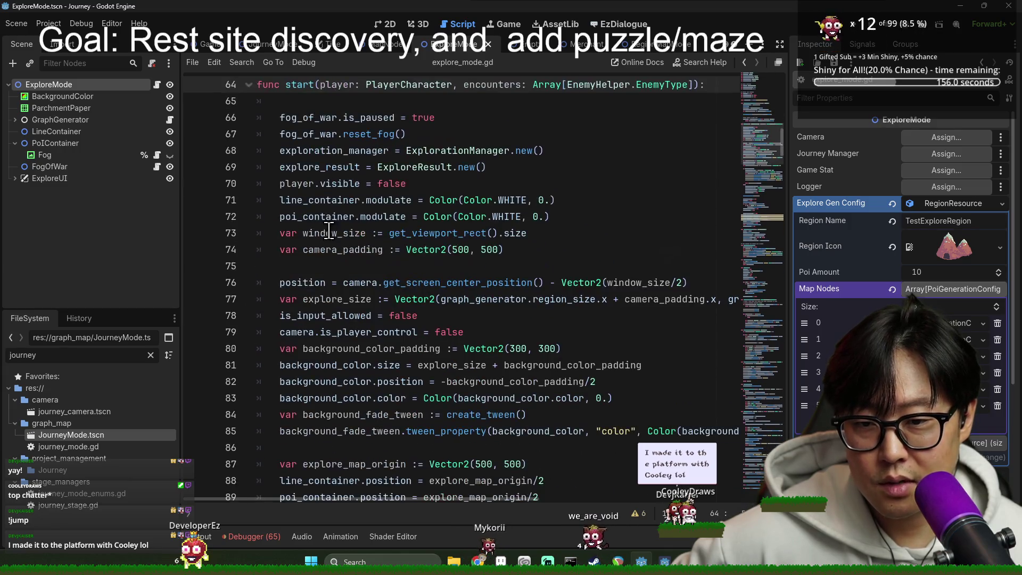
{"action": "scroll", "coordinate": [329, 287], "scroll_direction": "down", "scroll_amount": 2}
{"action": "scroll", "coordinate": [319, 250], "scroll_direction": "down", "scroll_amount": 2}
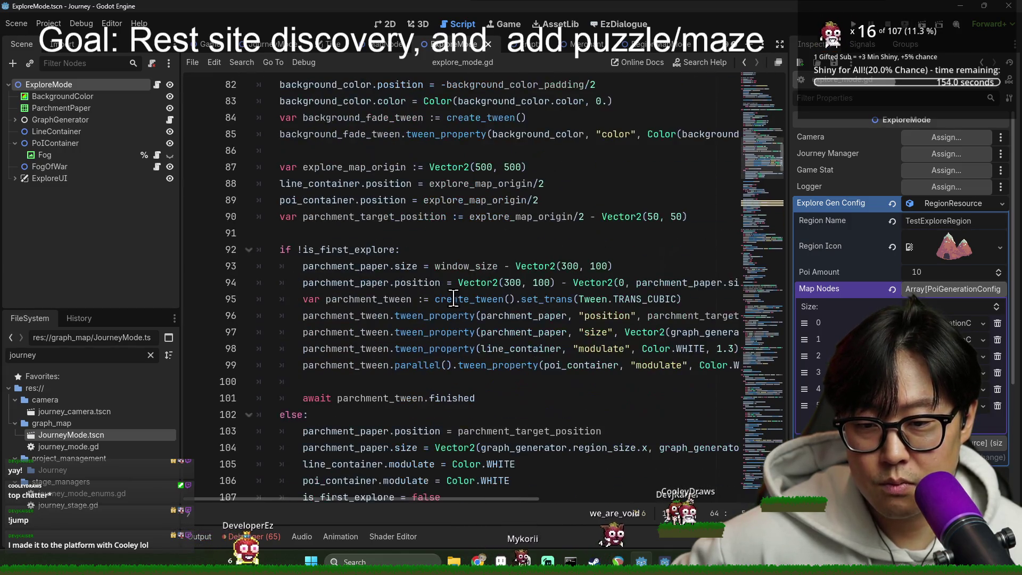
{"action": "scroll", "coordinate": [316, 245], "scroll_direction": "down", "scroll_amount": 2}
{"action": "left_click", "coordinate": [365, 299]}
{"action": "left_click", "coordinate": [363, 317]}
{"action": "scroll", "coordinate": [363, 320], "scroll_direction": "down", "scroll_amount": 2}
{"action": "triple_click", "coordinate": [360, 332]}
{"action": "scroll", "coordinate": [359, 332], "scroll_direction": "down", "scroll_amount": 2}
{"action": "left_click", "coordinate": [339, 248]}
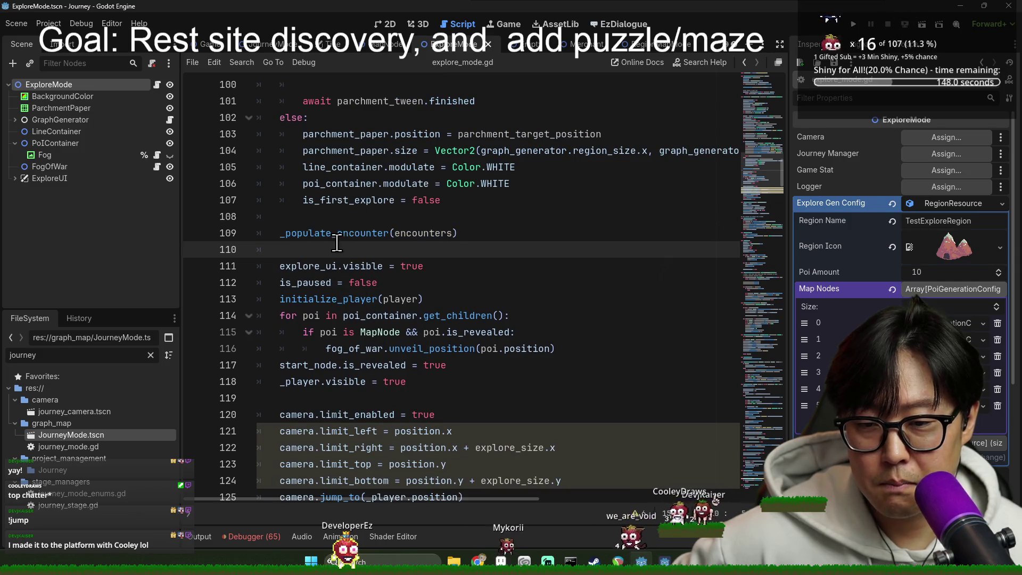
{"action": "double_click", "coordinate": [328, 299]}
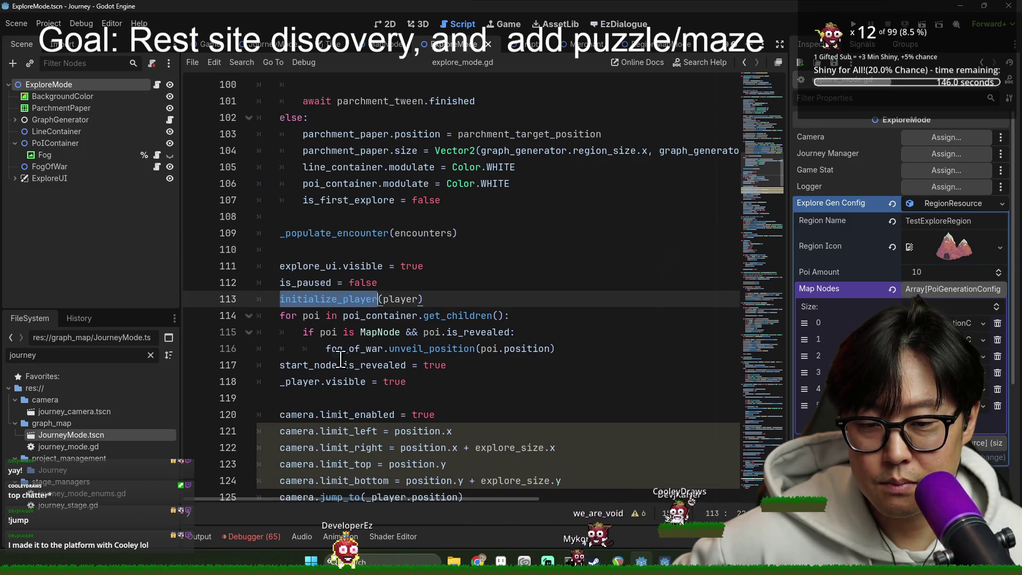
{"action": "left_click", "coordinate": [385, 347]}
{"action": "double_click", "coordinate": [462, 347]}
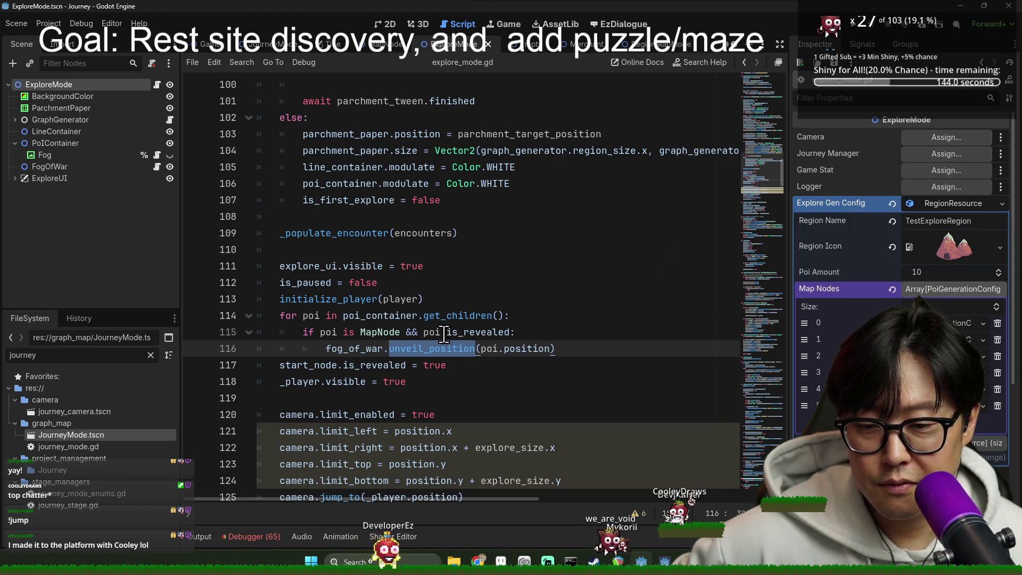
{"action": "scroll", "coordinate": [444, 332], "scroll_direction": "down", "scroll_amount": 3}
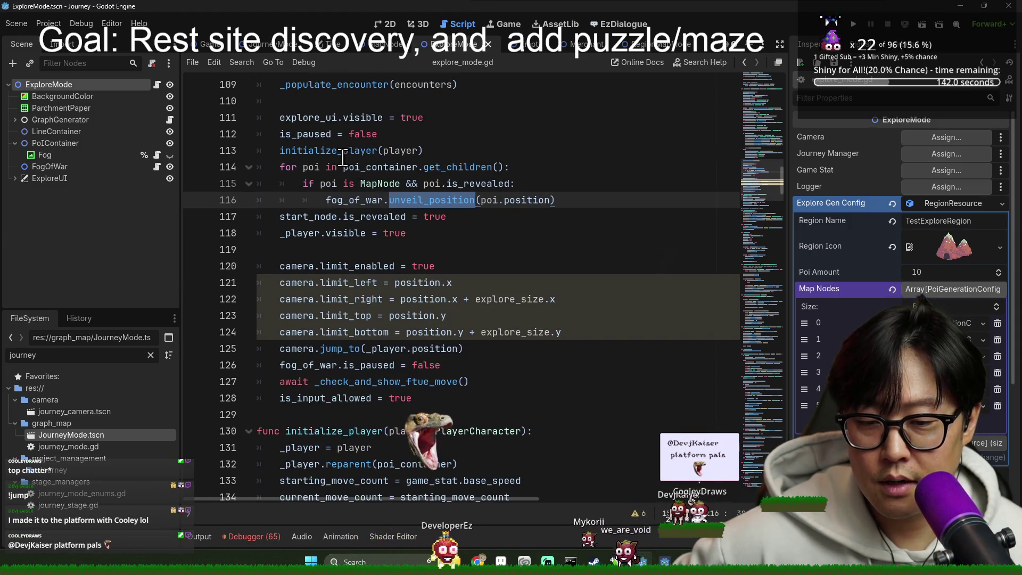
{"action": "scroll", "coordinate": [342, 157], "scroll_direction": "down", "scroll_amount": 2}
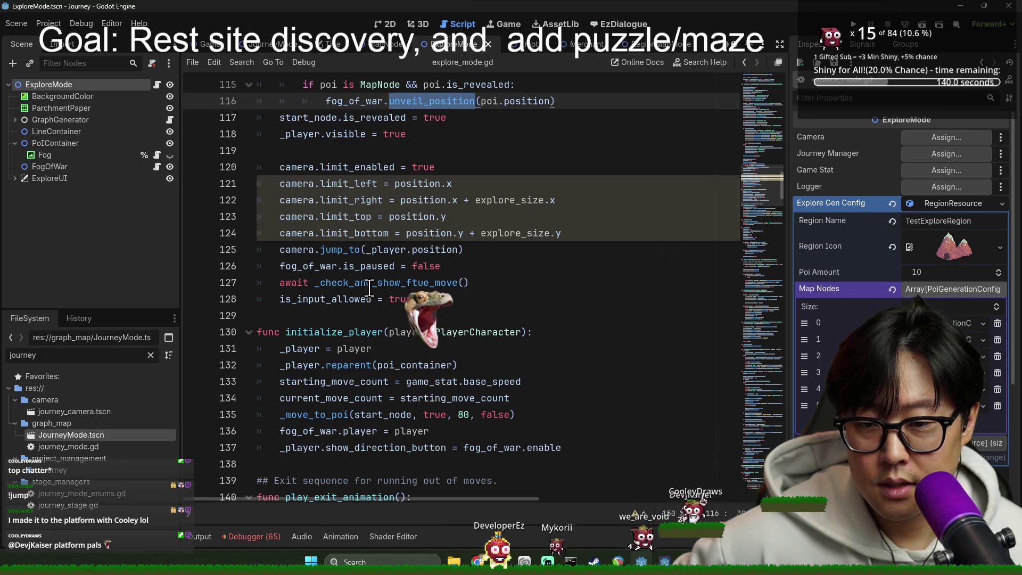
{"action": "scroll", "coordinate": [397, 293], "scroll_direction": "down", "scroll_amount": 1}
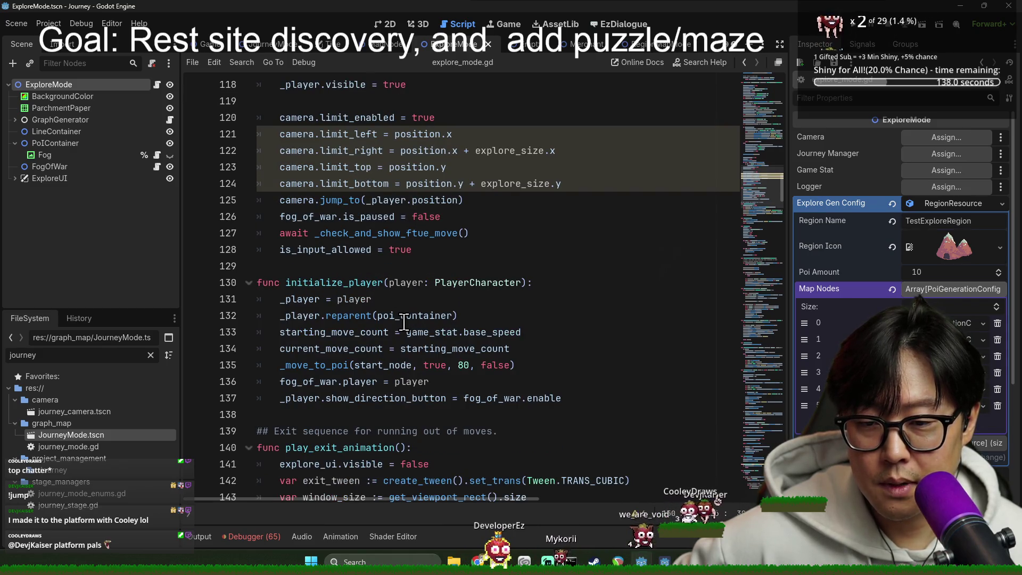
{"action": "scroll", "coordinate": [405, 322], "scroll_direction": "down", "scroll_amount": 8}
{"action": "scroll", "coordinate": [404, 330], "scroll_direction": "up", "scroll_amount": 2}
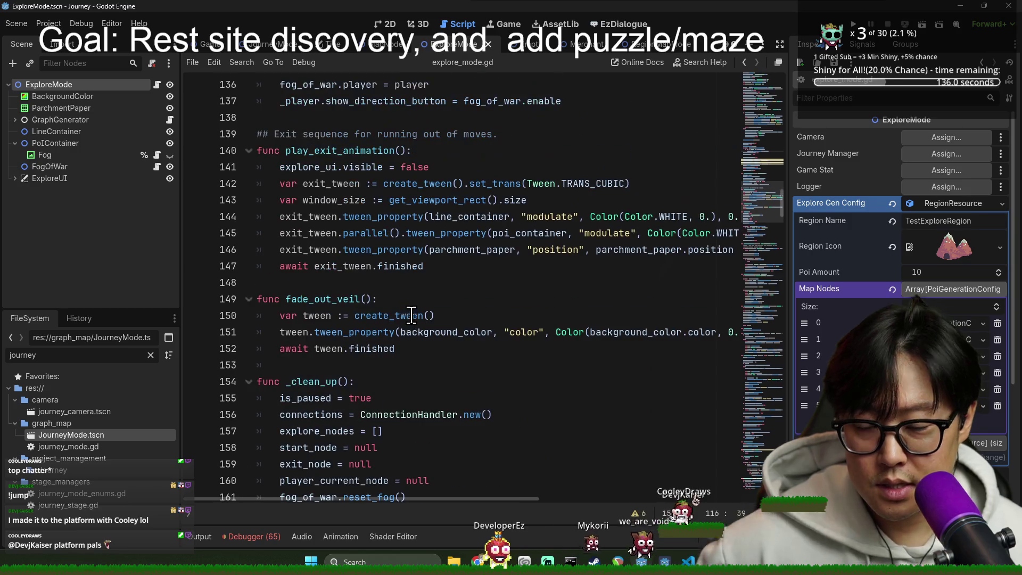
Step: Search explore_mode.gd for 'rest' and inspect line 221's rest_site_found assignment from _explore_source
{"action": "left_click", "coordinate": [411, 299]}
{"action": "key", "text": "ctrl+f"}
{"action": "type", "text": "rest"}
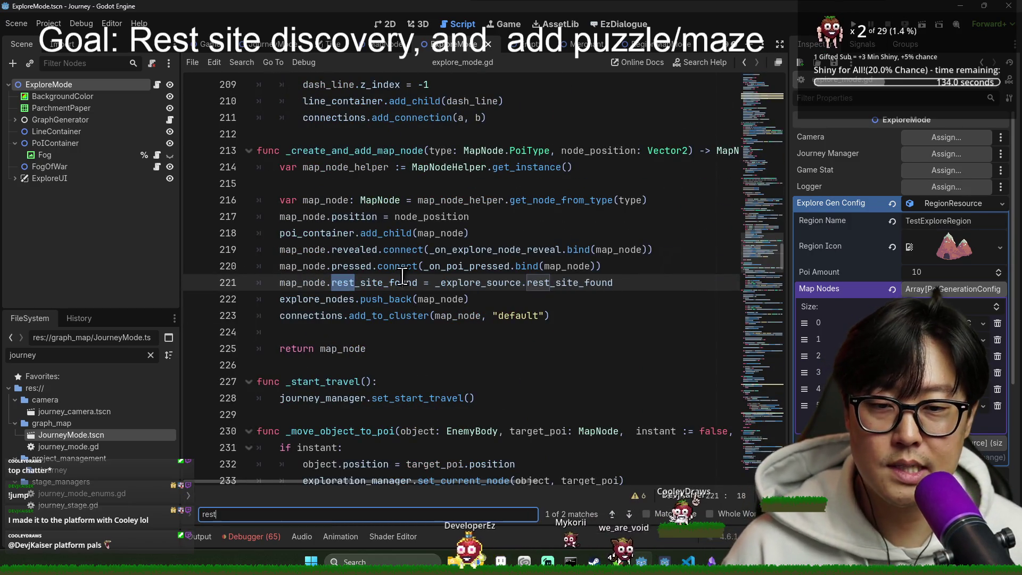
{"action": "double_click", "coordinate": [520, 201]}
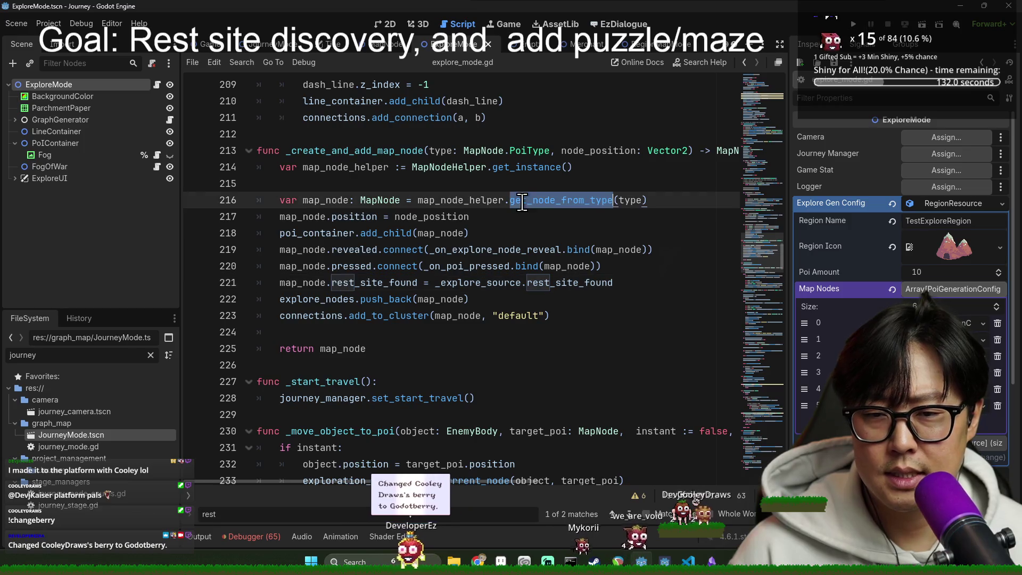
{"action": "double_click", "coordinate": [385, 282]}
{"action": "double_click", "coordinate": [479, 283]}
{"action": "double_click", "coordinate": [569, 282]}
{"action": "double_click", "coordinate": [504, 283]}
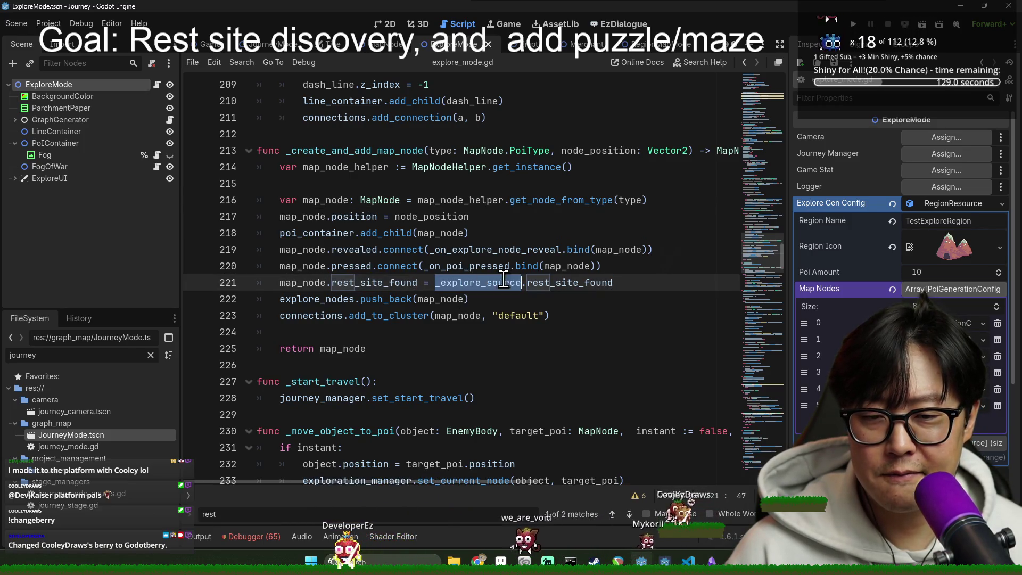
{"action": "double_click", "coordinate": [574, 283]}
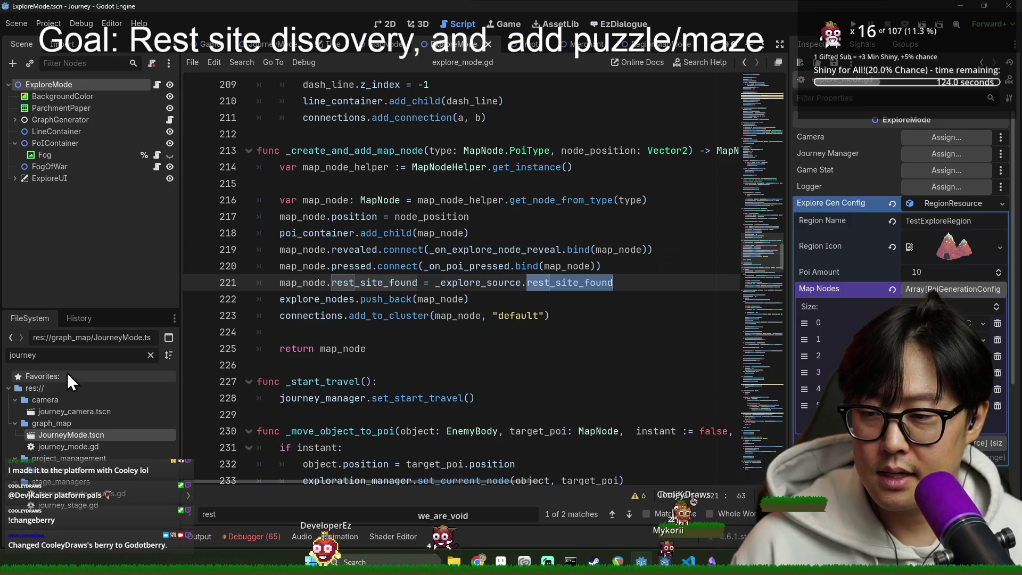
Step: Search the whole project for rest_site_found and open the map_node.gd match at line 199
{"action": "key", "text": "ctrl+shift+f"}
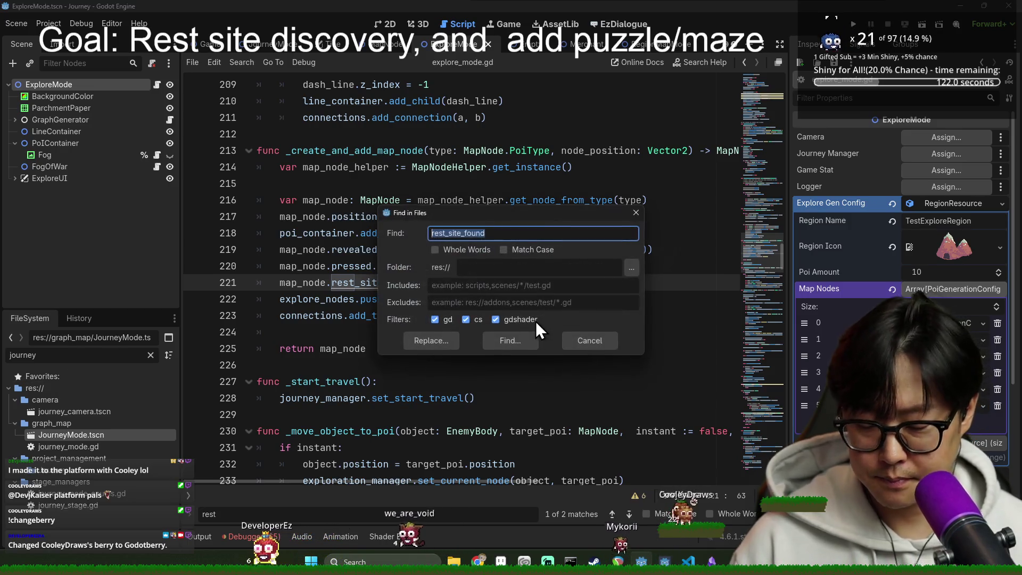
{"action": "left_click", "coordinate": [532, 335]}
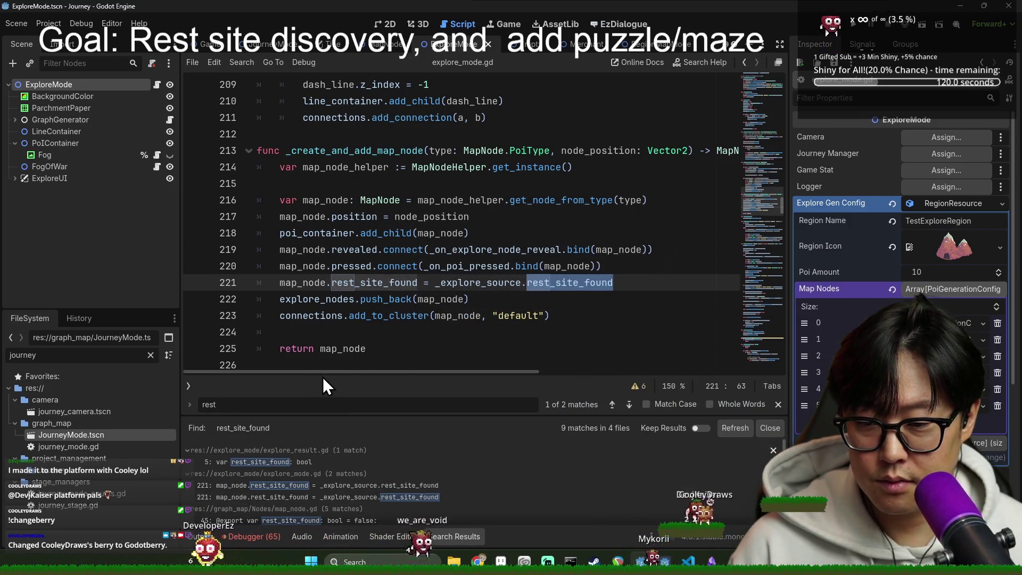
{"action": "key", "text": "shift+F12"}
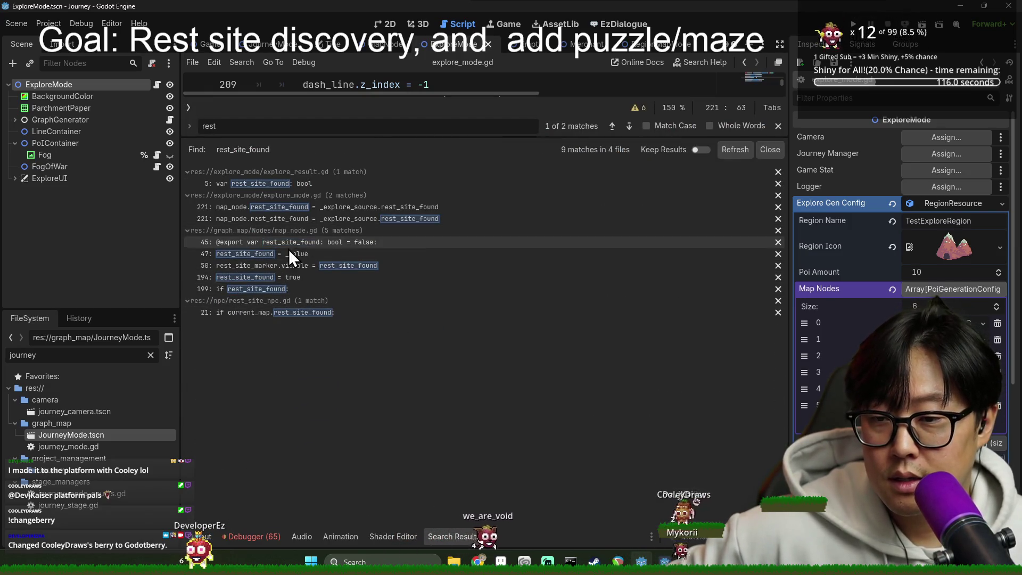
{"action": "left_click", "coordinate": [263, 290]}
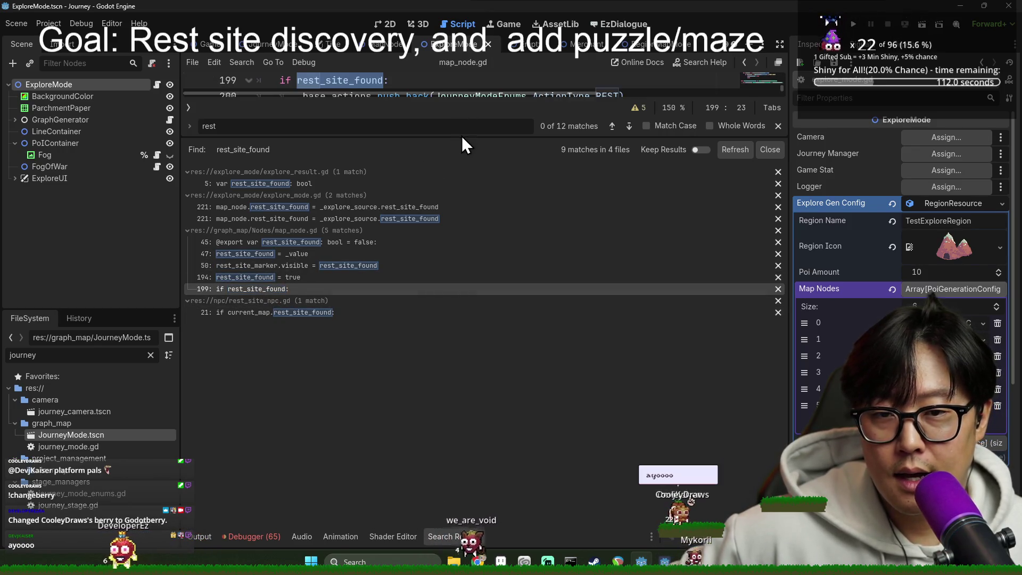
Step: Enlarge the code view around get_additional_actions, then open rest_site_npc.gd's match at line 21
{"action": "left_click_drag", "start_coordinate": [461, 136], "coordinate": [454, 451]}
{"action": "double_click", "coordinate": [349, 266]}
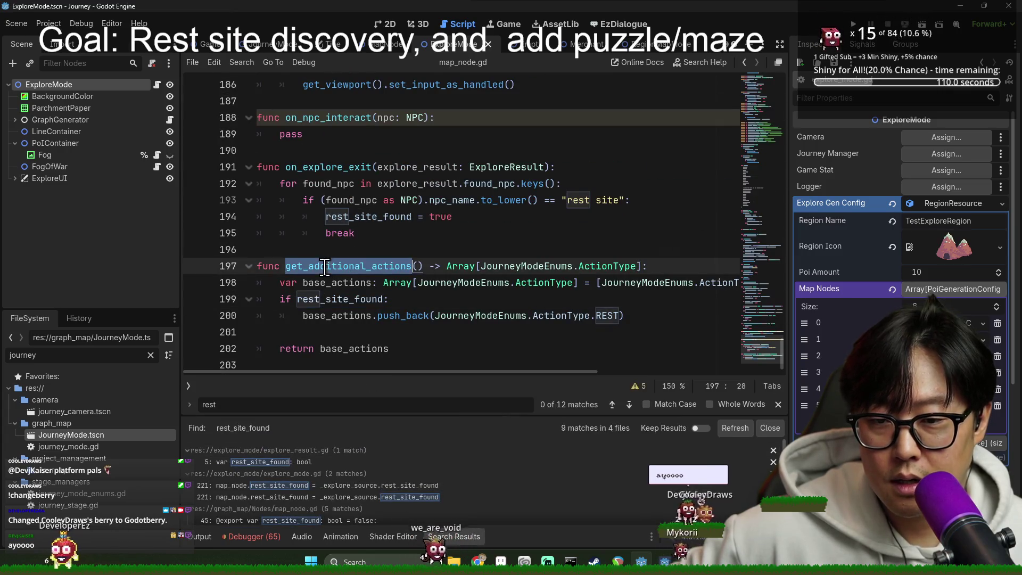
{"action": "left_click", "coordinate": [309, 300]}
{"action": "left_click", "coordinate": [572, 315]}
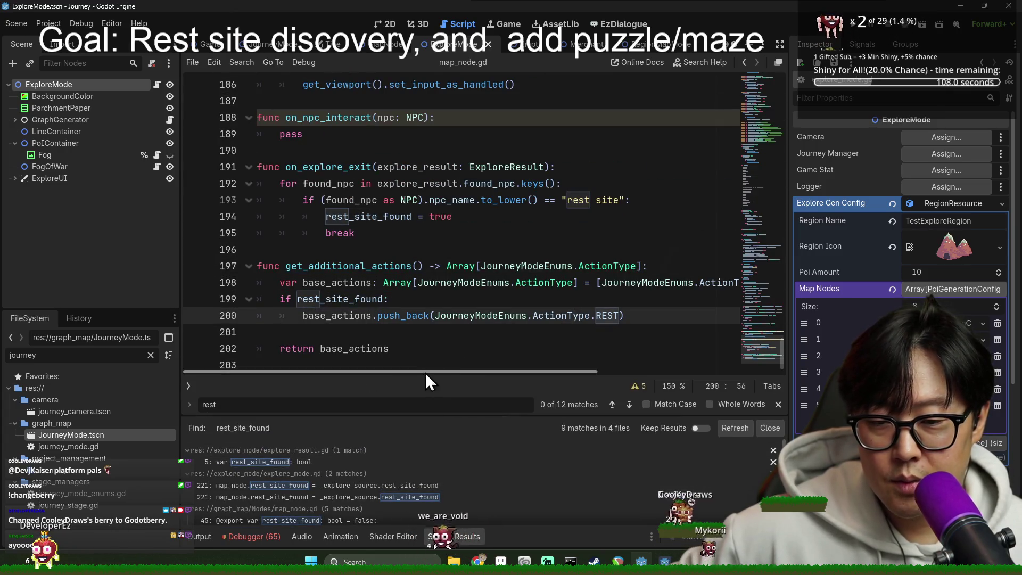
{"action": "left_click_drag", "start_coordinate": [414, 414], "coordinate": [416, 182]}
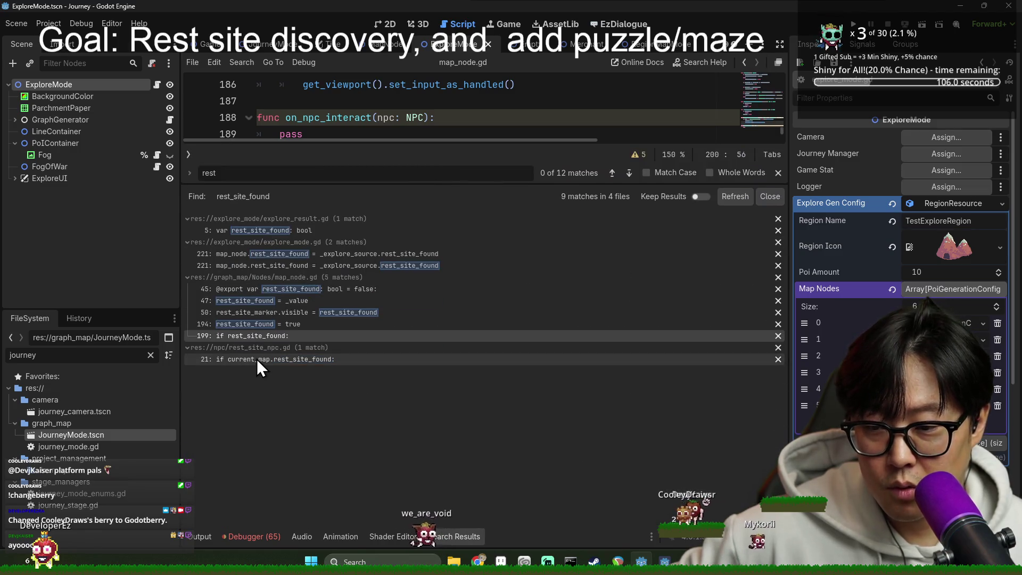
{"action": "left_click", "coordinate": [281, 363]}
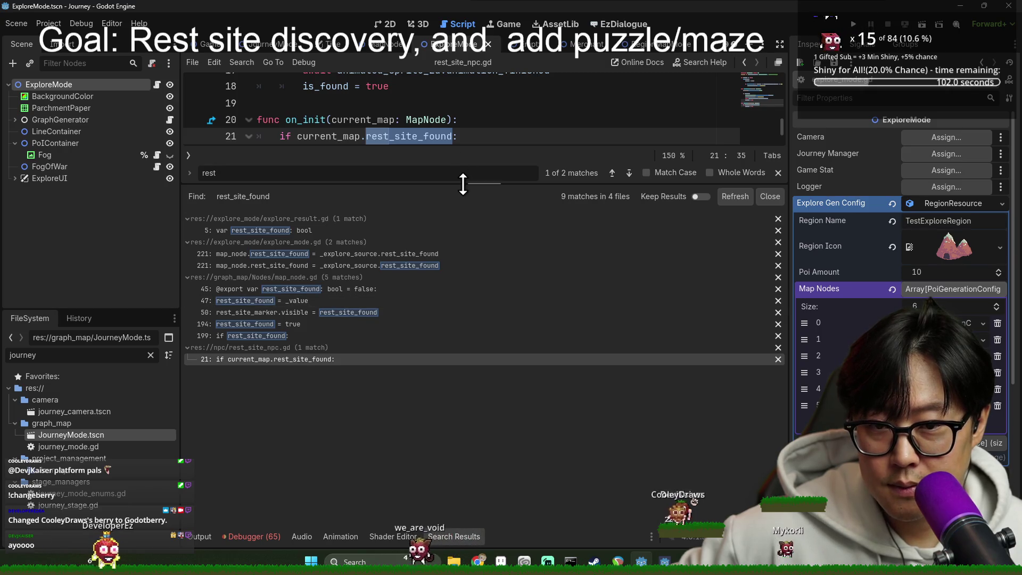
Step: Review rest_site_npc.gd's on_init check of current_map.rest_site_found and is_found
{"action": "left_click_drag", "start_coordinate": [463, 184], "coordinate": [447, 382]}
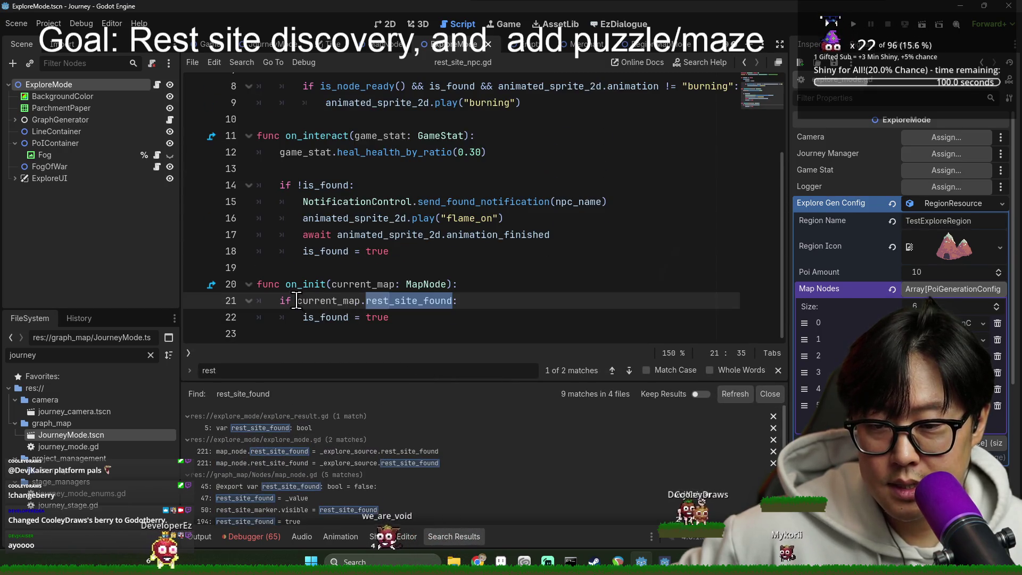
{"action": "double_click", "coordinate": [309, 300]}
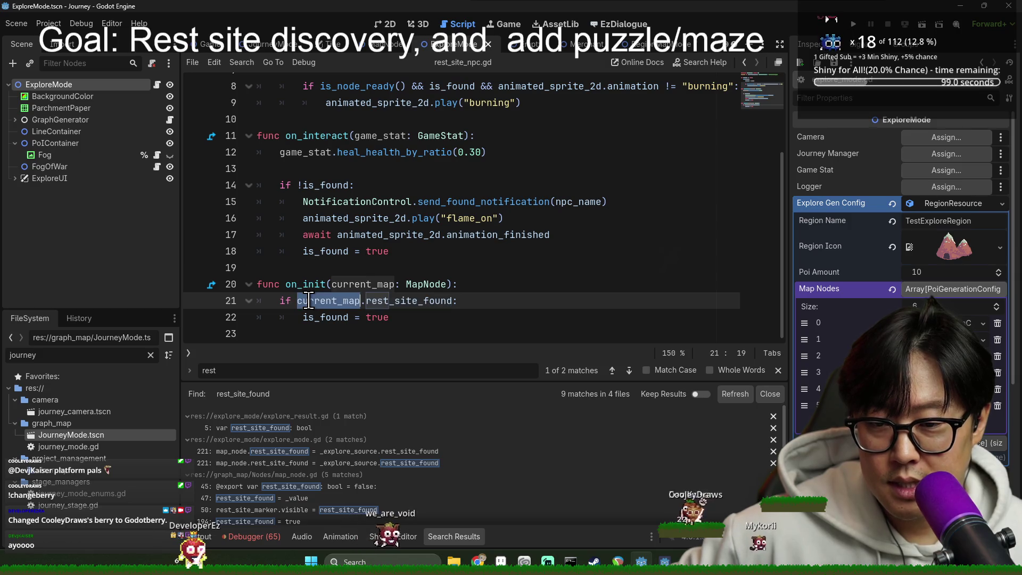
{"action": "double_click", "coordinate": [401, 301]}
{"action": "double_click", "coordinate": [327, 317]}
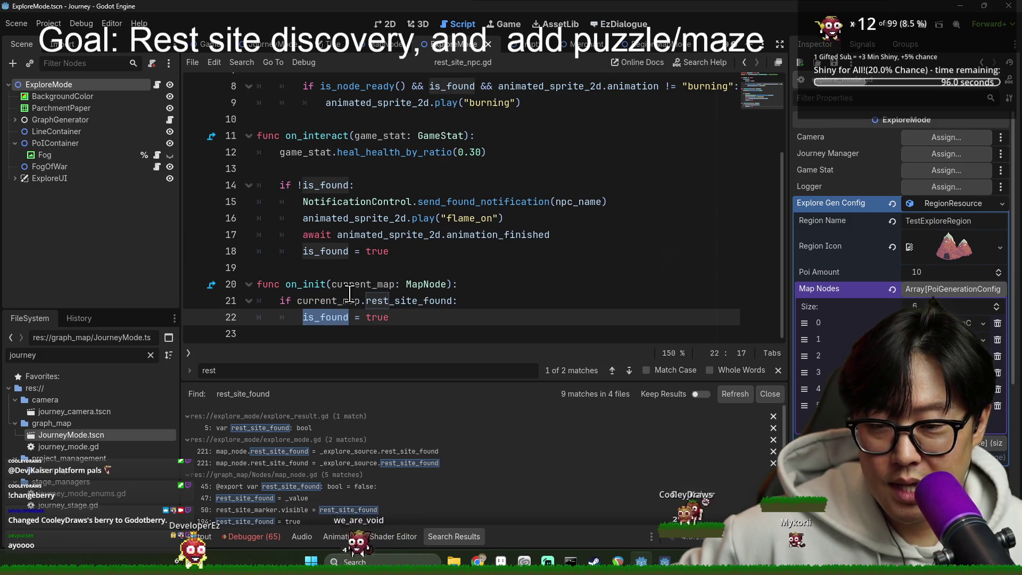
{"action": "scroll", "coordinate": [350, 293], "scroll_direction": "up", "scroll_amount": 3}
{"action": "scroll", "coordinate": [406, 151], "scroll_direction": "down", "scroll_amount": 3}
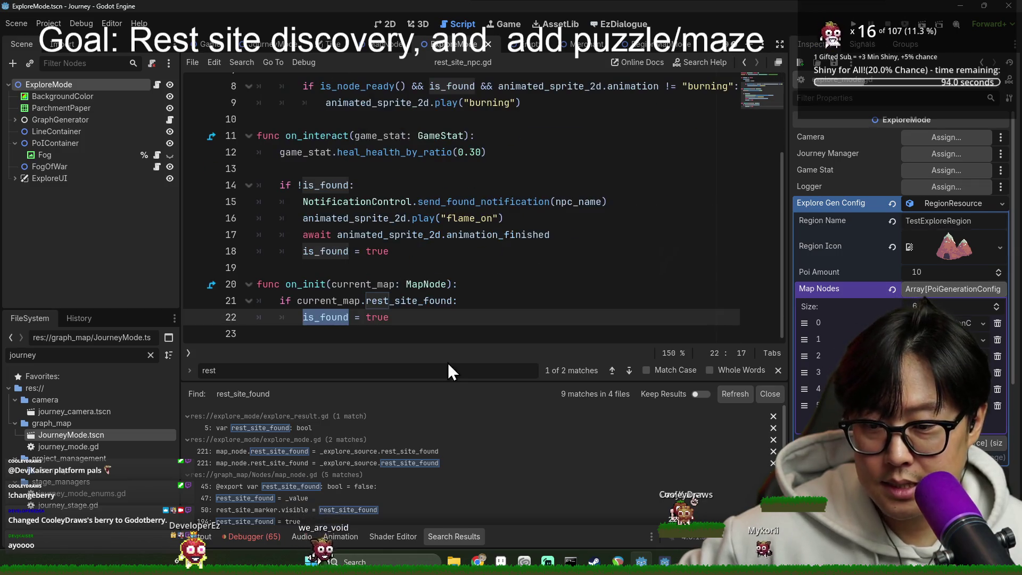
{"action": "scroll", "coordinate": [360, 267], "scroll_direction": "up", "scroll_amount": 3}
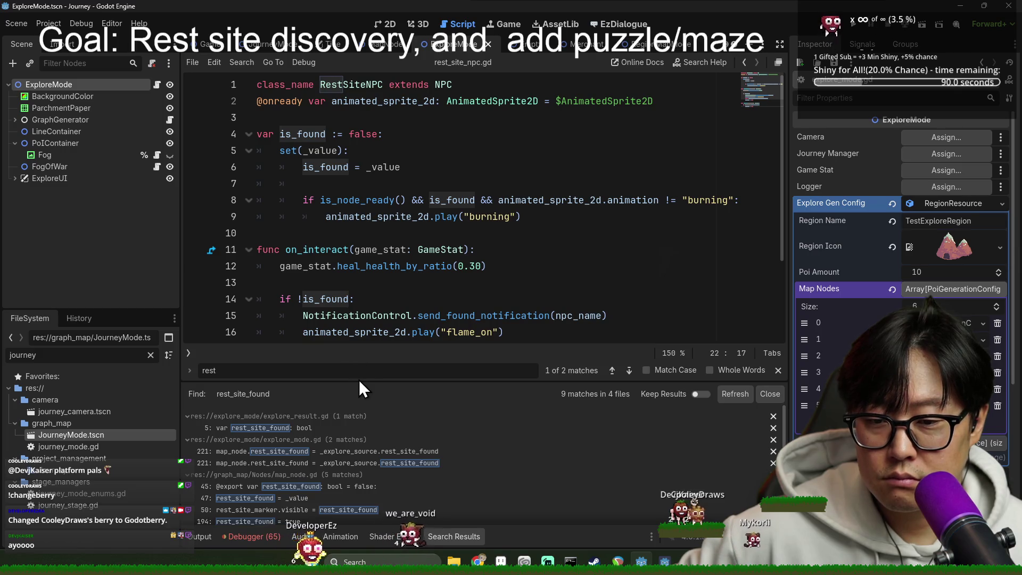
Step: Jump to explore_mode.gd's line 221 match from the results and select the file filter text
{"action": "left_click_drag", "start_coordinate": [359, 379], "coordinate": [359, 227]}
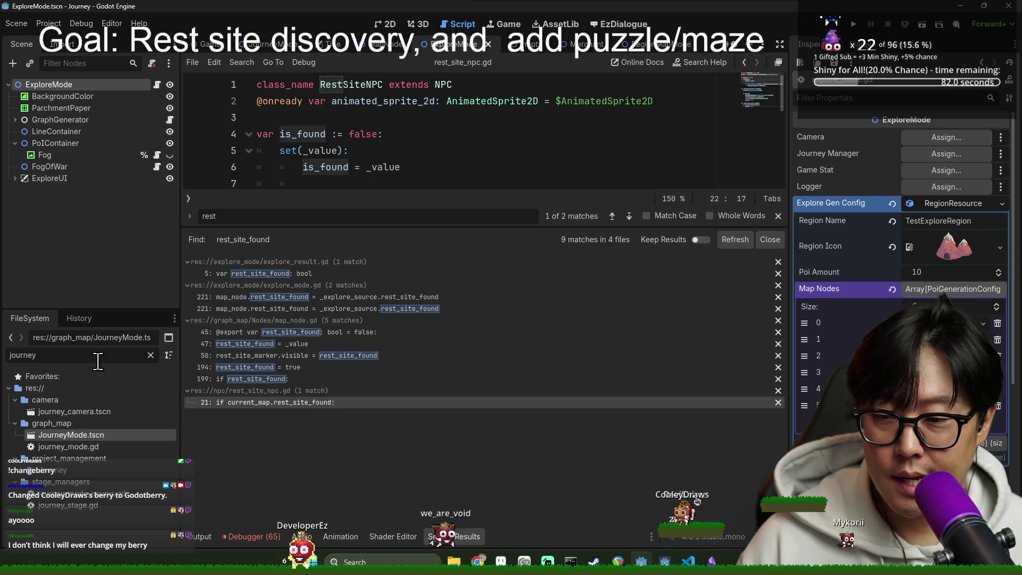
{"action": "left_click", "coordinate": [317, 297]}
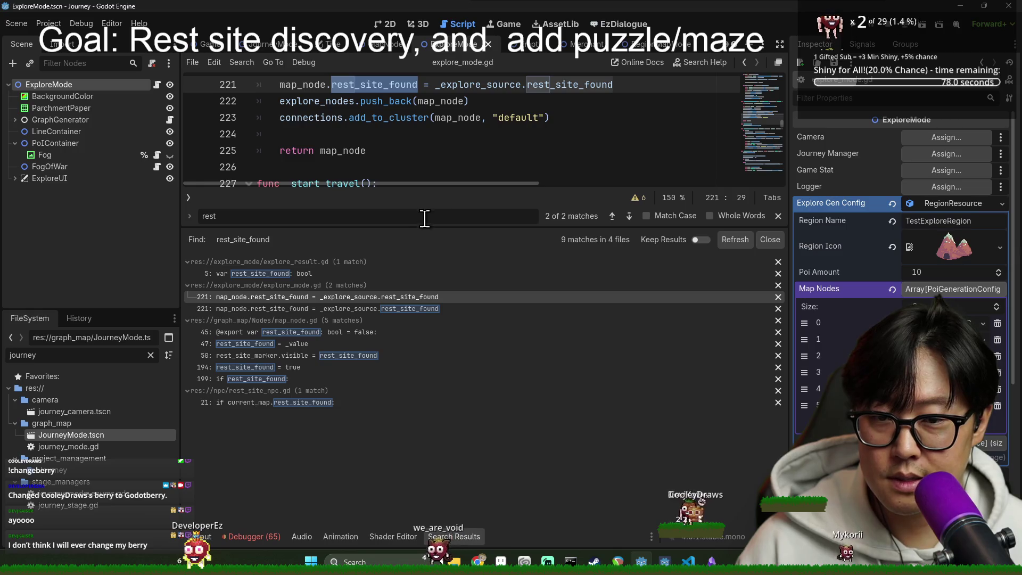
{"action": "left_click_drag", "start_coordinate": [424, 226], "coordinate": [408, 426]}
{"action": "scroll", "coordinate": [380, 273], "scroll_direction": "up", "scroll_amount": 2}
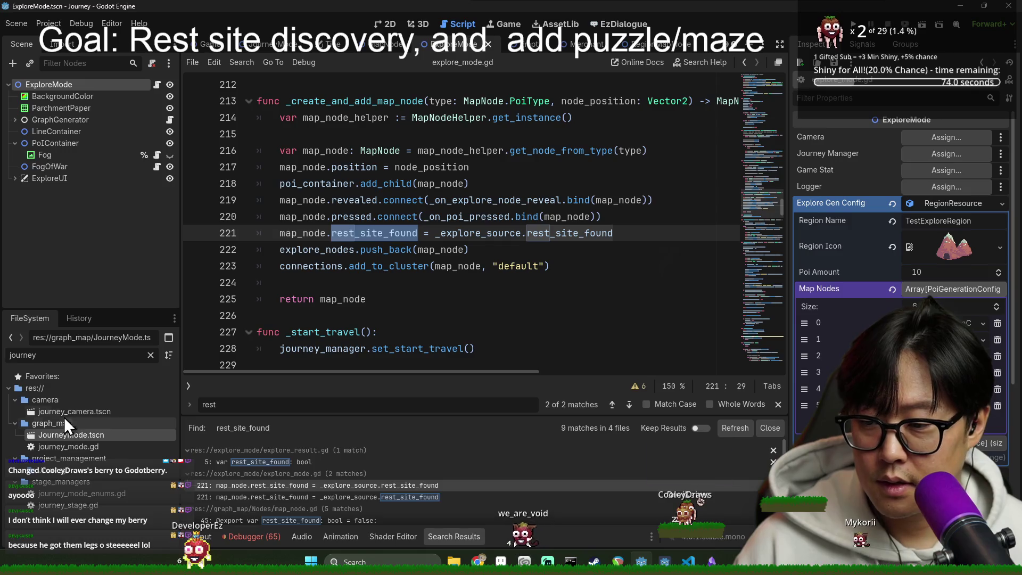
{"action": "double_click", "coordinate": [69, 355]}
{"action": "key", "text": "BackSpace"}
{"action": "type", "text": "restsi"}
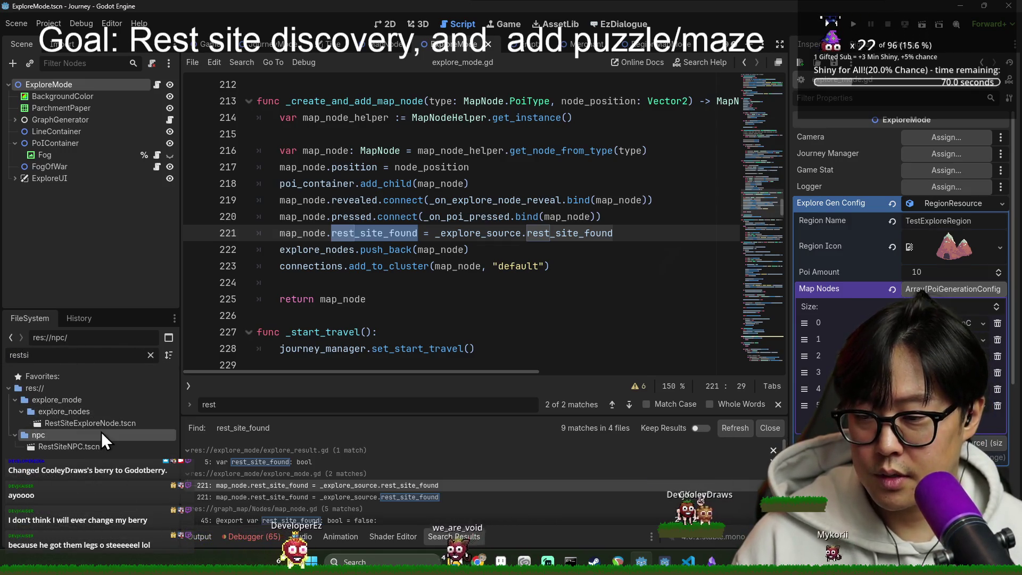
{"action": "double_click", "coordinate": [100, 423]}
{"action": "scroll", "coordinate": [427, 242], "scroll_direction": "up", "scroll_amount": 10}
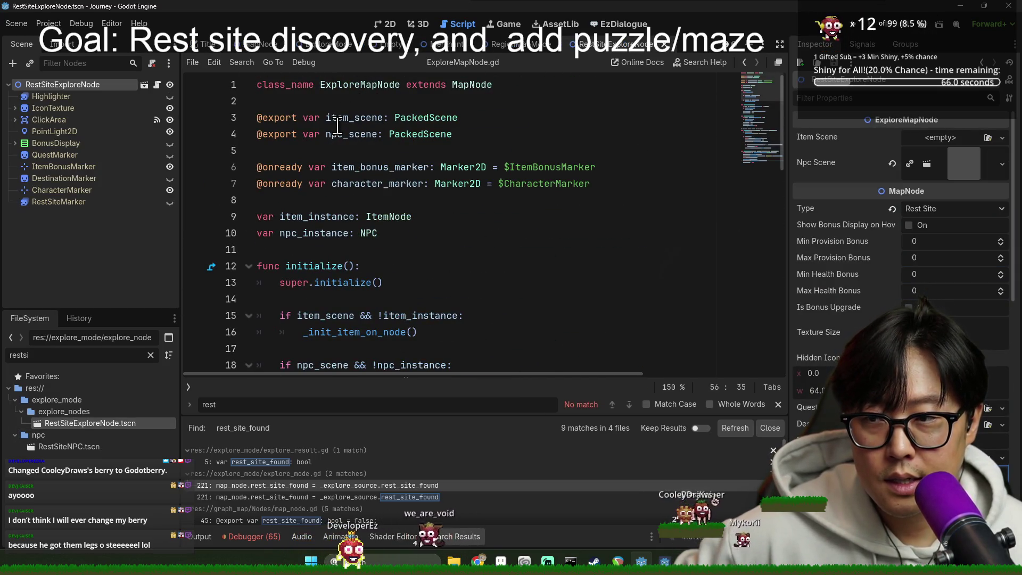
{"action": "scroll", "coordinate": [335, 198], "scroll_direction": "down", "scroll_amount": 2}
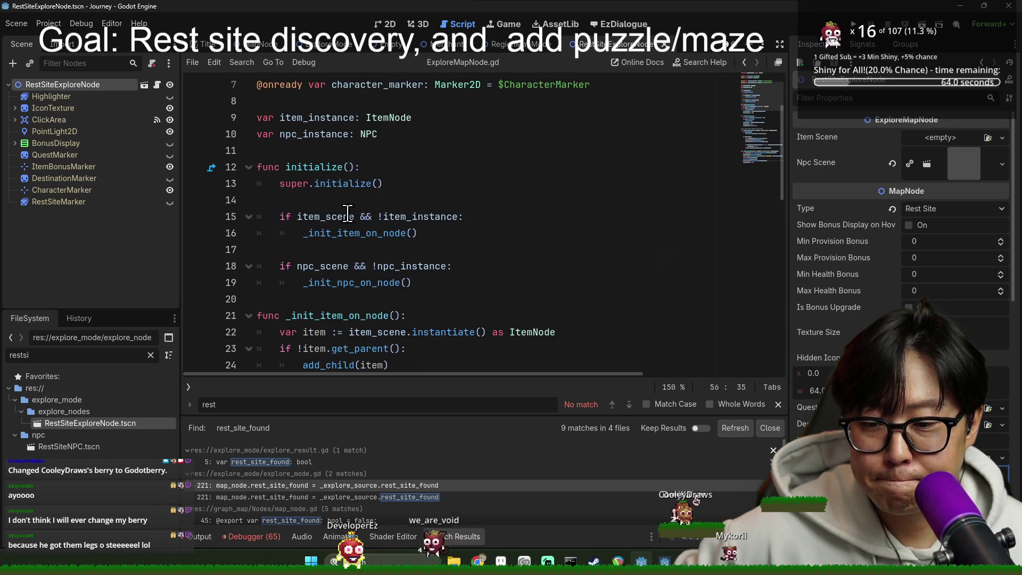
{"action": "scroll", "coordinate": [323, 140], "scroll_direction": "down", "scroll_amount": 5}
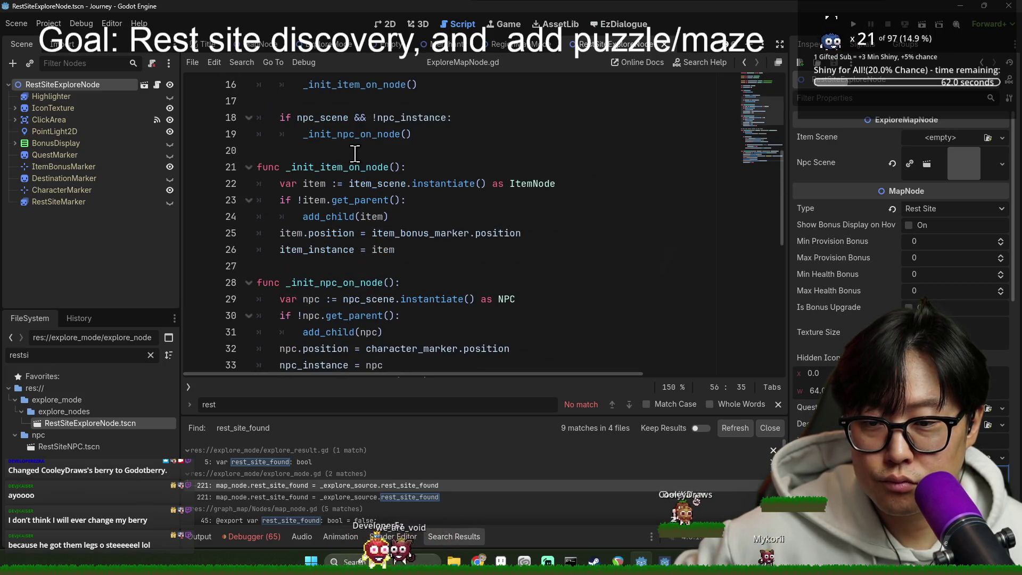
{"action": "scroll", "coordinate": [357, 159], "scroll_direction": "down", "scroll_amount": 4}
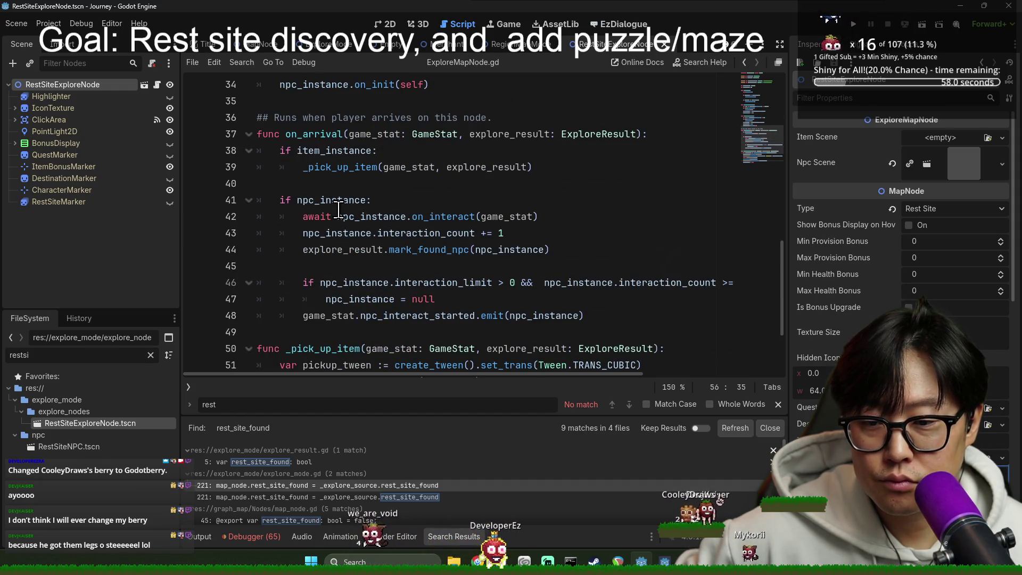
{"action": "scroll", "coordinate": [367, 229], "scroll_direction": "up", "scroll_amount": 11}
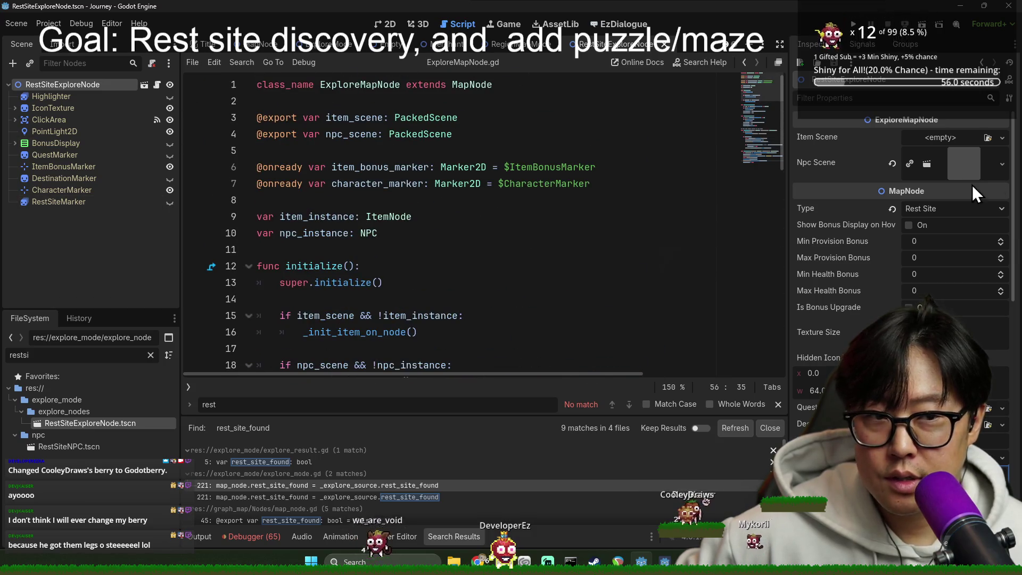
{"action": "scroll", "coordinate": [911, 164], "scroll_direction": "down", "scroll_amount": 2}
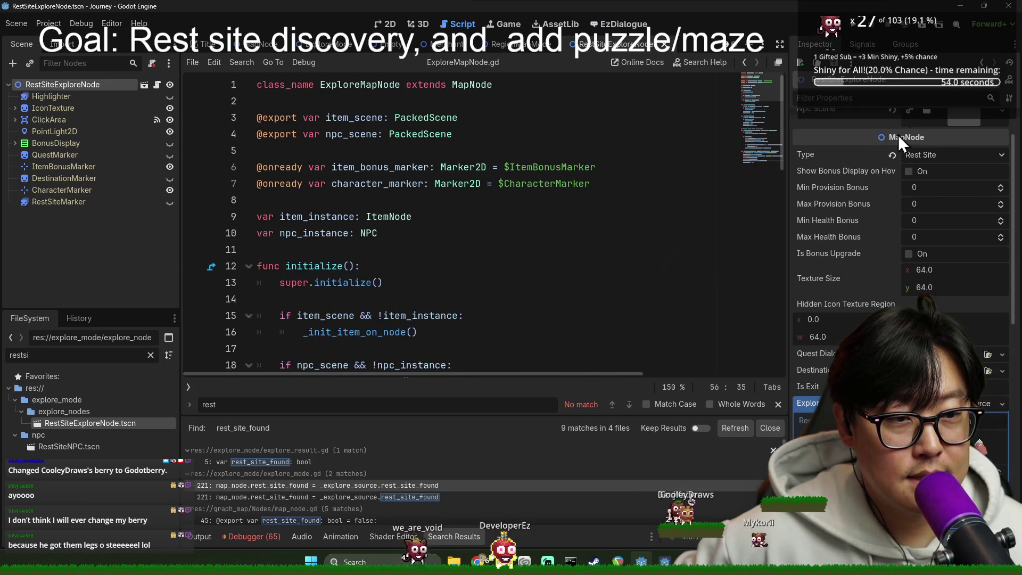
{"action": "scroll", "coordinate": [954, 165], "scroll_direction": "up", "scroll_amount": 2}
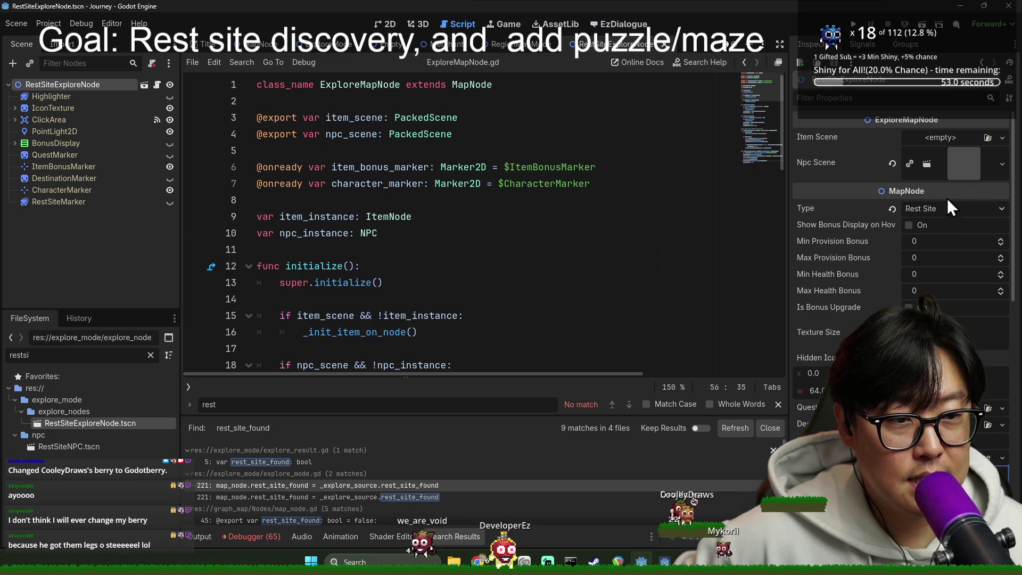
{"action": "left_click", "coordinate": [932, 152]}
{"action": "left_click", "coordinate": [936, 170]}
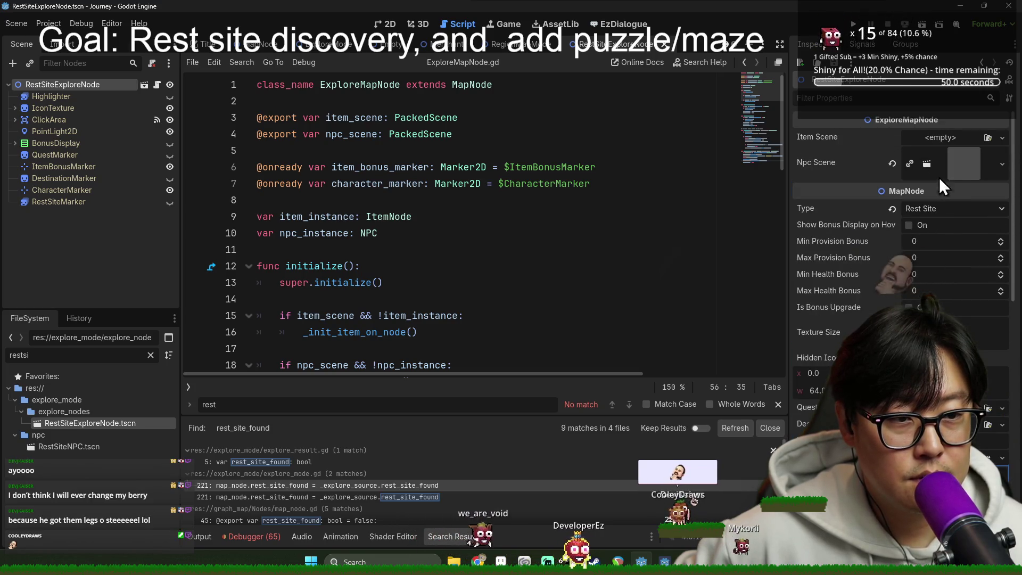
{"action": "left_click", "coordinate": [975, 162]}
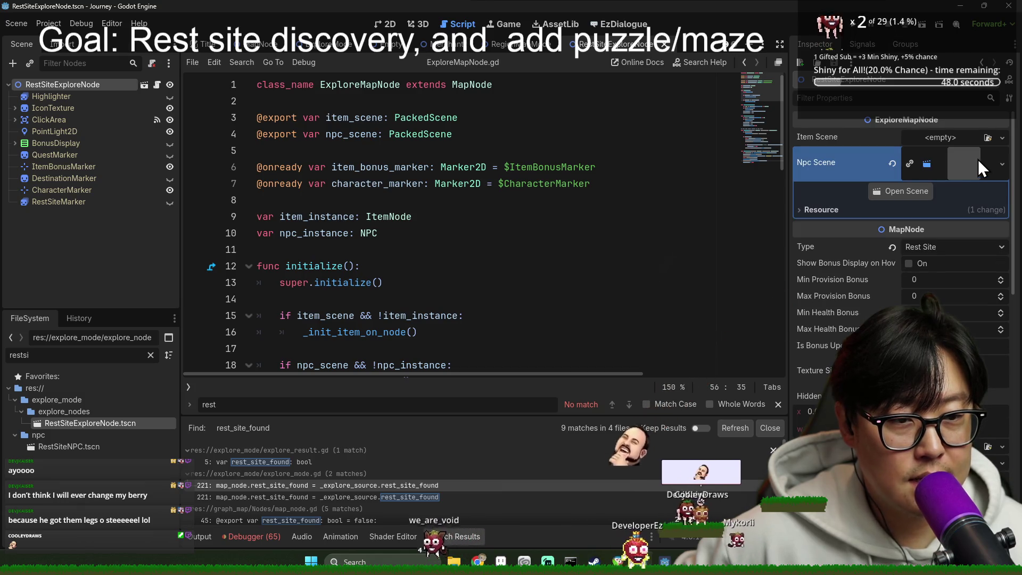
{"action": "left_click", "coordinate": [978, 158]}
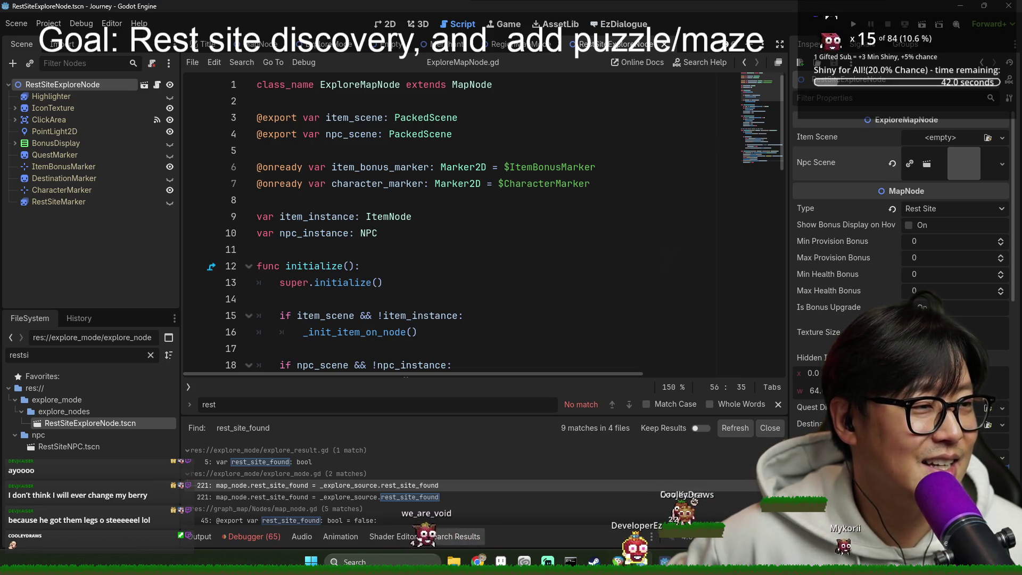
{"action": "key", "text": "alt+Tab"}
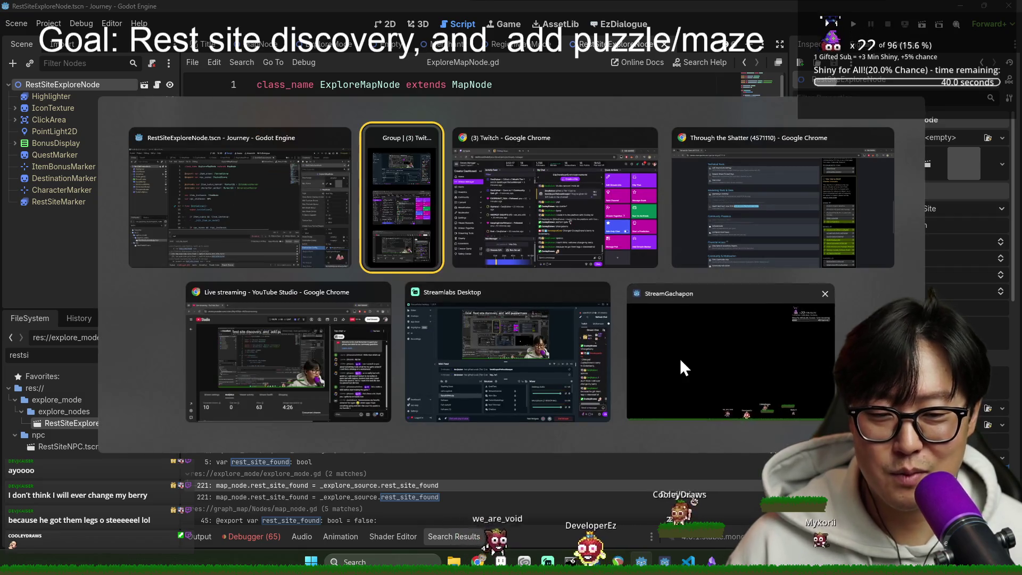
{"action": "left_click", "coordinate": [679, 359]}
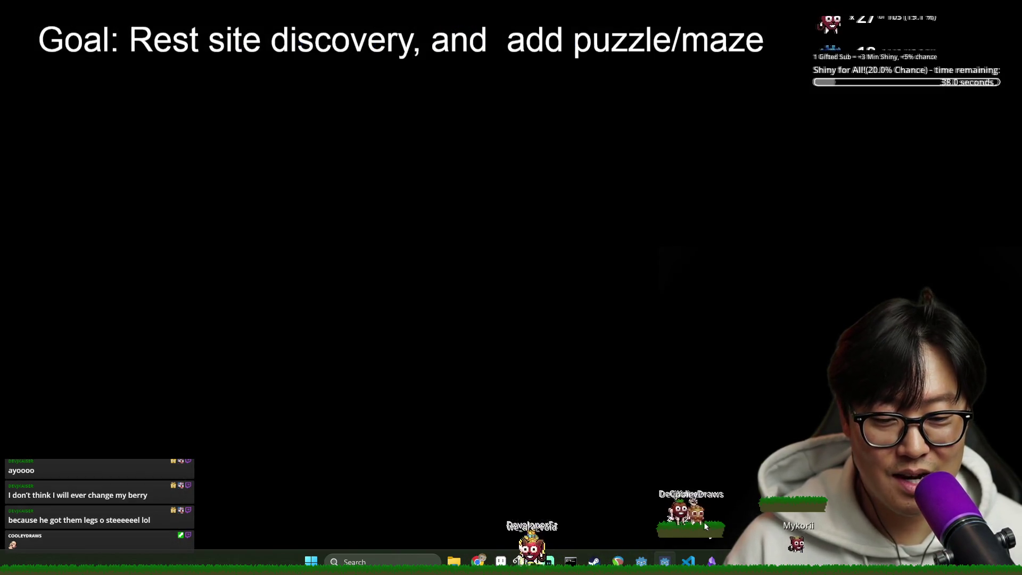
{"action": "key", "text": "alt+Tab"}
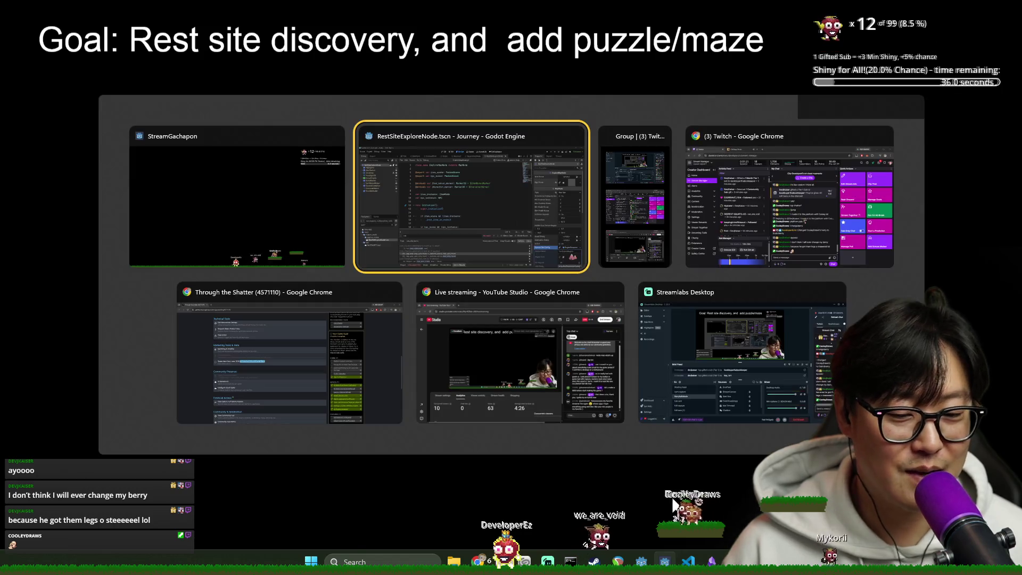
{"action": "left_click", "coordinate": [442, 231]}
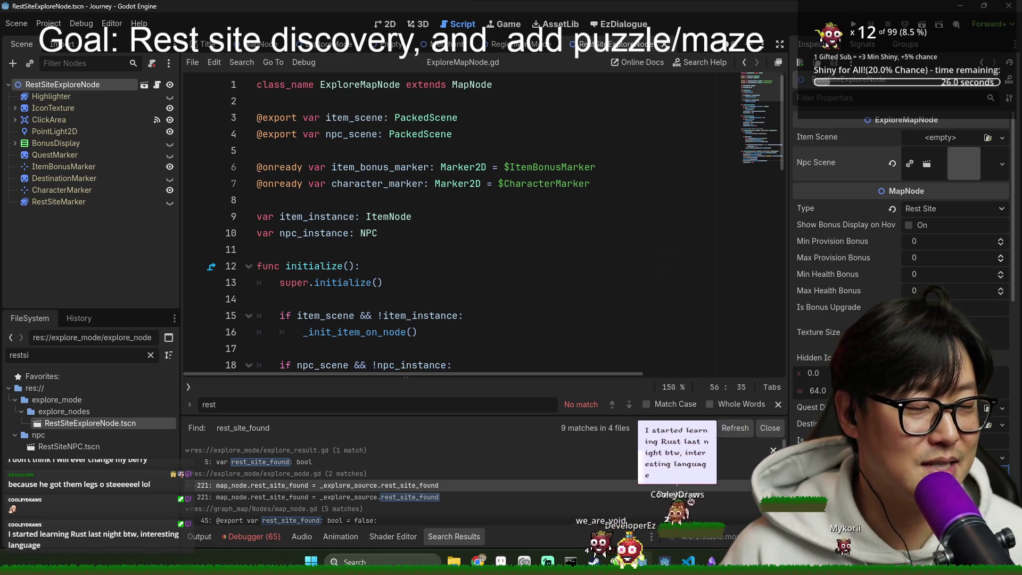
{"action": "key", "text": "alt+Tab"}
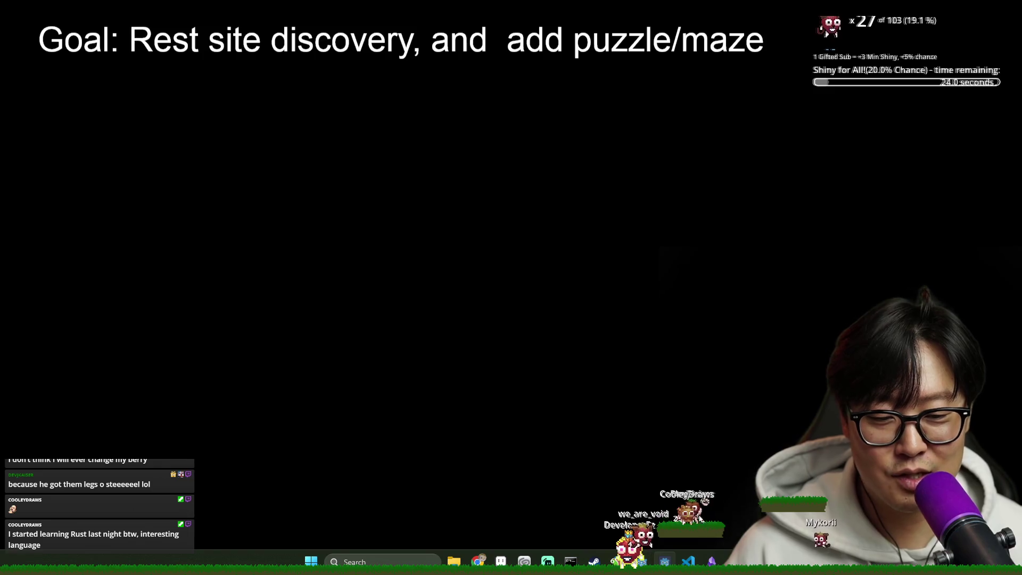
{"action": "key", "text": "alt+Tab"}
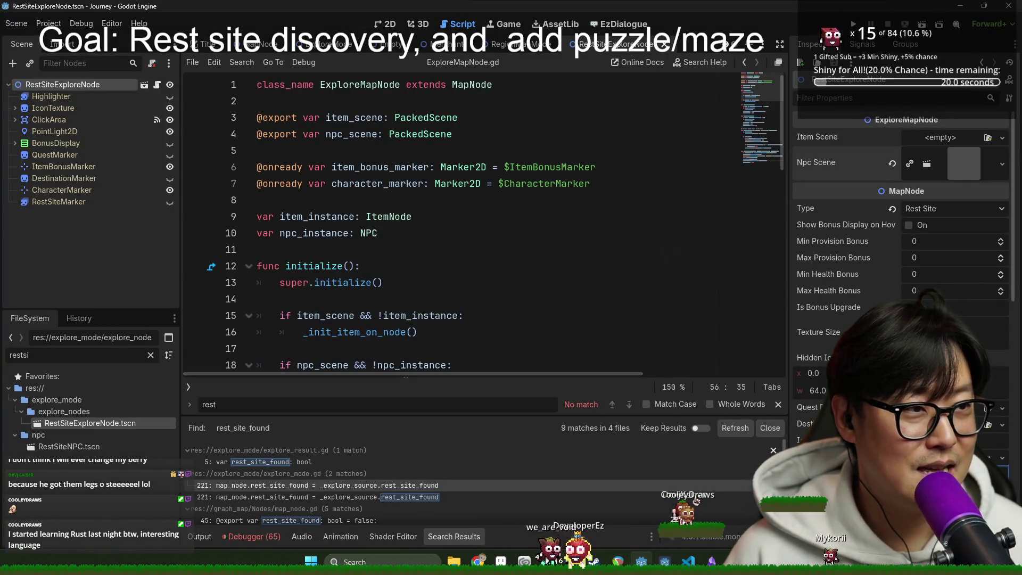
{"action": "key", "text": "alt+Tab"}
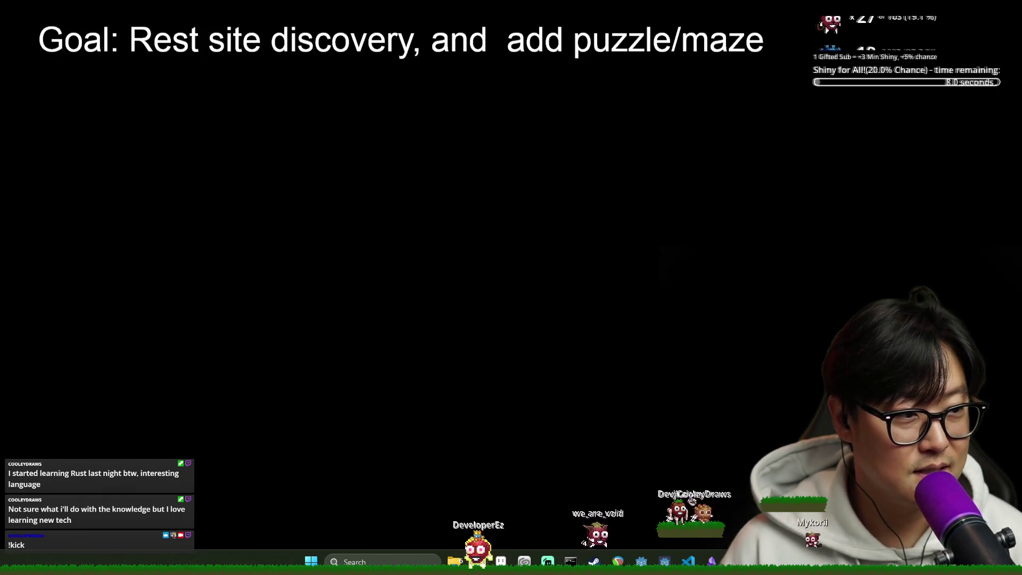
{"action": "key", "text": "alt+Tab"}
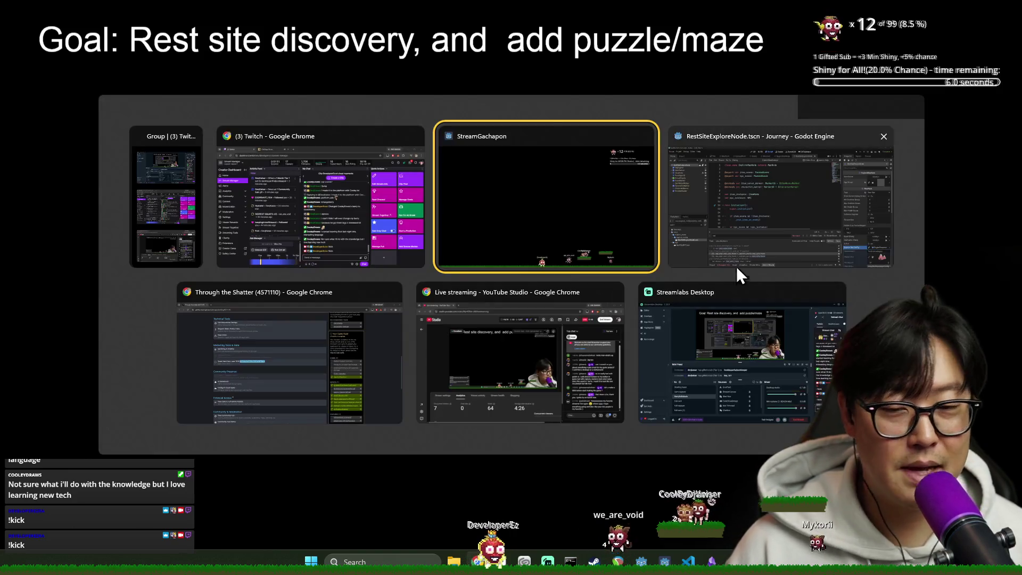
{"action": "left_click", "coordinate": [764, 206]}
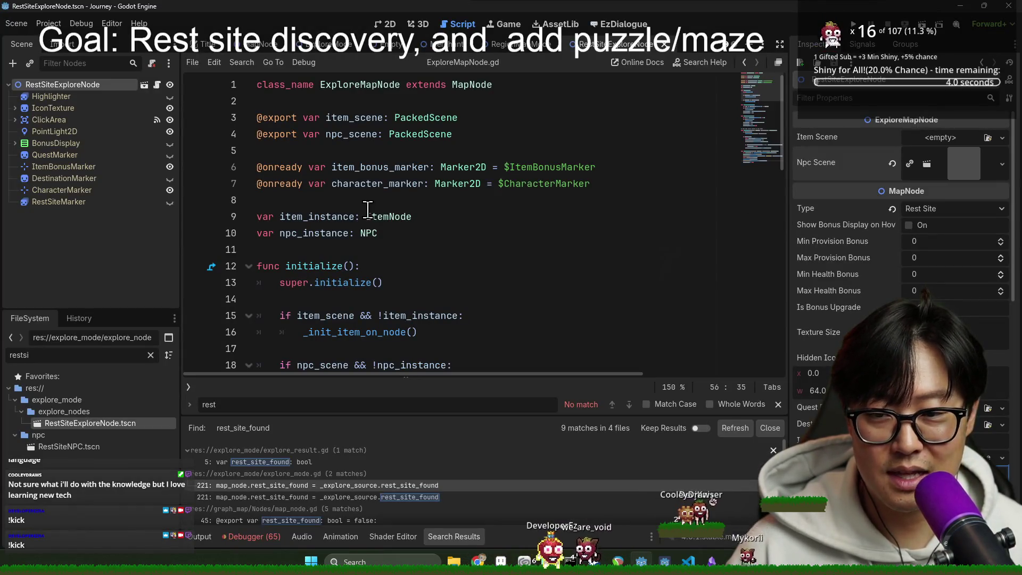
{"action": "left_click", "coordinate": [411, 260]}
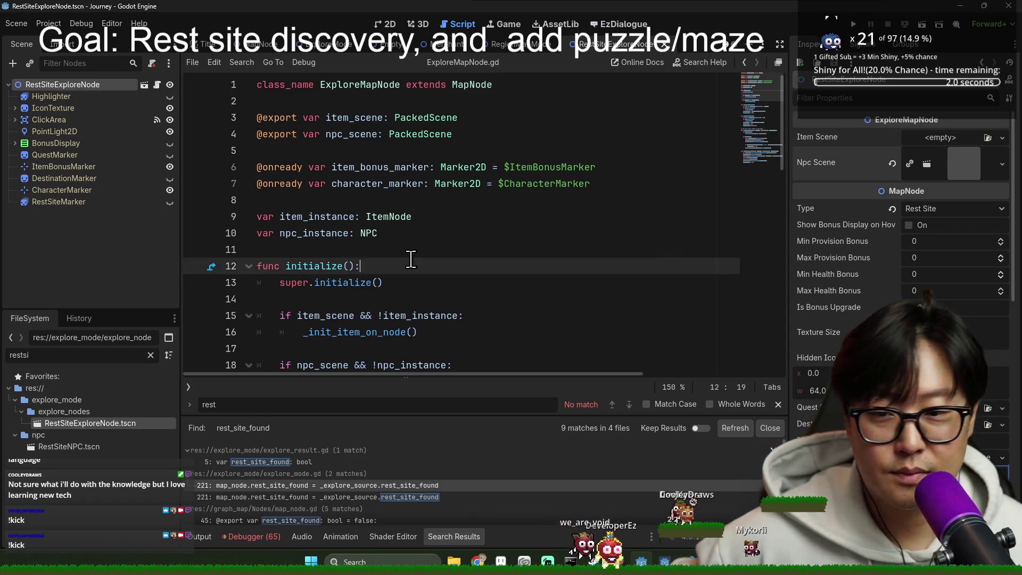
{"action": "scroll", "coordinate": [411, 259], "scroll_direction": "down", "scroll_amount": 3}
{"action": "scroll", "coordinate": [357, 282], "scroll_direction": "up", "scroll_amount": 2}
{"action": "scroll", "coordinate": [362, 285], "scroll_direction": "down", "scroll_amount": 4}
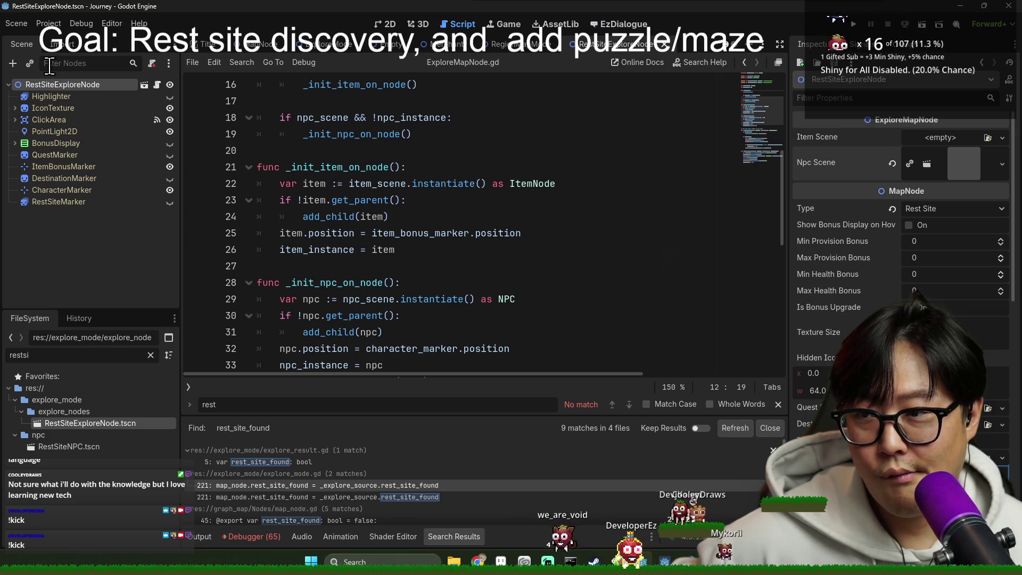
{"action": "scroll", "coordinate": [421, 238], "scroll_direction": "up", "scroll_amount": 5}
{"action": "key", "text": "ctrl+f"}
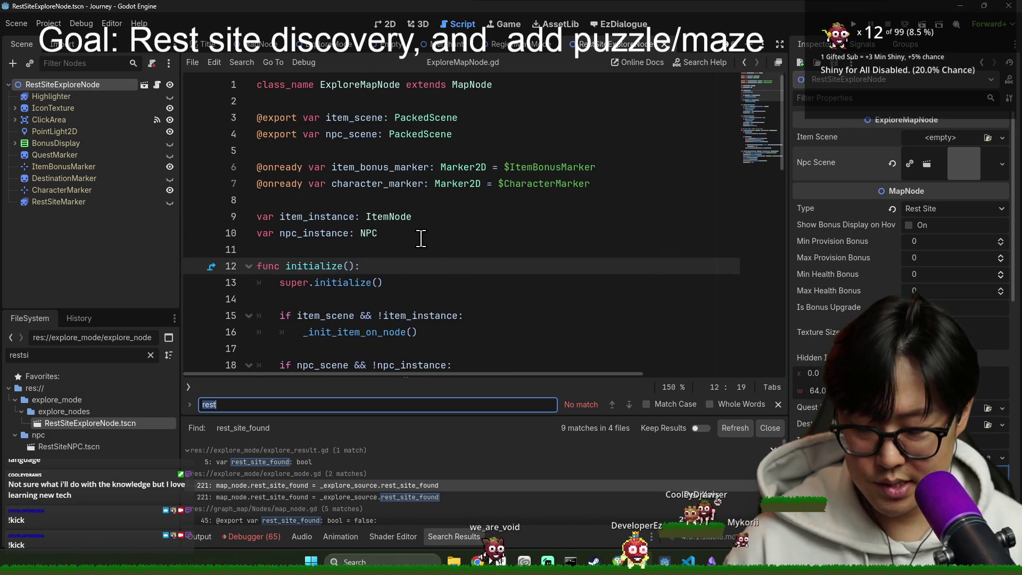
{"action": "key", "text": "ctrl+shift+f"}
{"action": "type", "text": "rest_site"}
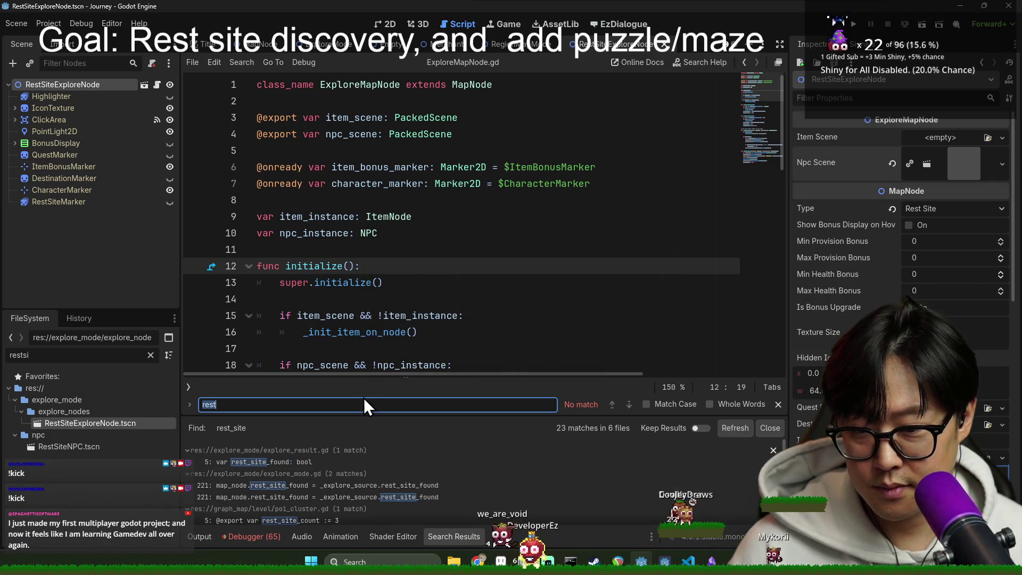
{"action": "left_click_drag", "start_coordinate": [372, 416], "coordinate": [372, 187]}
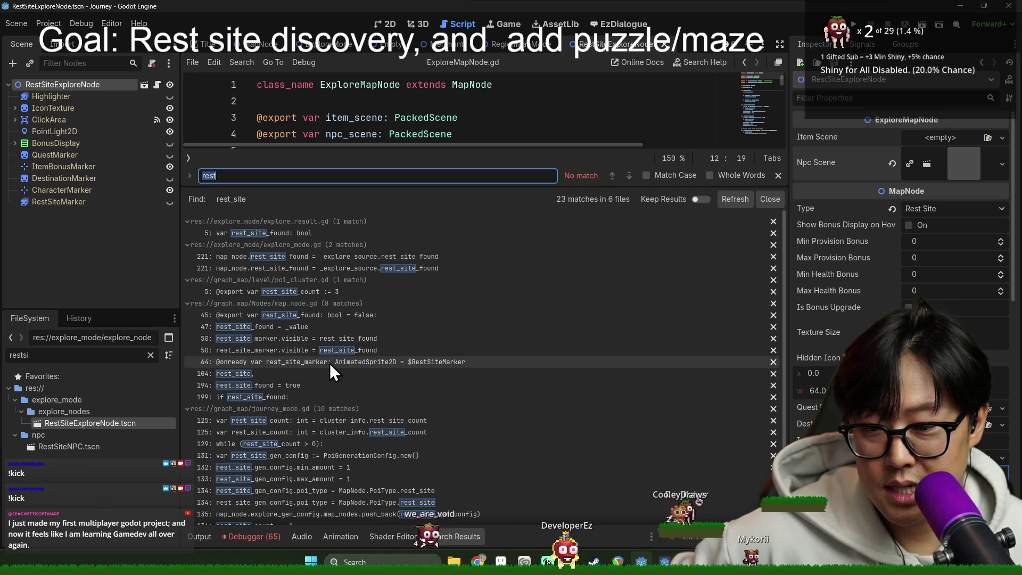
{"action": "scroll", "coordinate": [273, 394], "scroll_direction": "down", "scroll_amount": 1}
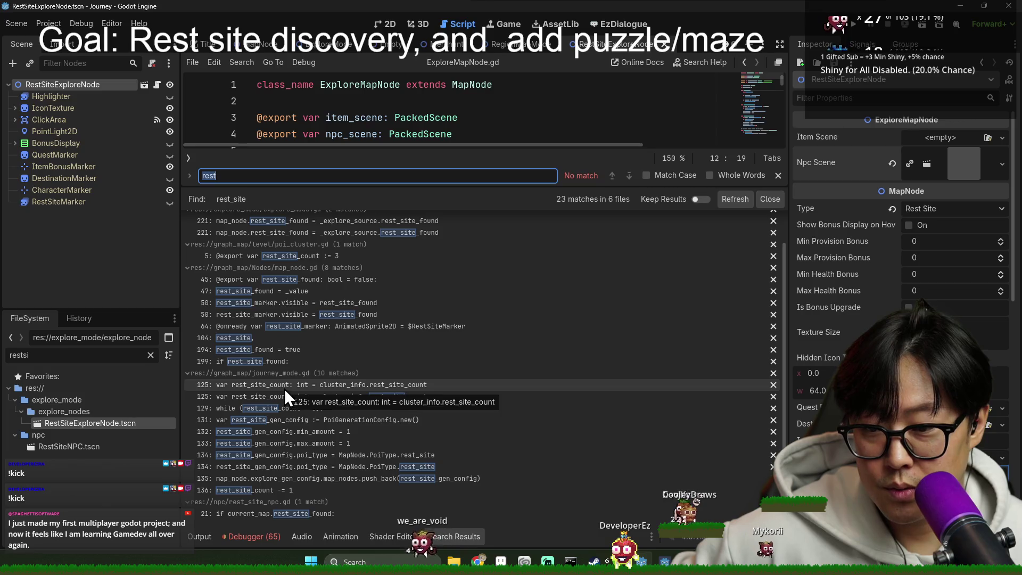
{"action": "left_click", "coordinate": [312, 395]}
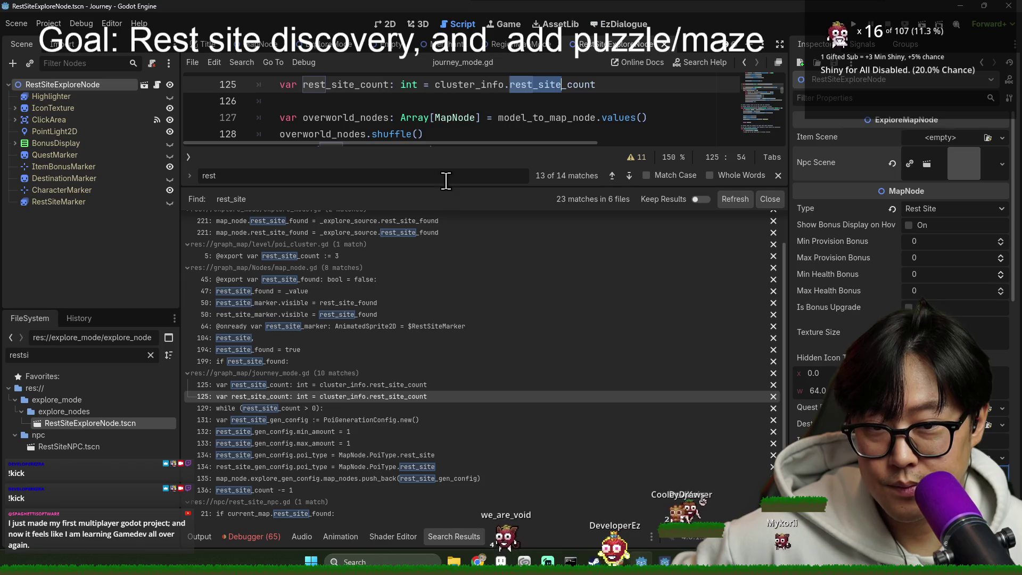
{"action": "left_click_drag", "start_coordinate": [449, 185], "coordinate": [449, 415]}
{"action": "scroll", "coordinate": [370, 297], "scroll_direction": "up", "scroll_amount": 7}
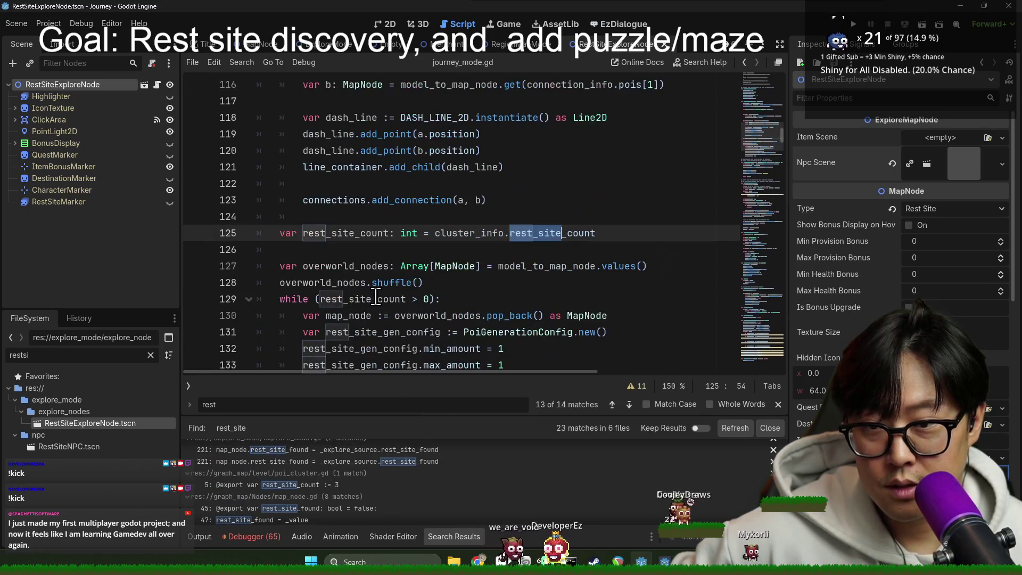
{"action": "scroll", "coordinate": [384, 299], "scroll_direction": "up", "scroll_amount": 1}
{"action": "scroll", "coordinate": [382, 282], "scroll_direction": "down", "scroll_amount": 6}
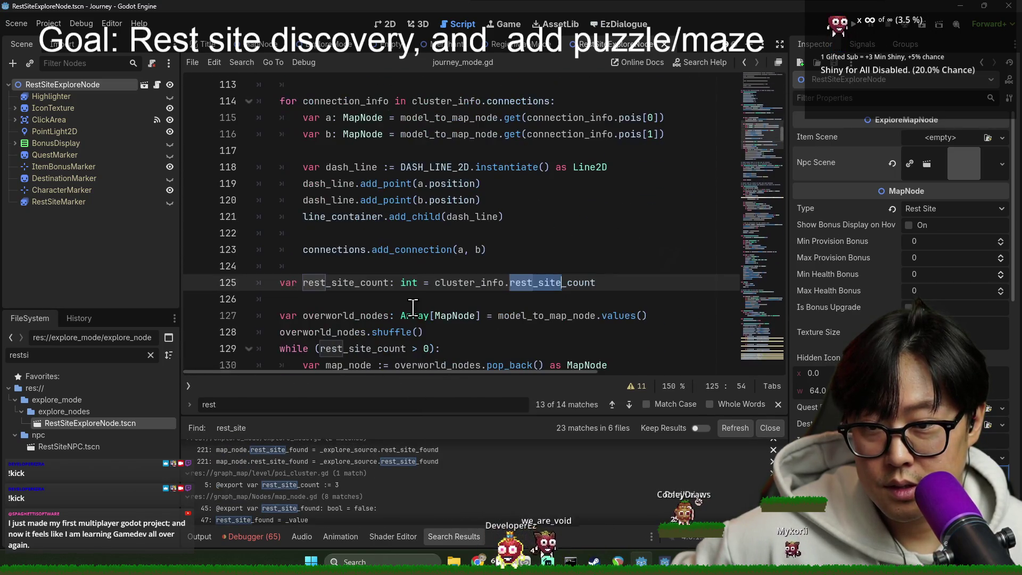
{"action": "double_click", "coordinate": [351, 183]}
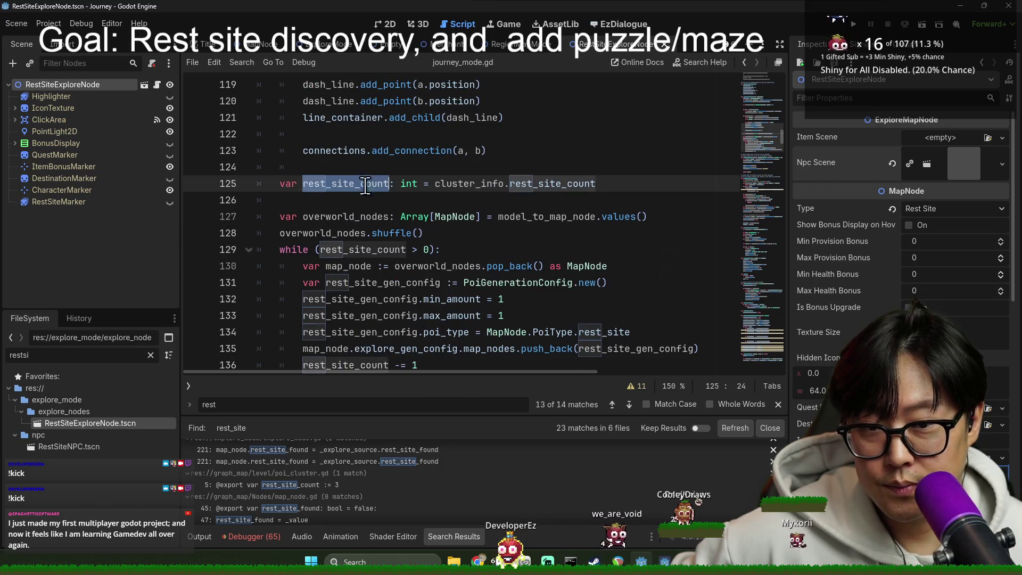
{"action": "double_click", "coordinate": [363, 254]}
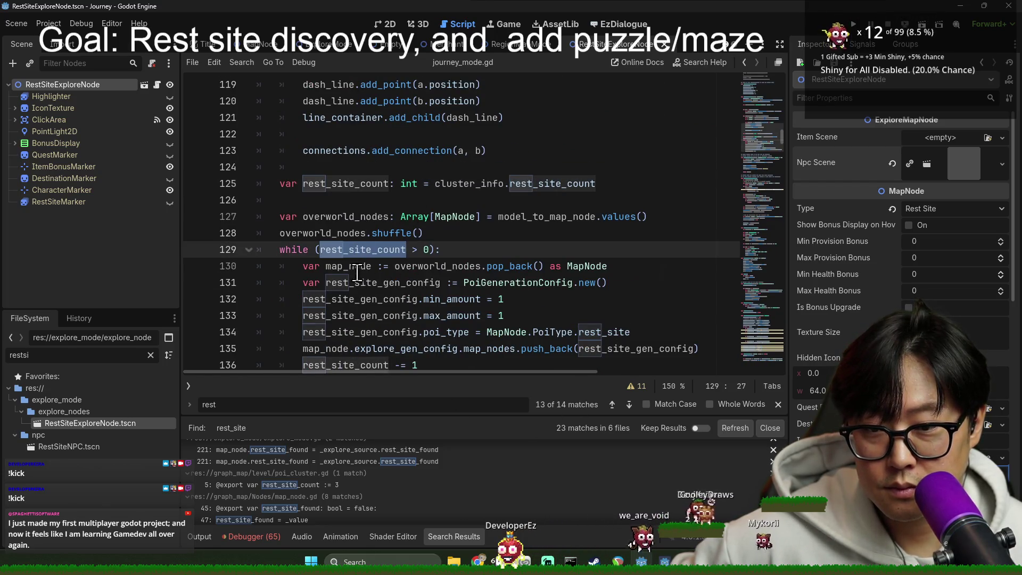
{"action": "scroll", "coordinate": [403, 200], "scroll_direction": "up", "scroll_amount": 5}
{"action": "scroll", "coordinate": [479, 293], "scroll_direction": "down", "scroll_amount": 6}
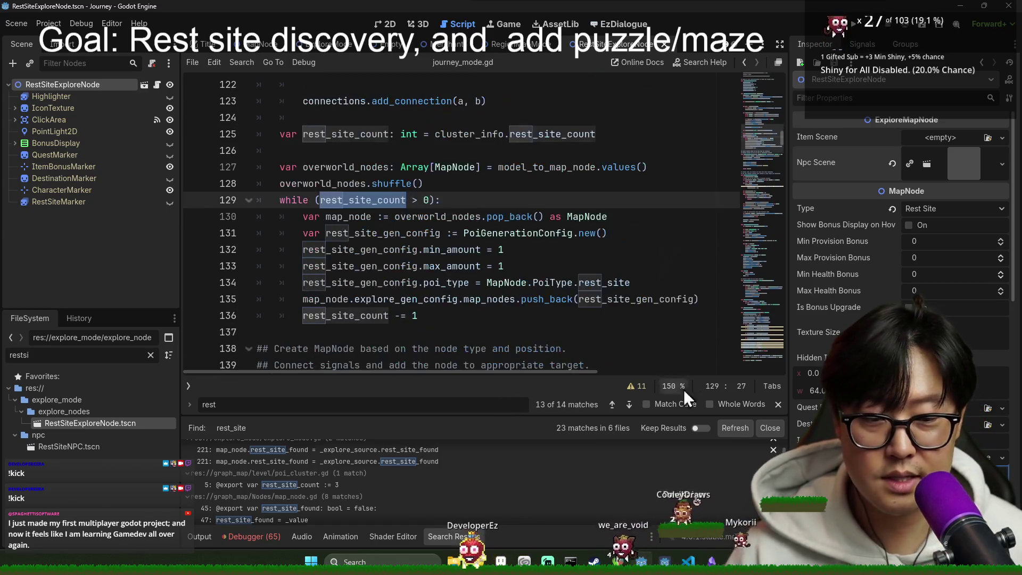
{"action": "left_click", "coordinate": [777, 404]}
{"action": "left_click", "coordinate": [778, 432]}
{"action": "scroll", "coordinate": [320, 276], "scroll_direction": "up", "scroll_amount": 8}
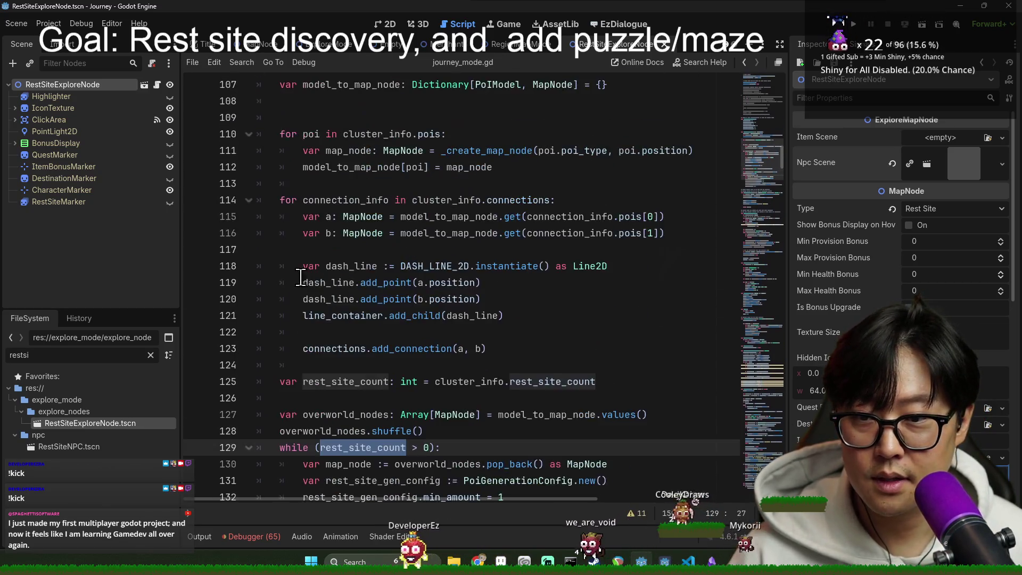
{"action": "double_click", "coordinate": [341, 151]}
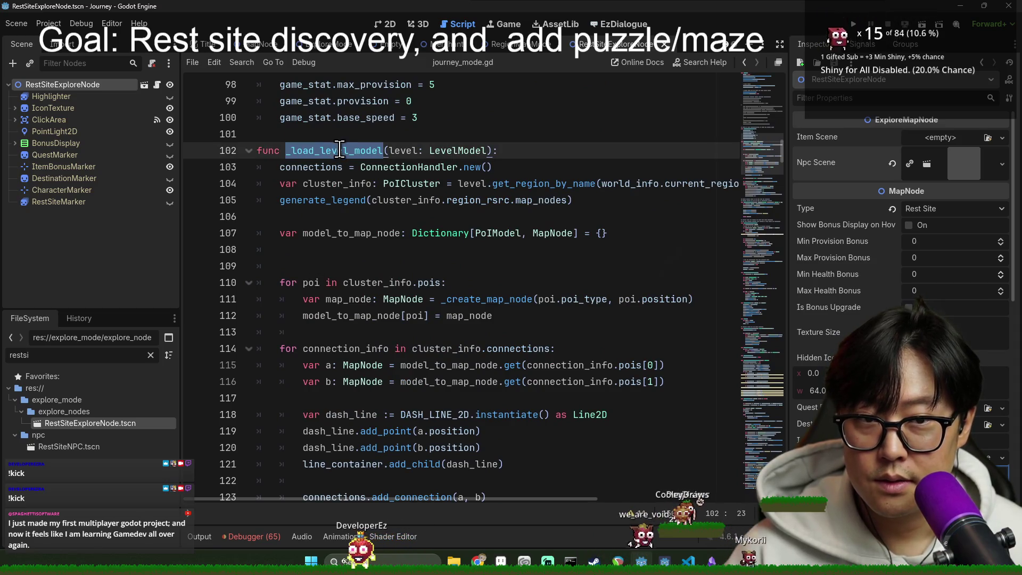
{"action": "scroll", "coordinate": [352, 209], "scroll_direction": "down", "scroll_amount": 6}
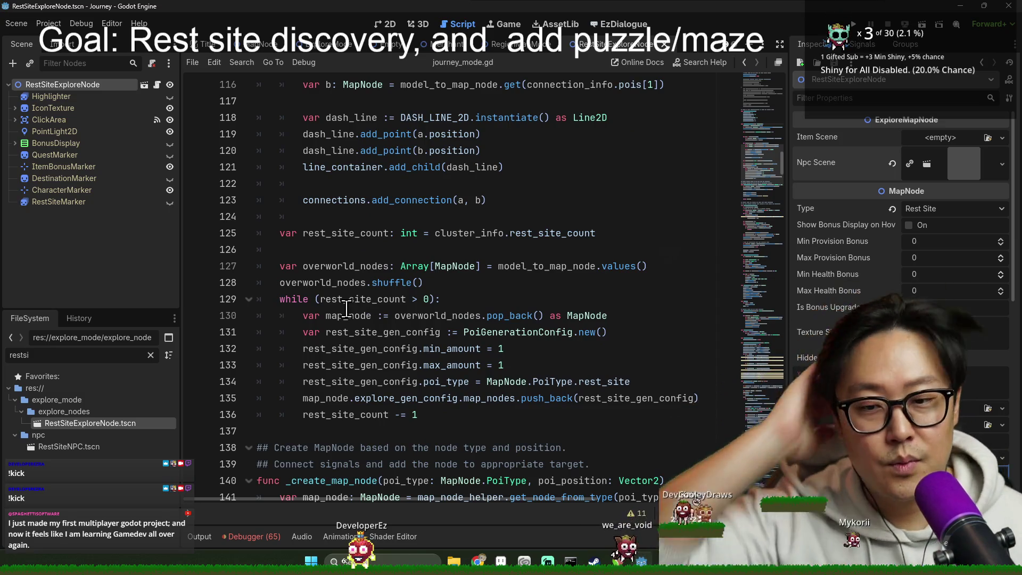
{"action": "left_click", "coordinate": [330, 332]}
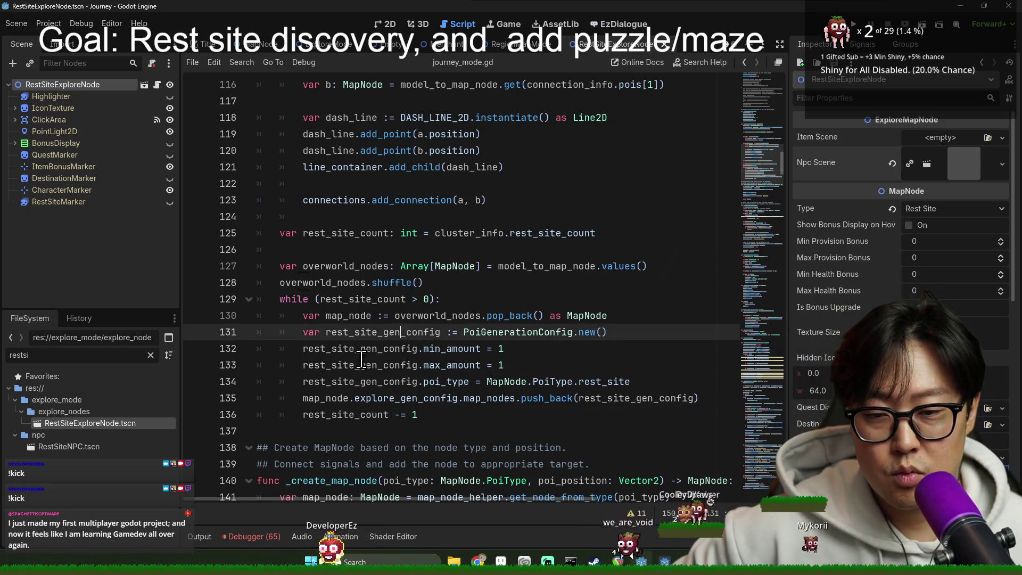
{"action": "scroll", "coordinate": [387, 308], "scroll_direction": "up", "scroll_amount": 7}
{"action": "scroll", "coordinate": [378, 308], "scroll_direction": "down", "scroll_amount": 10}
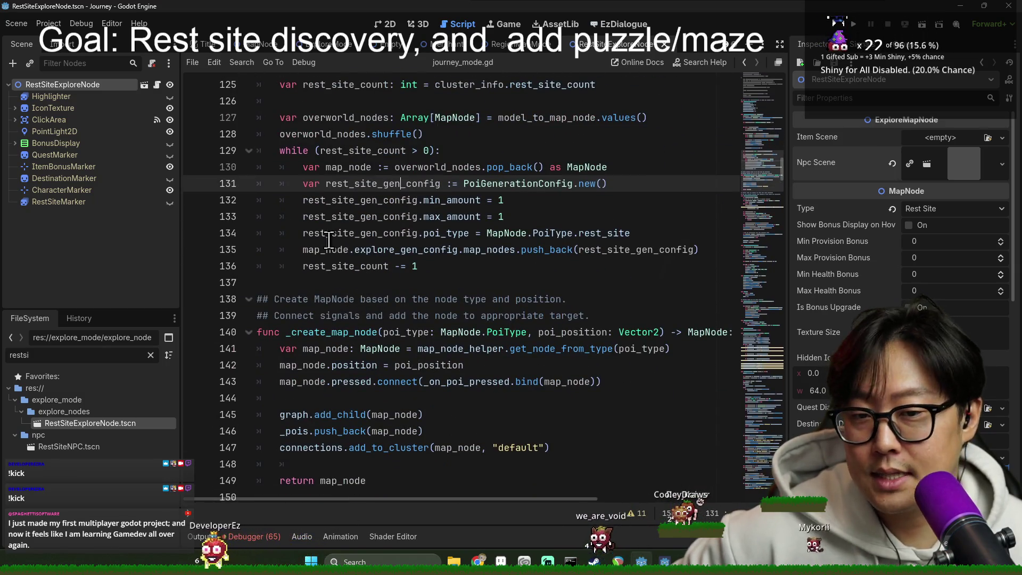
{"action": "double_click", "coordinate": [341, 217]}
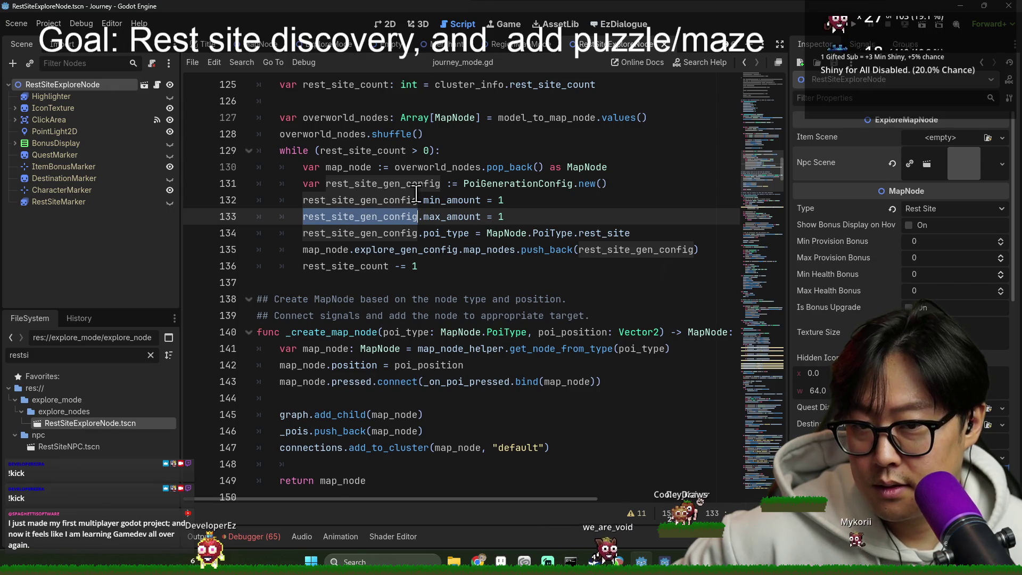
{"action": "double_click", "coordinate": [518, 183]}
{"action": "double_click", "coordinate": [389, 183]}
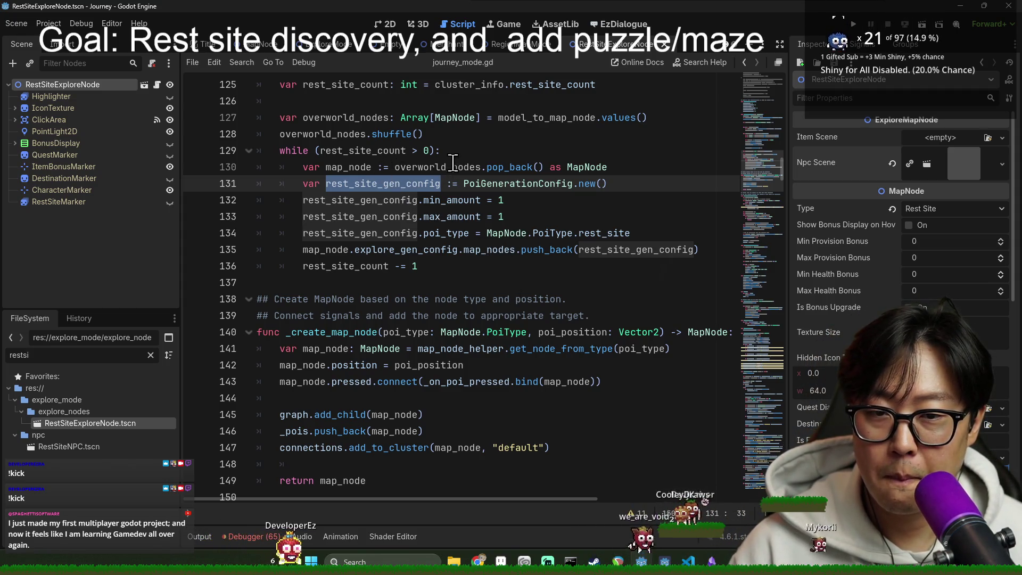
{"action": "scroll", "coordinate": [335, 234], "scroll_direction": "up", "scroll_amount": 3}
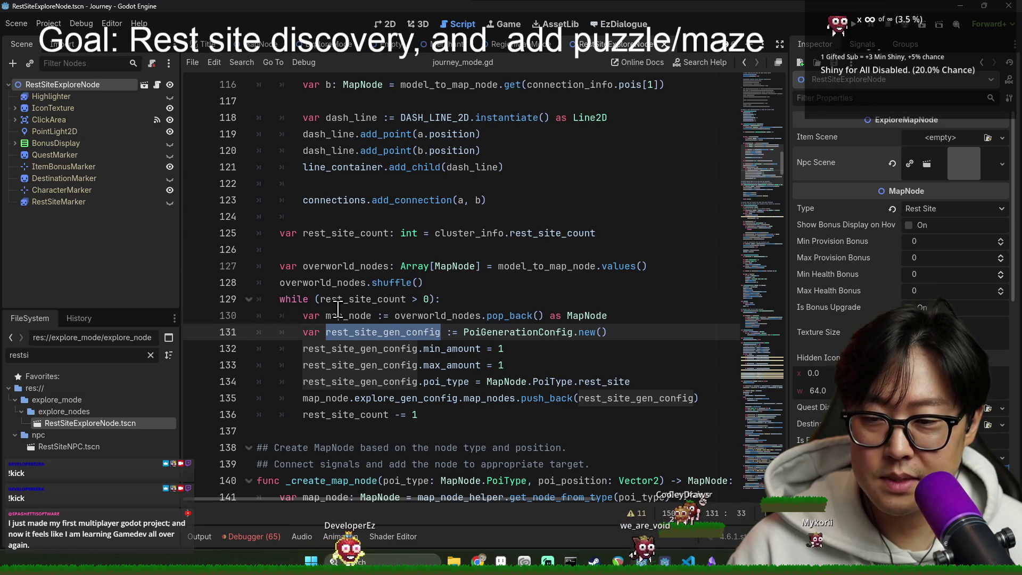
{"action": "scroll", "coordinate": [338, 308], "scroll_direction": "down", "scroll_amount": 3}
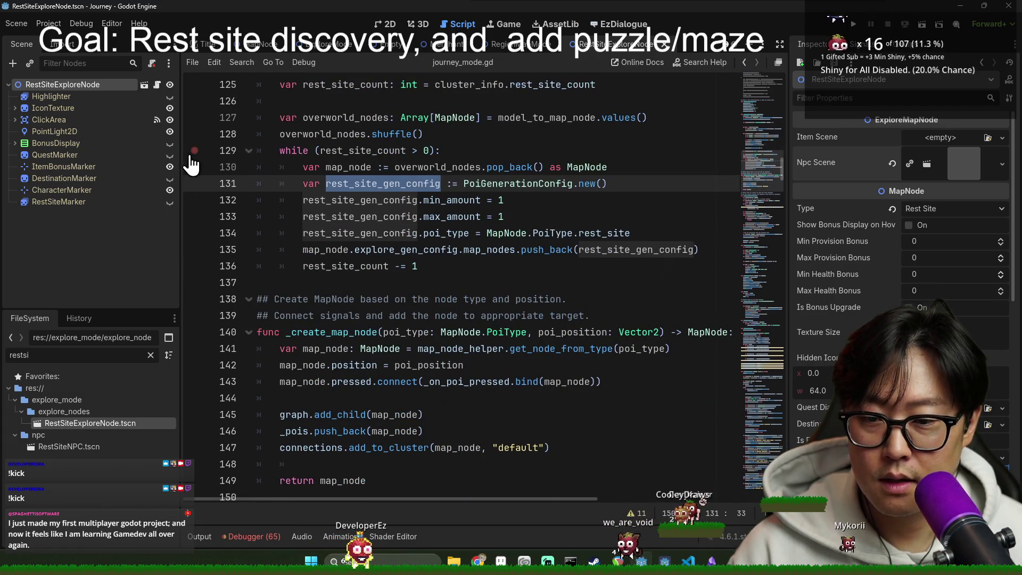
{"action": "double_click", "coordinate": [364, 233]}
{"action": "double_click", "coordinate": [511, 233]}
{"action": "double_click", "coordinate": [554, 233]}
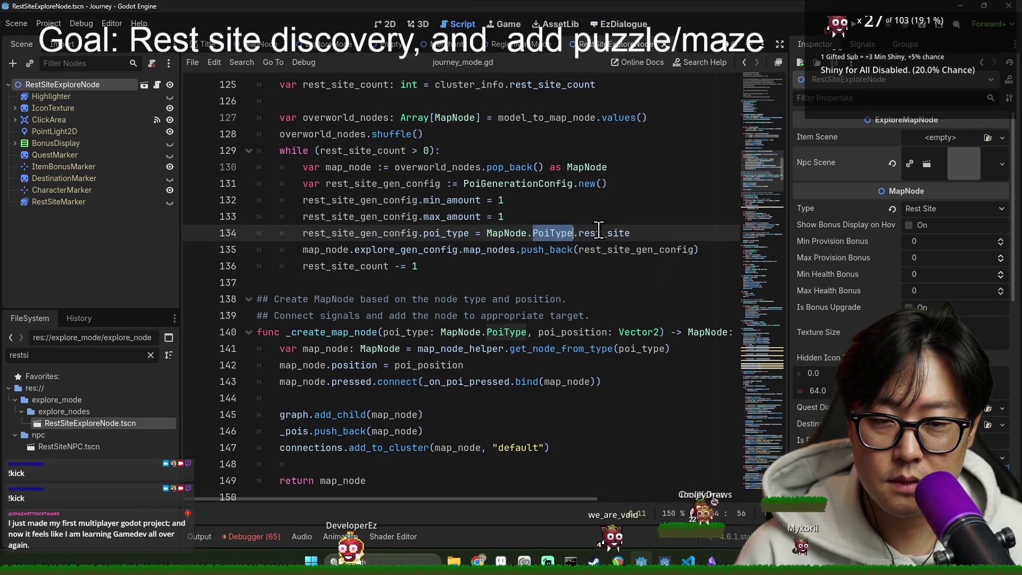
{"action": "double_click", "coordinate": [604, 233]}
{"action": "double_click", "coordinate": [341, 232]}
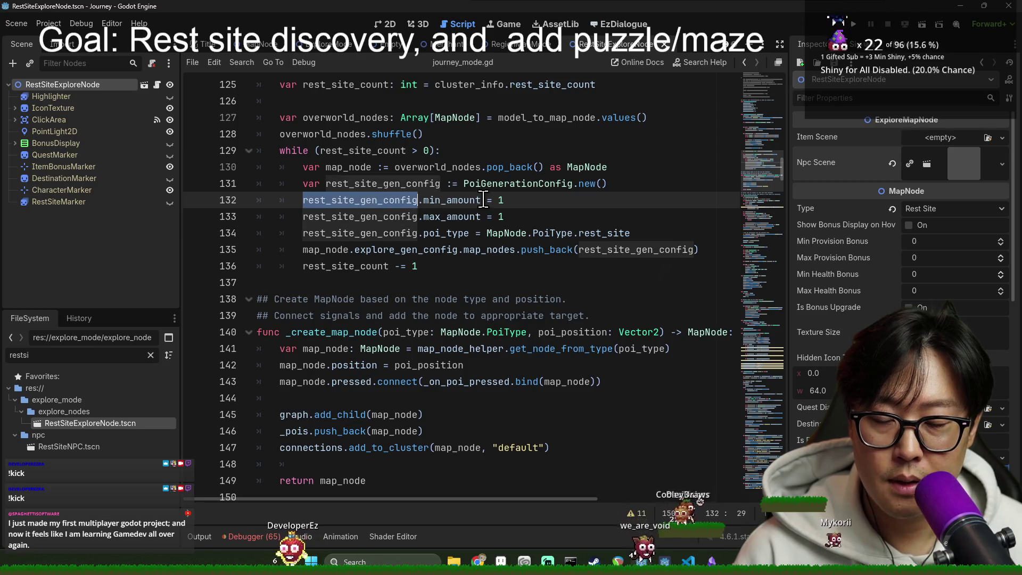
{"action": "left_click_drag", "start_coordinate": [526, 216], "coordinate": [301, 202]}
{"action": "left_click_drag", "start_coordinate": [303, 167], "coordinate": [411, 267]}
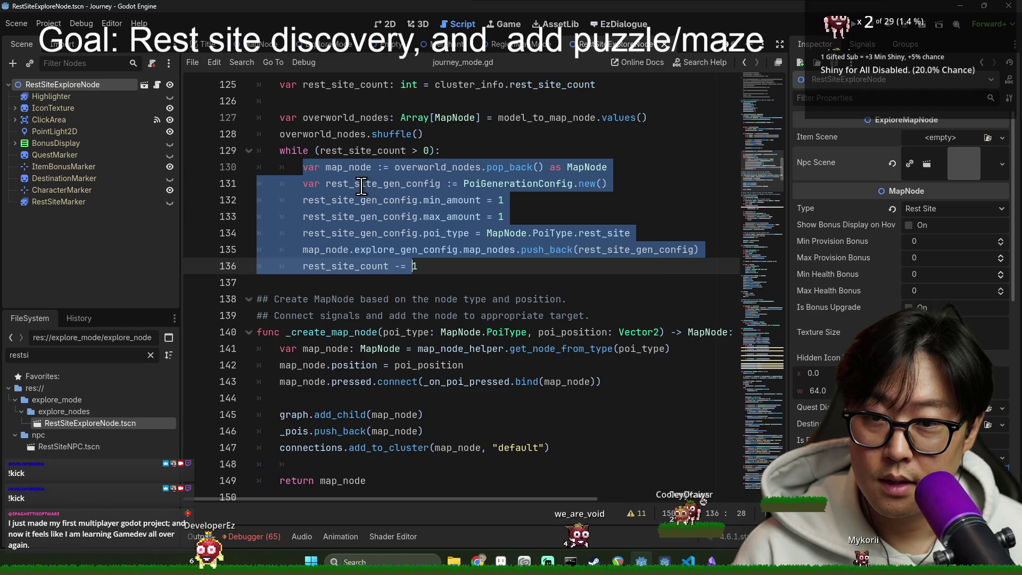
{"action": "scroll", "coordinate": [362, 207], "scroll_direction": "up", "scroll_amount": 1}
{"action": "double_click", "coordinate": [294, 204]}
{"action": "double_click", "coordinate": [355, 202]}
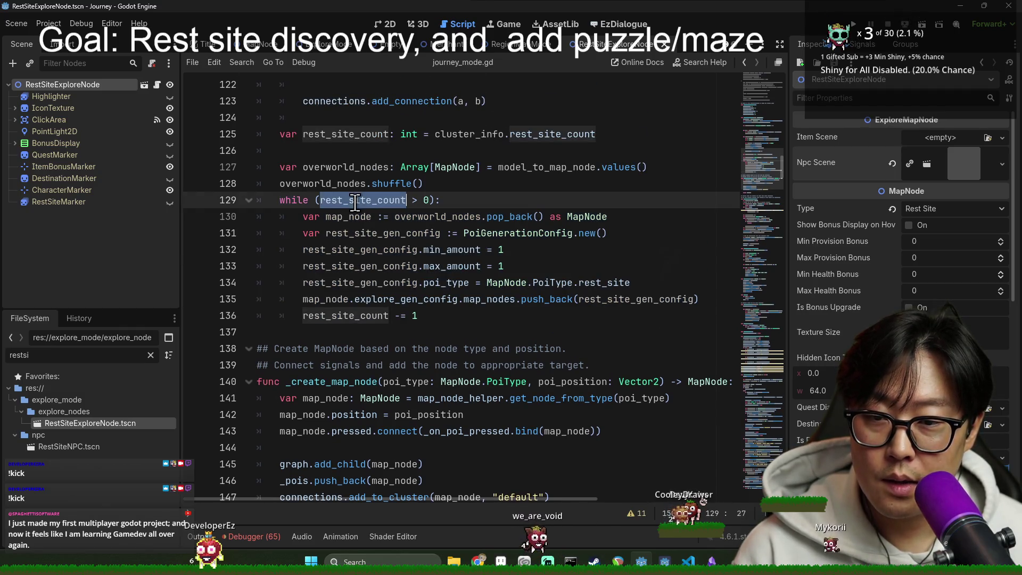
{"action": "left_click", "coordinate": [427, 202]}
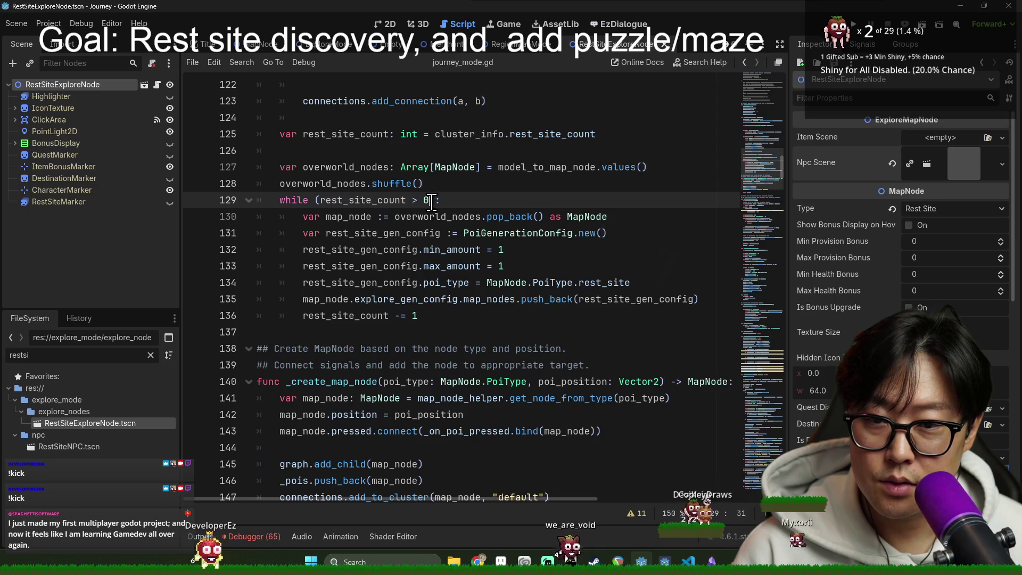
{"action": "left_click", "coordinate": [420, 219]}
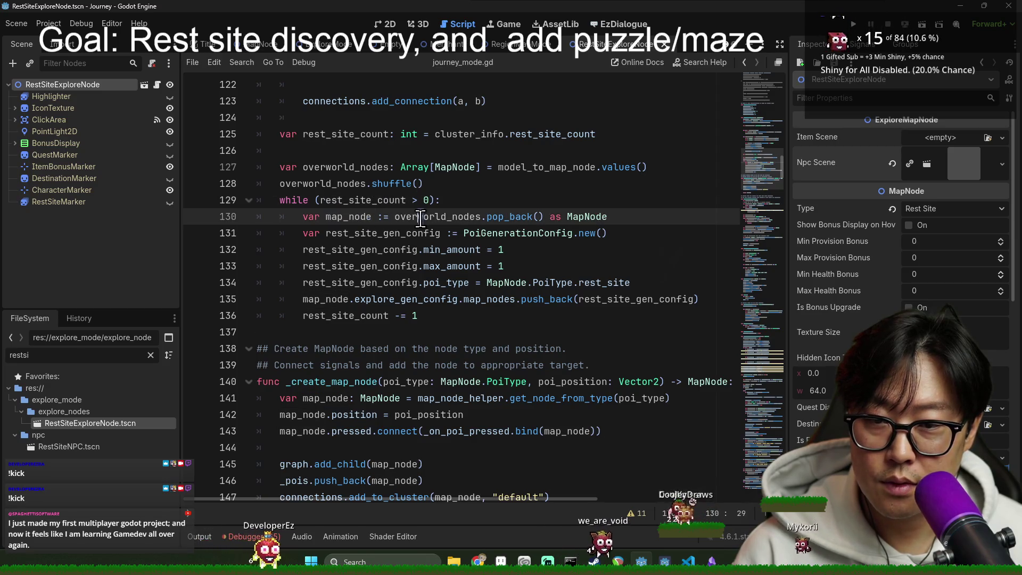
{"action": "left_click_drag", "start_coordinate": [420, 218], "coordinate": [490, 223]}
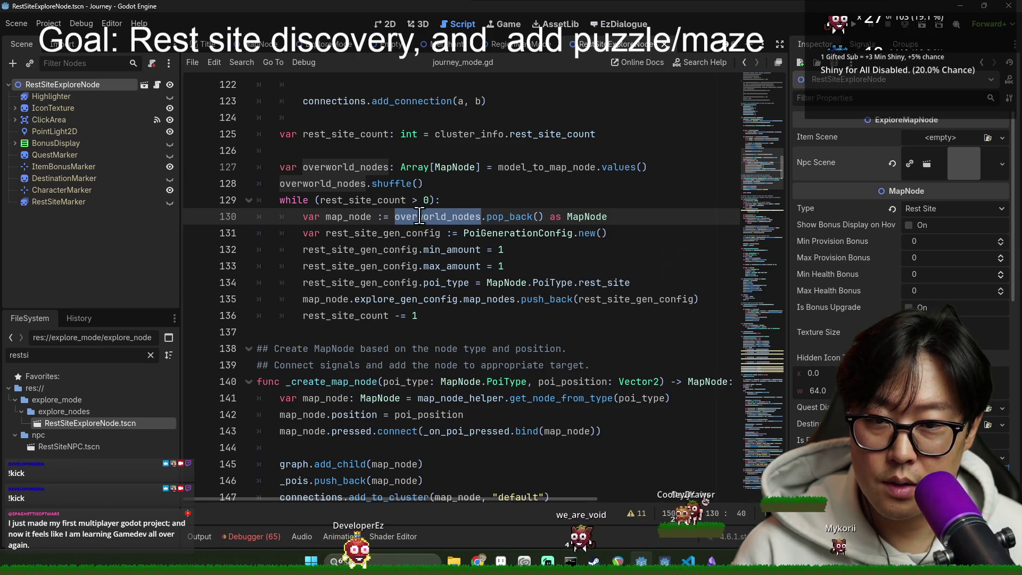
{"action": "double_click", "coordinate": [361, 217]}
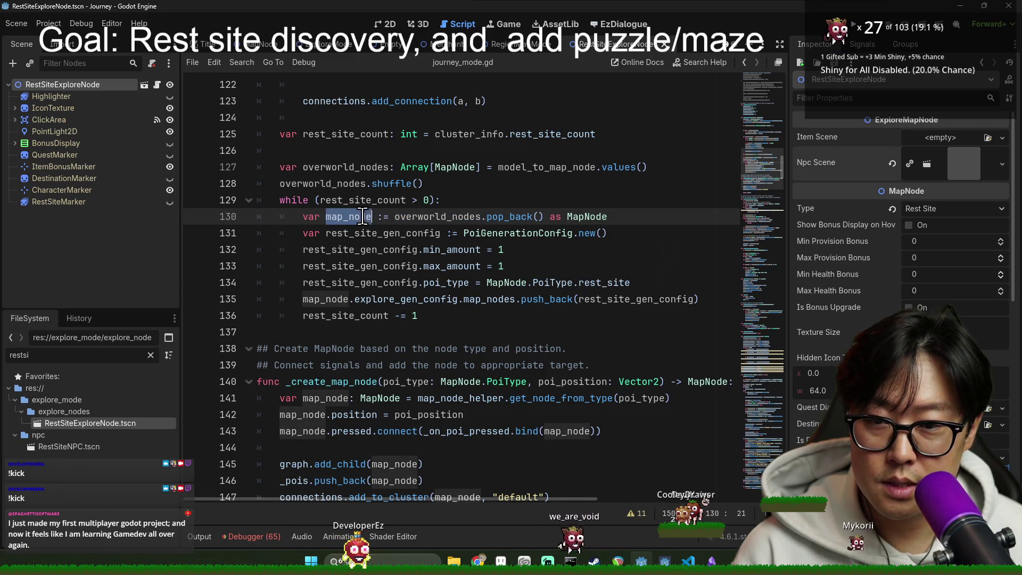
{"action": "double_click", "coordinate": [608, 298]}
{"action": "double_click", "coordinate": [327, 299]}
{"action": "left_click", "coordinate": [504, 212]}
{"action": "double_click", "coordinate": [504, 216]}
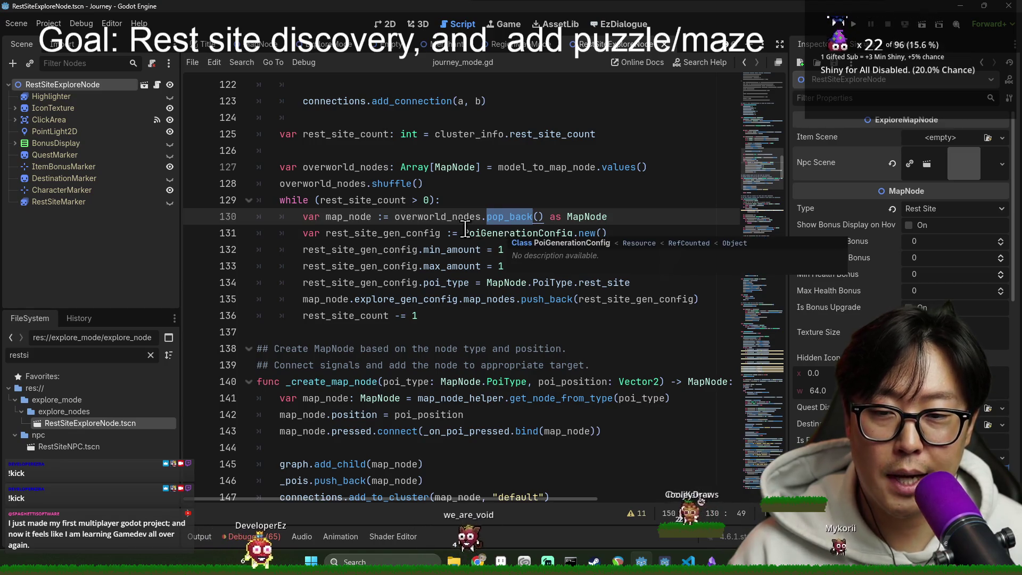
Step: Open the MapNode scene from a 'mapno' FileSystem search, review it, and save it
{"action": "key", "text": "ctrl+a"}
{"action": "type", "text": "mapno"}
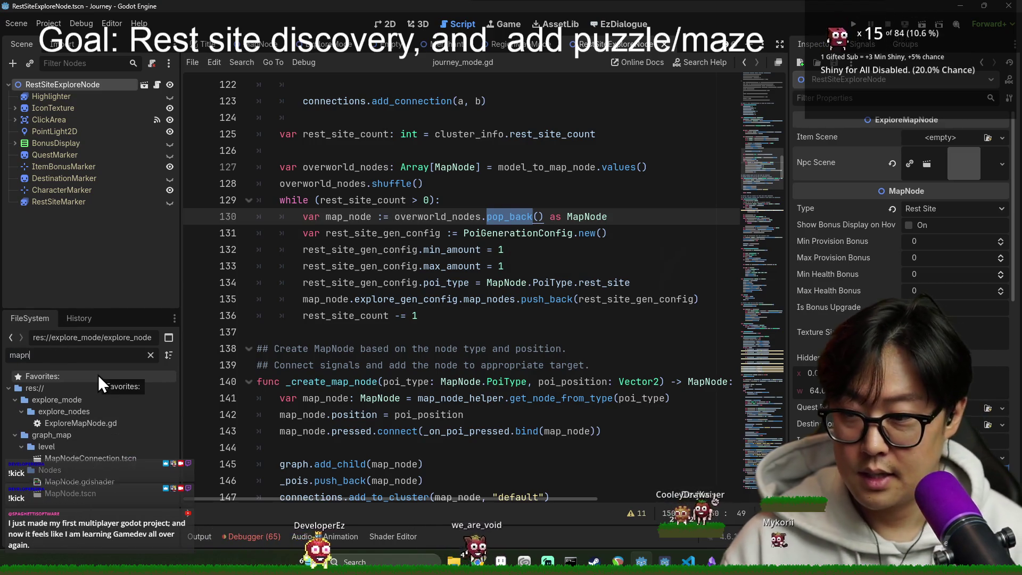
{"action": "double_click", "coordinate": [95, 493]}
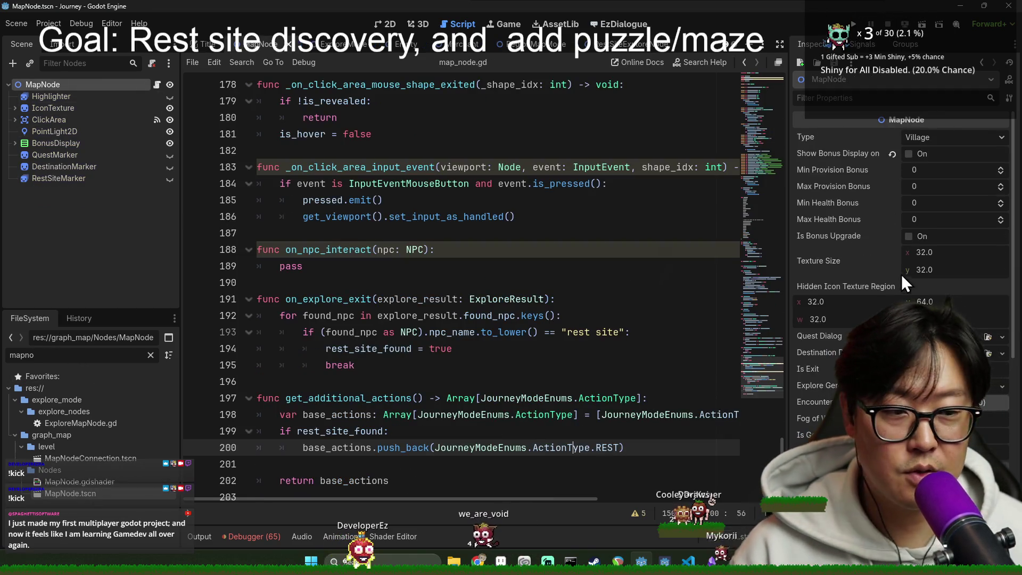
{"action": "scroll", "coordinate": [914, 296], "scroll_direction": "down", "scroll_amount": 5}
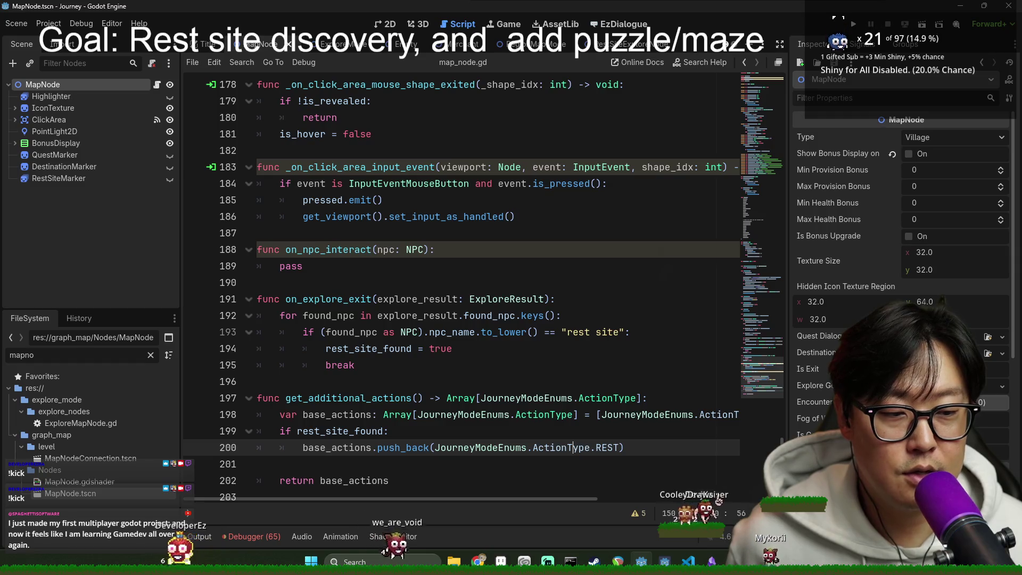
{"action": "scroll", "coordinate": [899, 266], "scroll_direction": "down", "scroll_amount": 5}
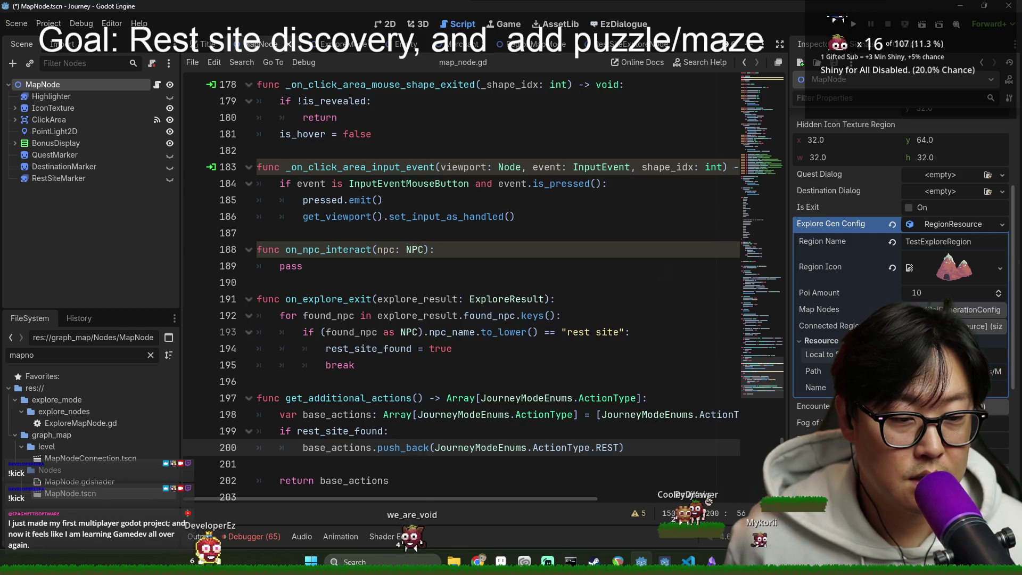
{"action": "key", "text": "ctrl+s"}
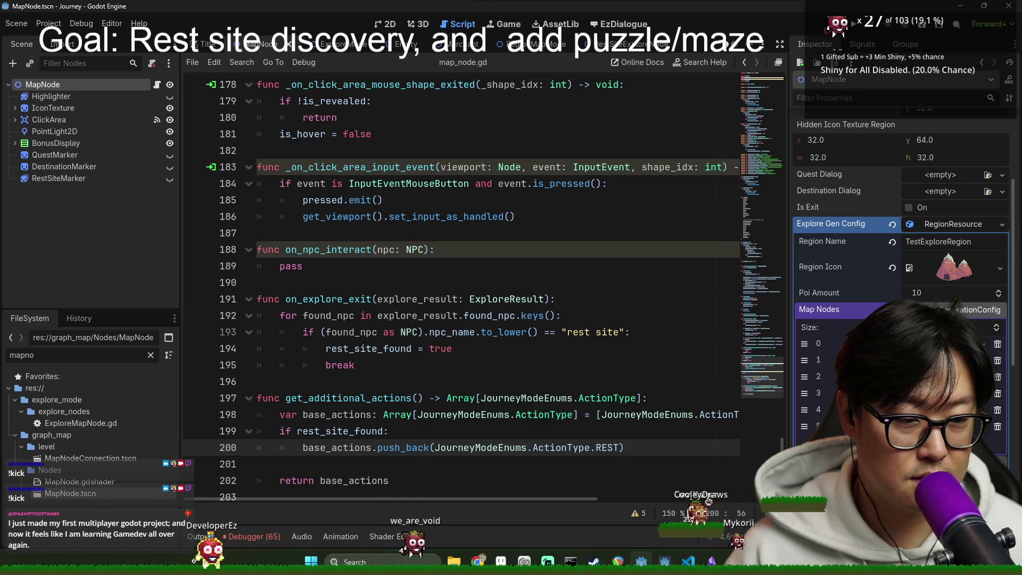
Step: Check the Explore Gen Config resource options, re-save MapNode, and switch to the Title scene
{"action": "left_click", "coordinate": [1001, 226]}
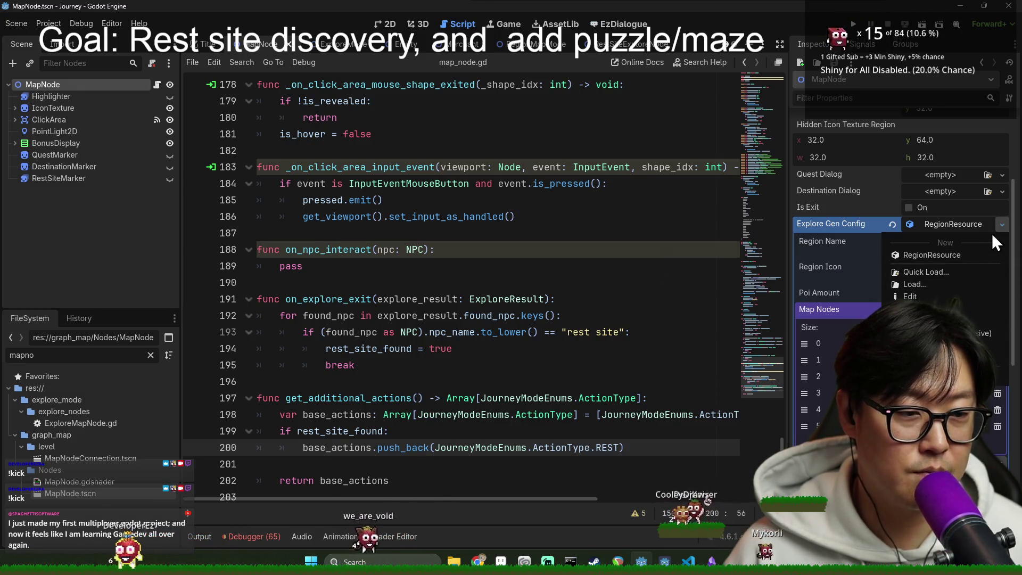
{"action": "key", "text": "Escape"}
{"action": "left_click", "coordinate": [399, 264]}
{"action": "key", "text": "ctrl+s"}
{"action": "left_click", "coordinate": [304, 233]}
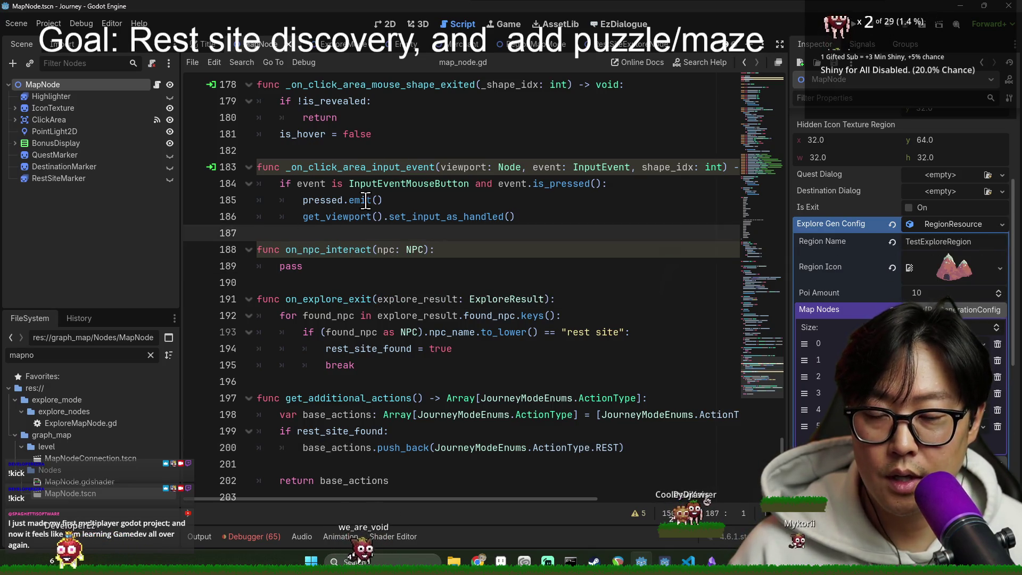
{"action": "key", "text": "ctrl+s"}
{"action": "scroll", "coordinate": [351, 239], "scroll_direction": "up", "scroll_amount": 10}
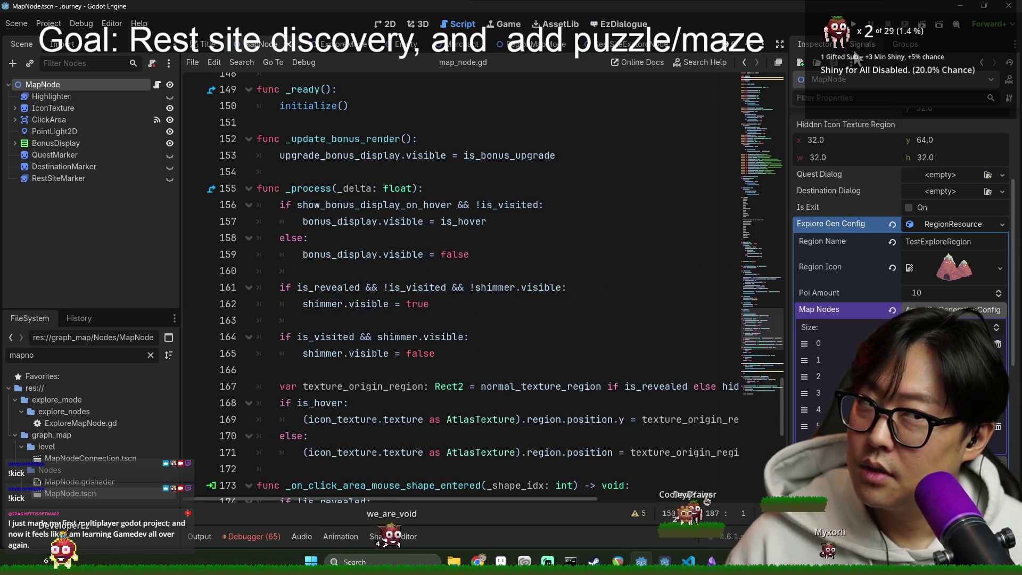
{"action": "left_click", "coordinate": [209, 47]}
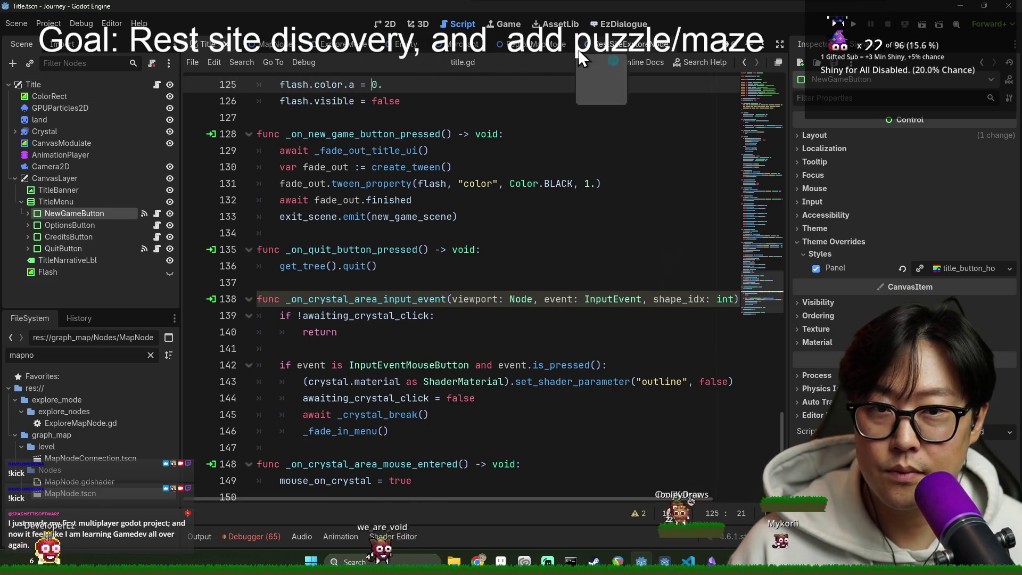
Step: Open the JourneyMode scene and its journey_mode.gd script via a 'gamejou' search
{"action": "type", "text": "game"}
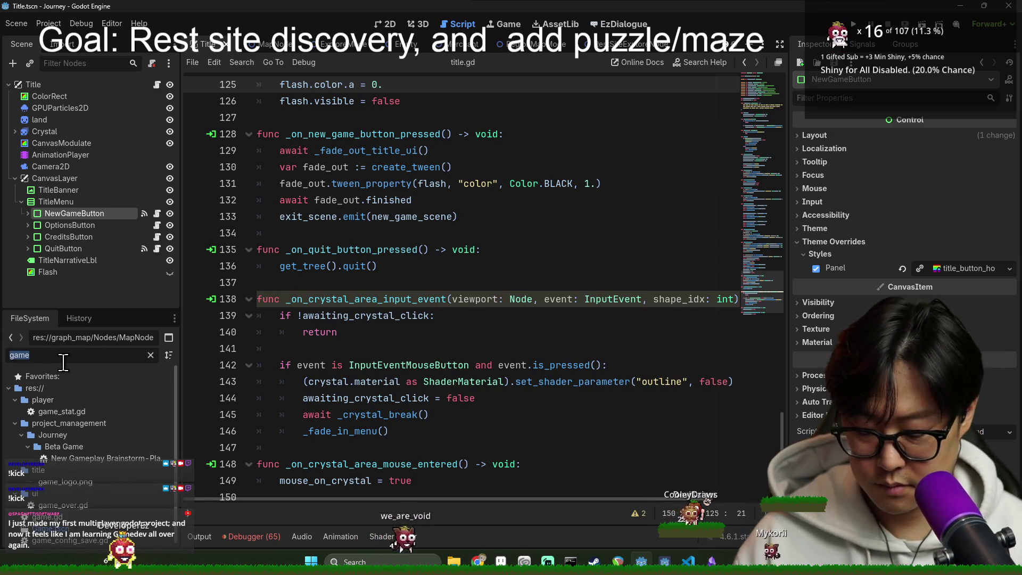
{"action": "type", "text": "journey"}
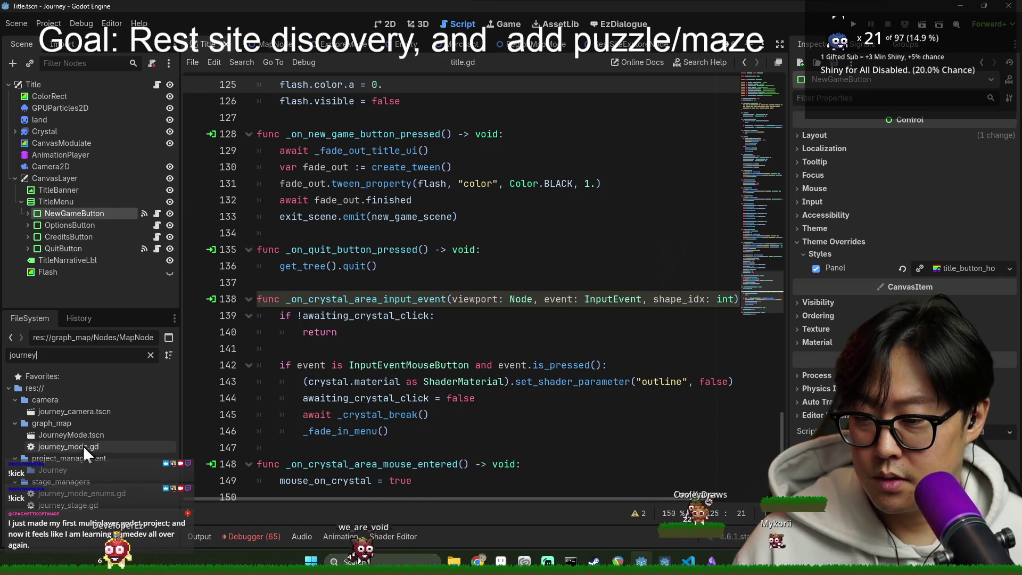
{"action": "double_click", "coordinate": [81, 438]}
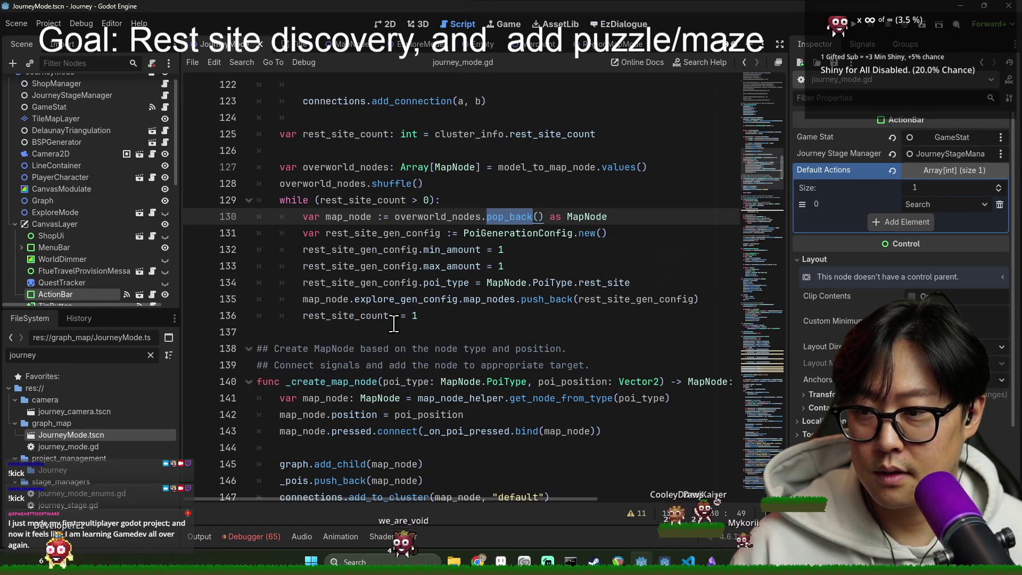
{"action": "scroll", "coordinate": [410, 340], "scroll_direction": "down", "scroll_amount": 5}
Step: In _enter_explore_mode, comment out the current_poi fog-of-war value so fog stays disabled, and save
{"action": "left_click", "coordinate": [426, 351]}
{"action": "key", "text": "ctrl+f"}
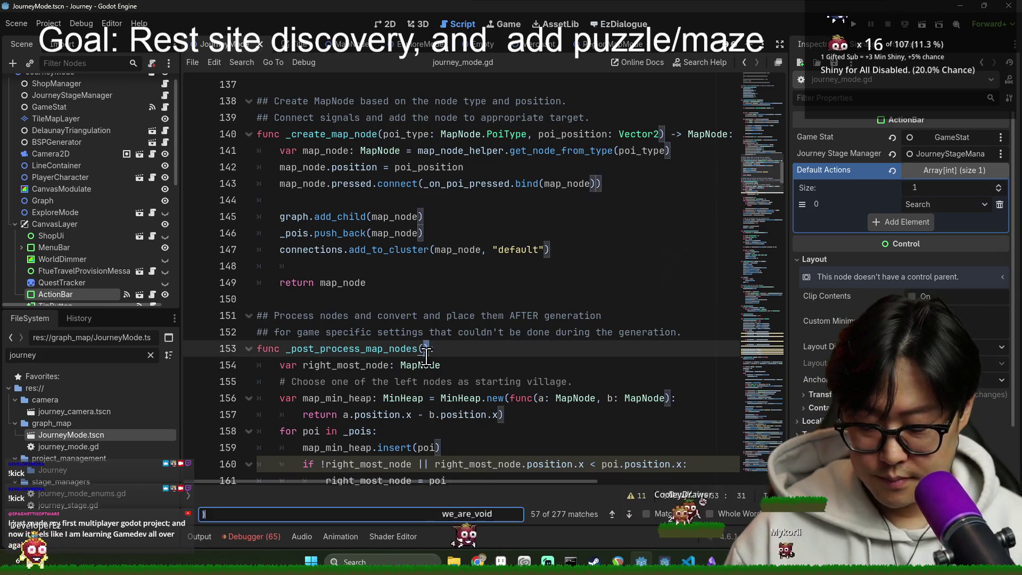
{"action": "type", "text": "enter"}
{"action": "left_click", "coordinate": [388, 283], "text": "ctrl"}
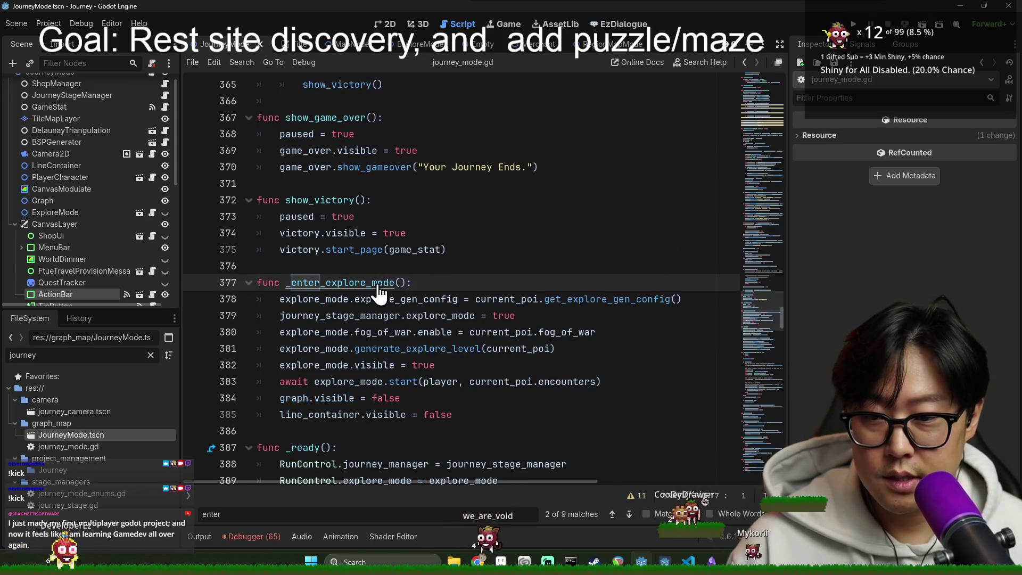
{"action": "left_click", "coordinate": [473, 328]}
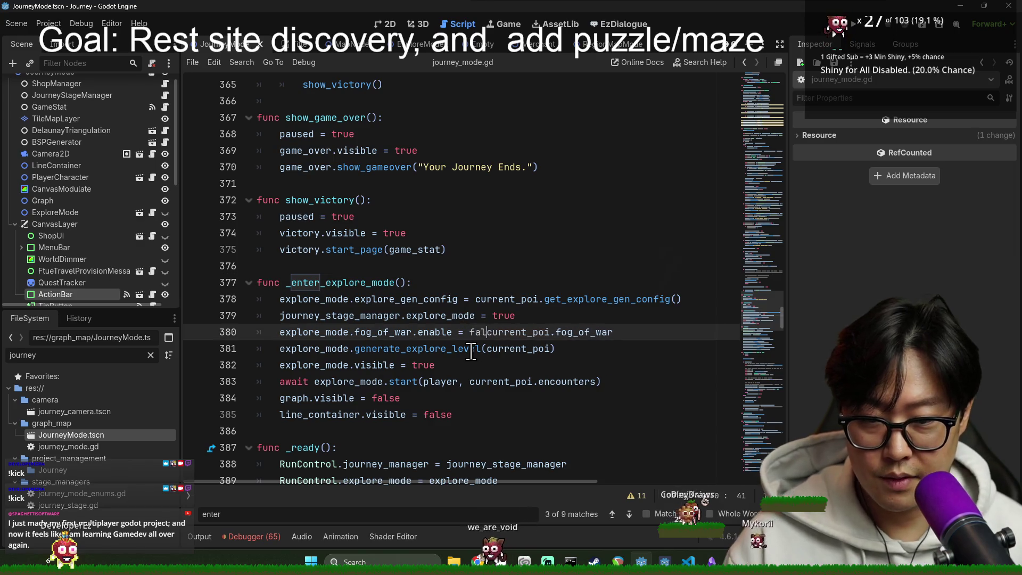
{"action": "type", "text": "se #"}
{"action": "key", "text": "ctrl+s"}
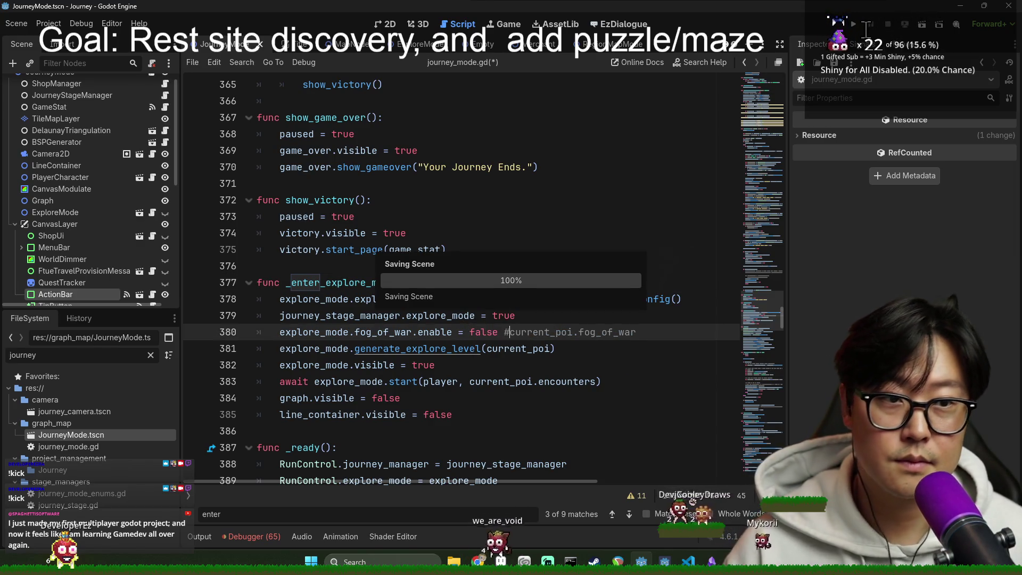
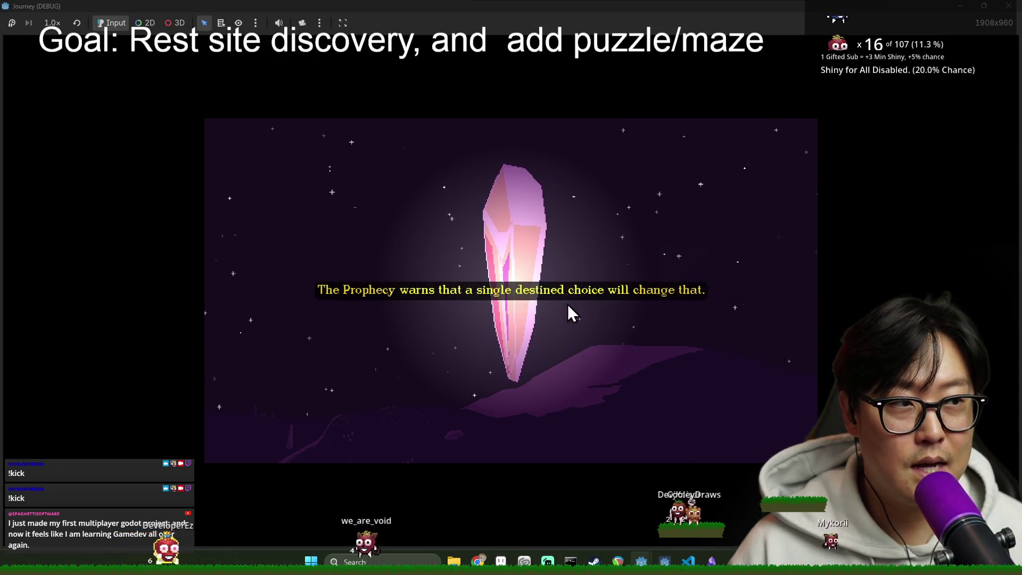
Step: Switch between the script editor and the Journey (DEBUG) game, and crack the crystal intro
{"action": "key", "text": "alt+Tab"}
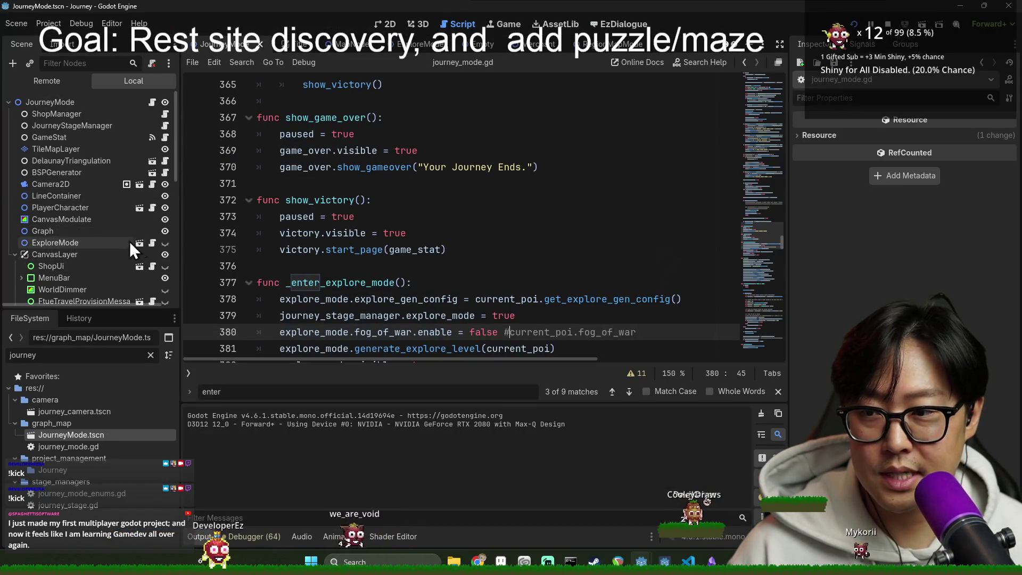
{"action": "scroll", "coordinate": [129, 241], "scroll_direction": "up", "scroll_amount": 1}
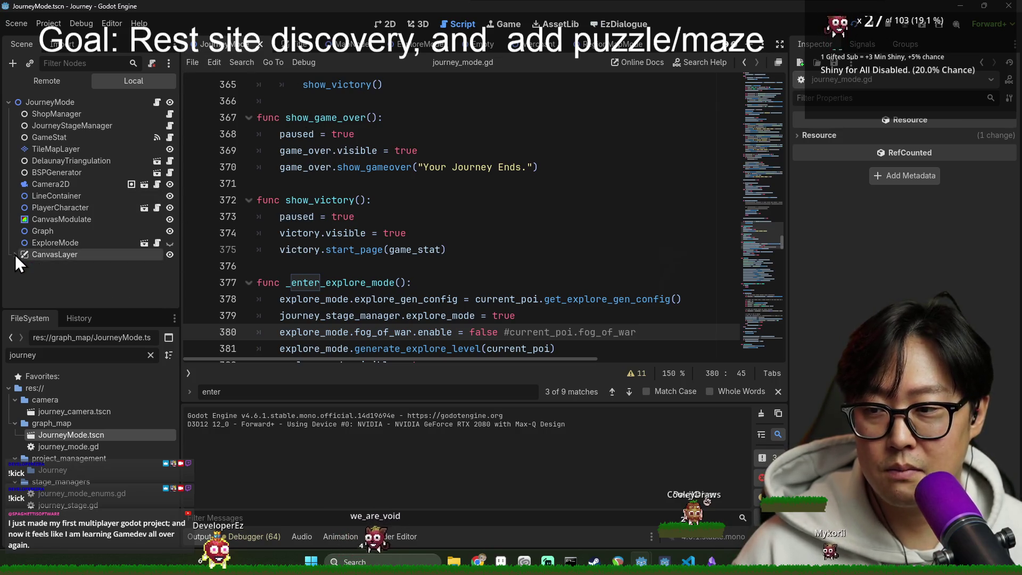
{"action": "key", "text": "alt+Tab"}
{"action": "key", "text": "alt+Tab"}
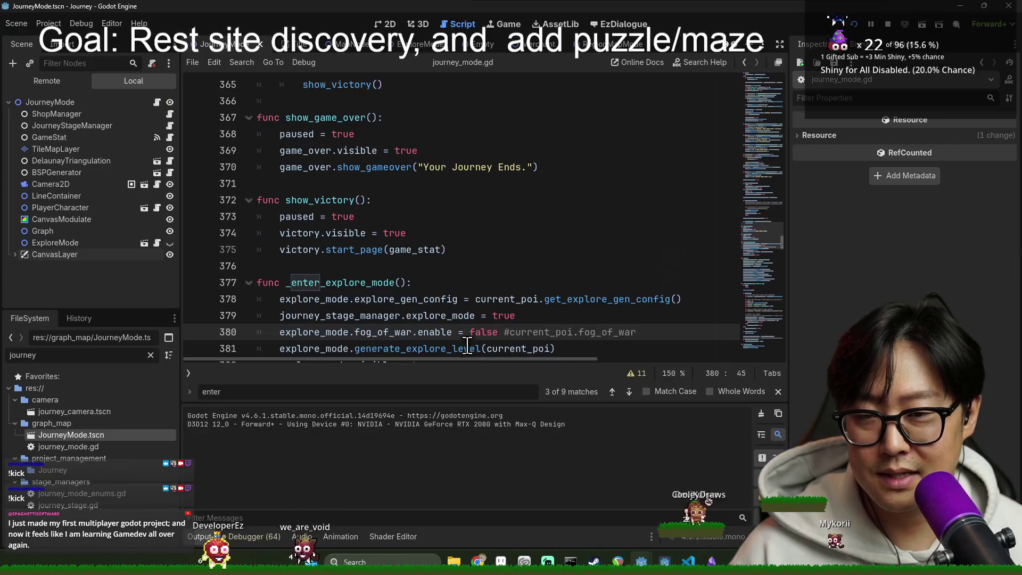
{"action": "left_click", "coordinate": [449, 264]}
{"action": "key", "text": "alt+Tab"}
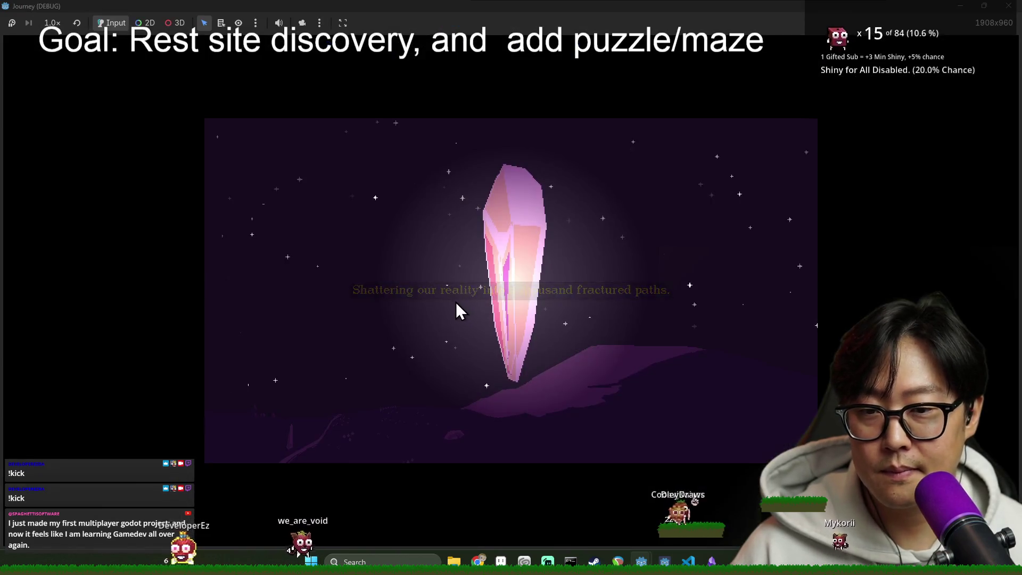
{"action": "key", "text": "alt+Tab"}
{"action": "key", "text": "alt+Tab"}
{"action": "left_click", "coordinate": [523, 293]}
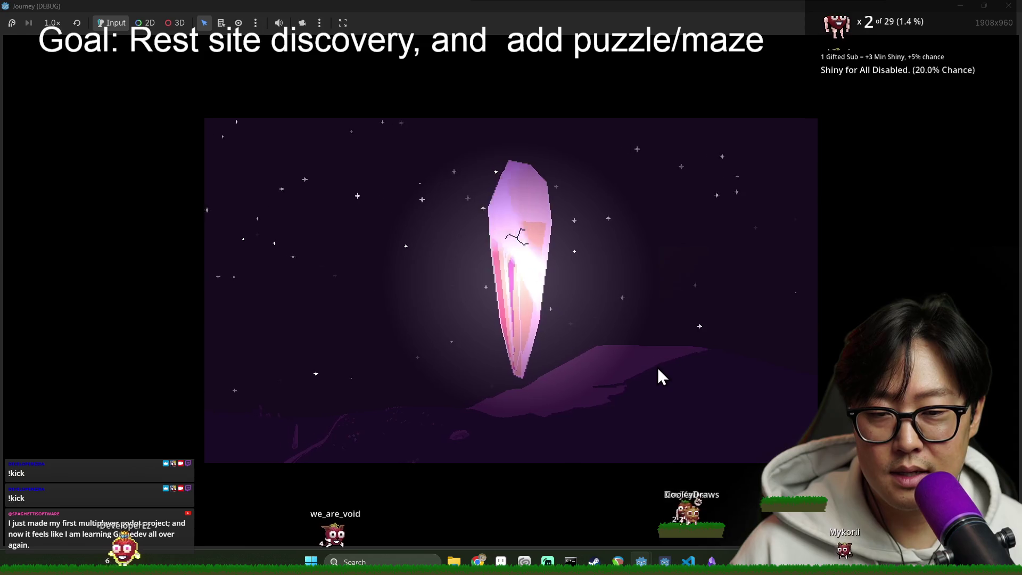
{"action": "key", "text": "alt+Tab"}
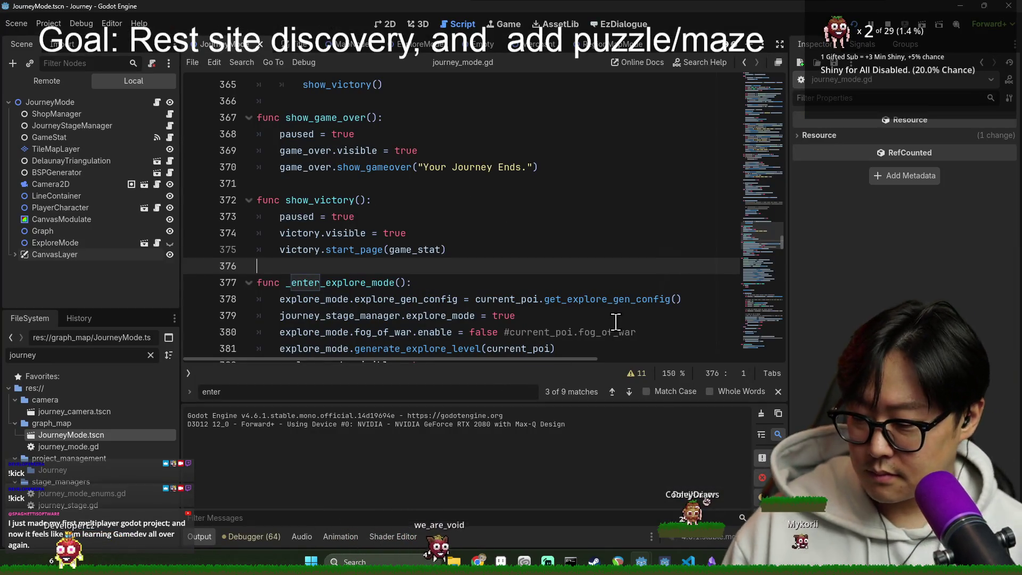
{"action": "key", "text": "alt+Tab"}
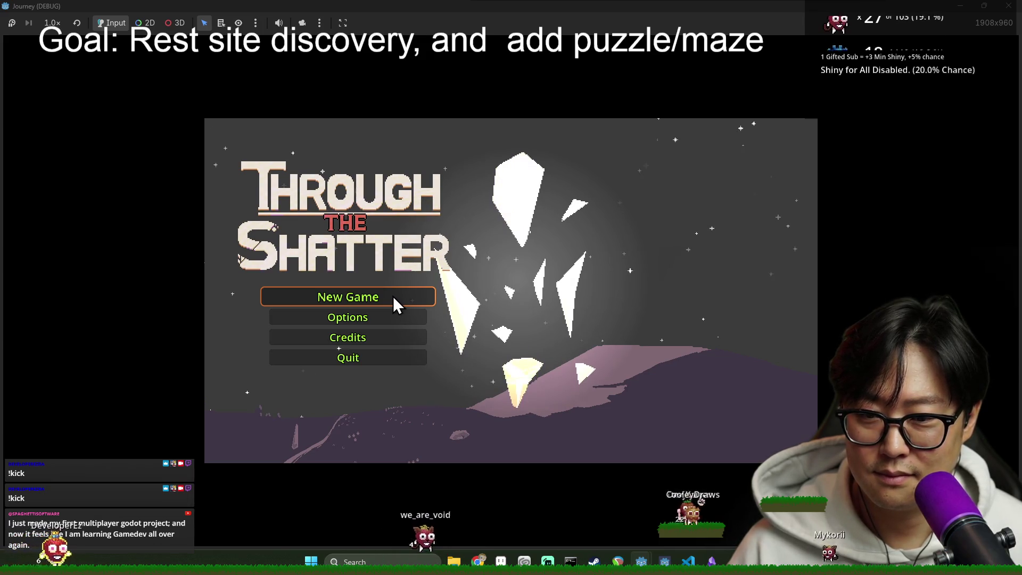
Step: Start a new game, move to the coin node and dismiss the limited-moves tutorial
{"action": "left_click", "coordinate": [393, 296]}
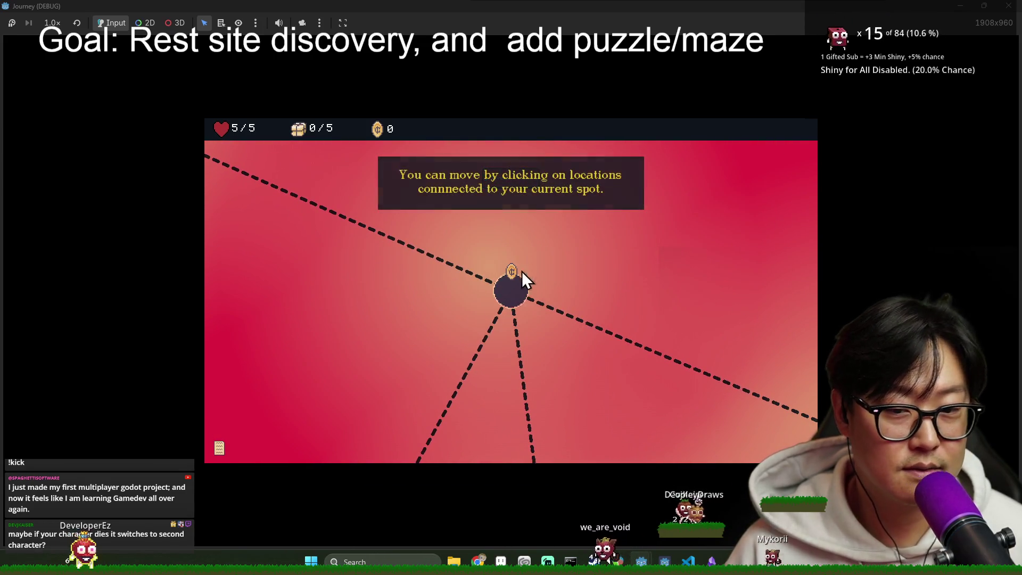
{"action": "left_click", "coordinate": [516, 299]}
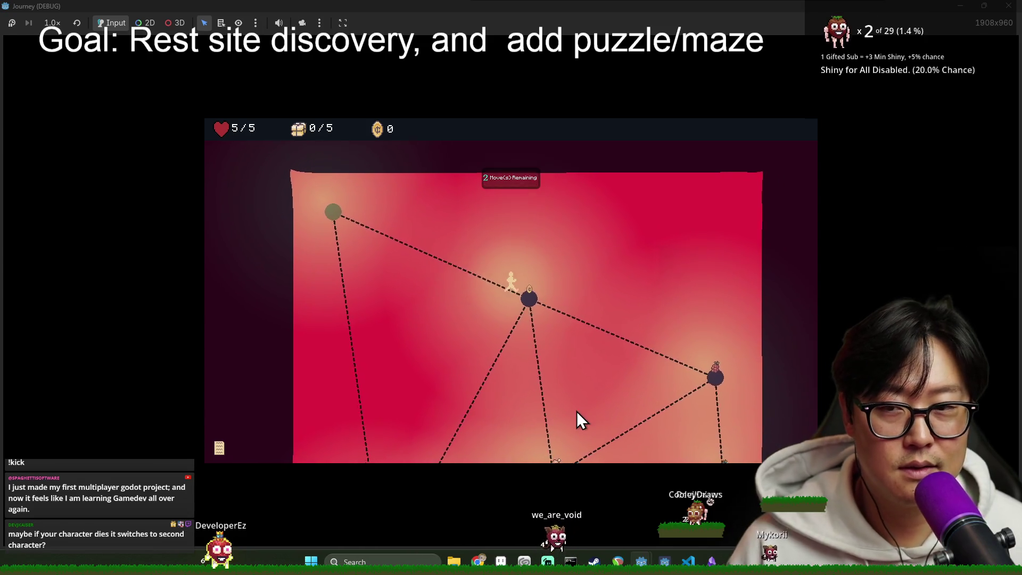
{"action": "left_click", "coordinate": [513, 298]}
Step: Collect the provision on the right-side nodes, then head back to the bottom-left entrance to exit
{"action": "left_click", "coordinate": [698, 368]}
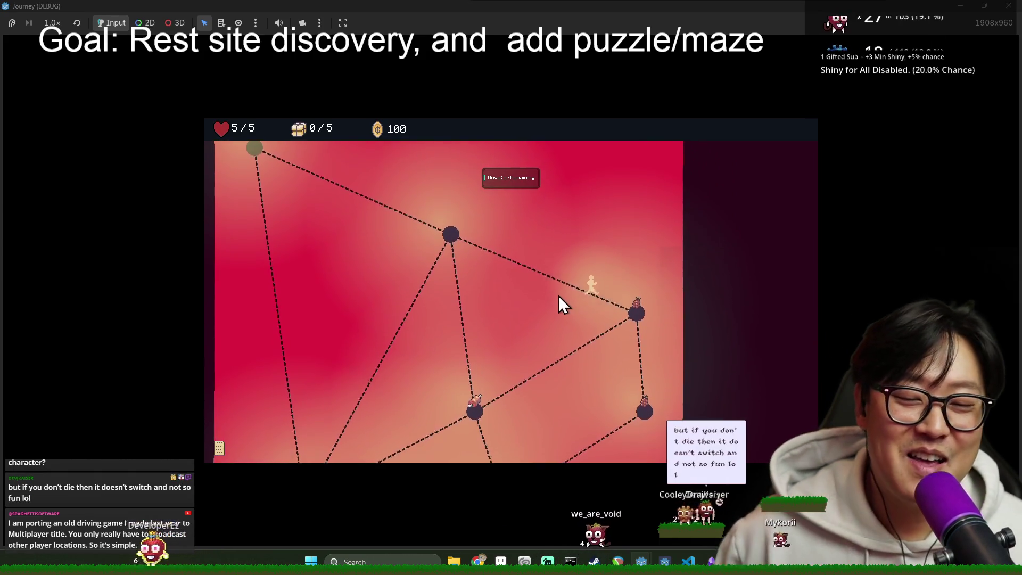
{"action": "left_click", "coordinate": [644, 390]}
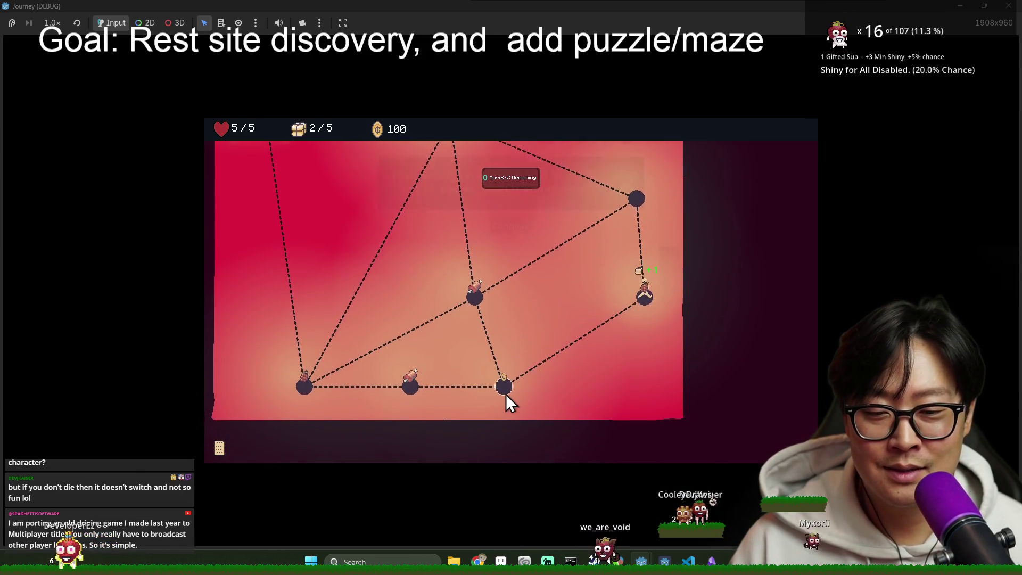
{"action": "left_click", "coordinate": [511, 225]}
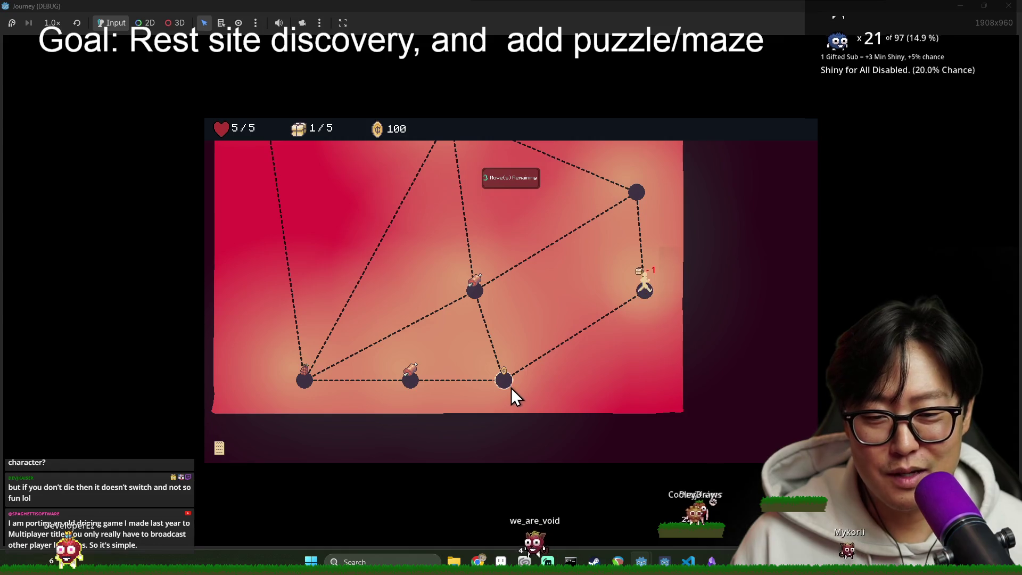
{"action": "left_click", "coordinate": [506, 377]}
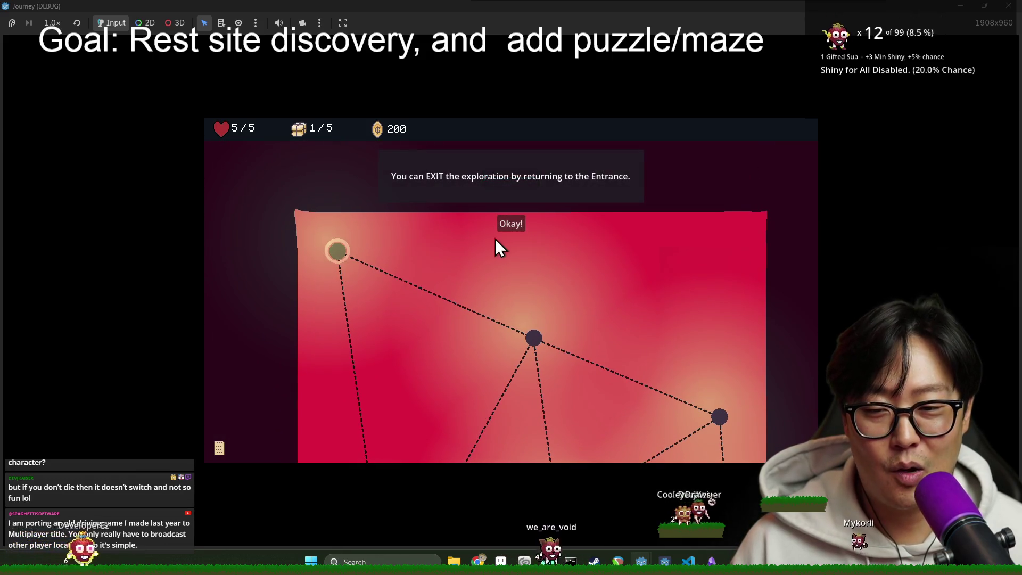
{"action": "left_click", "coordinate": [503, 229]}
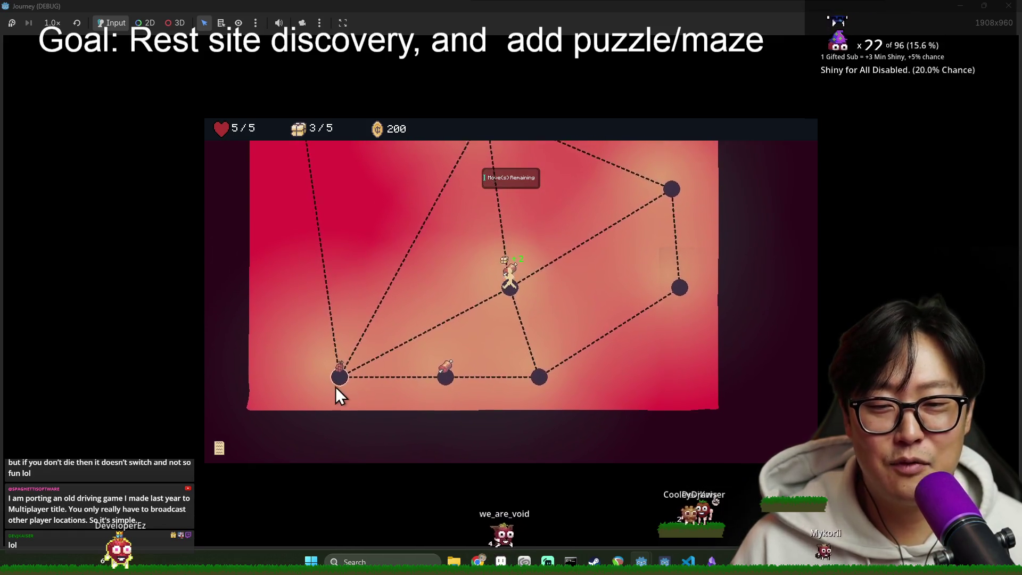
{"action": "left_click", "coordinate": [342, 384]}
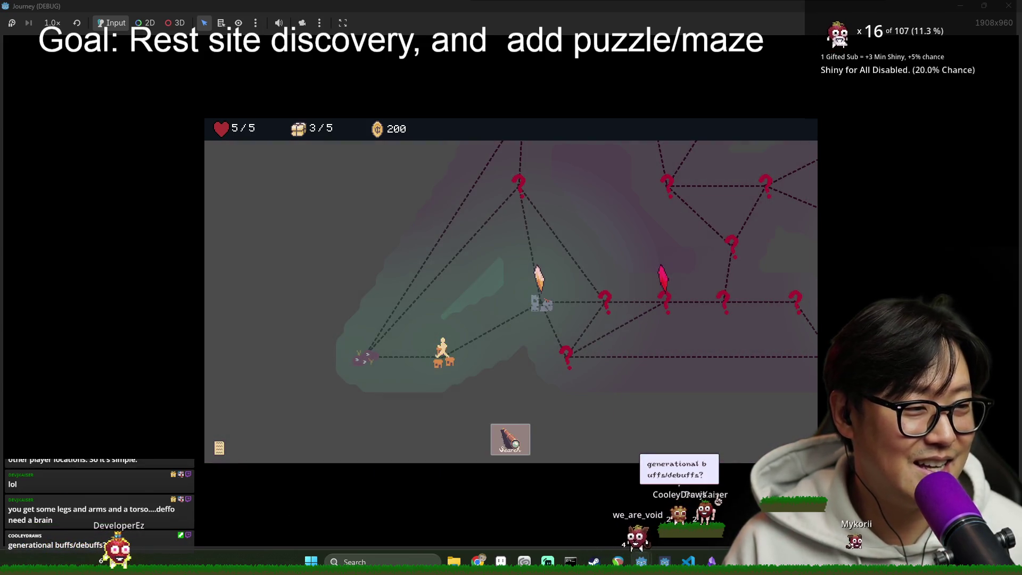
Step: Travel to the next map node, close the travel tutorial and enter its maze
{"action": "left_click", "coordinate": [550, 292]}
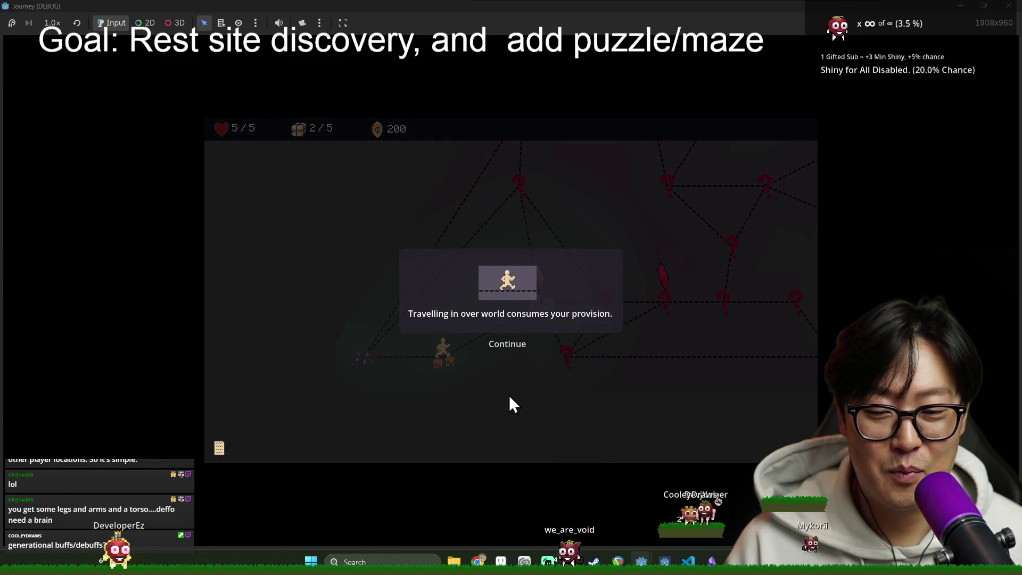
{"action": "left_click", "coordinate": [519, 344]}
{"action": "left_click", "coordinate": [518, 345]}
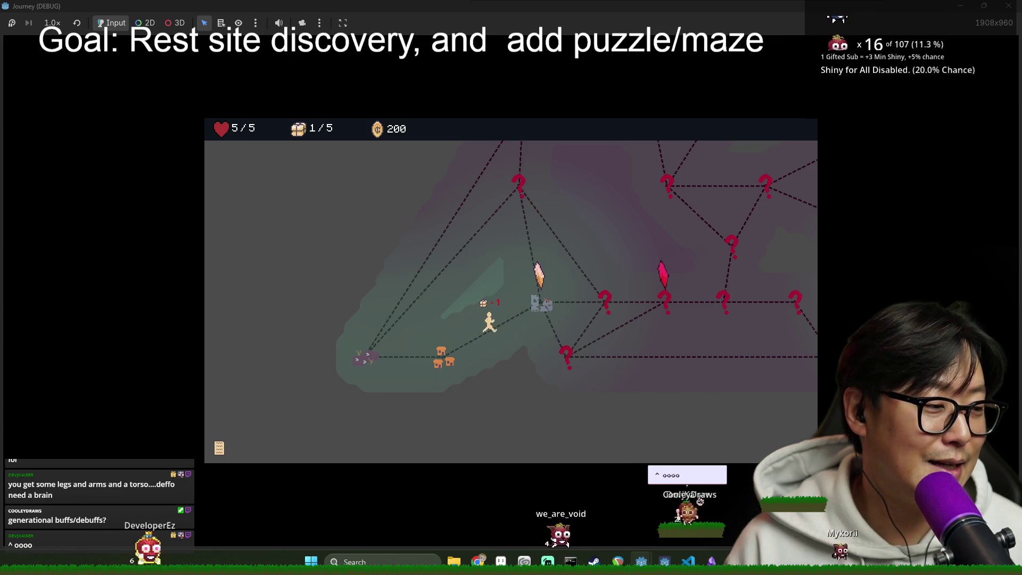
{"action": "left_click", "coordinate": [520, 346]}
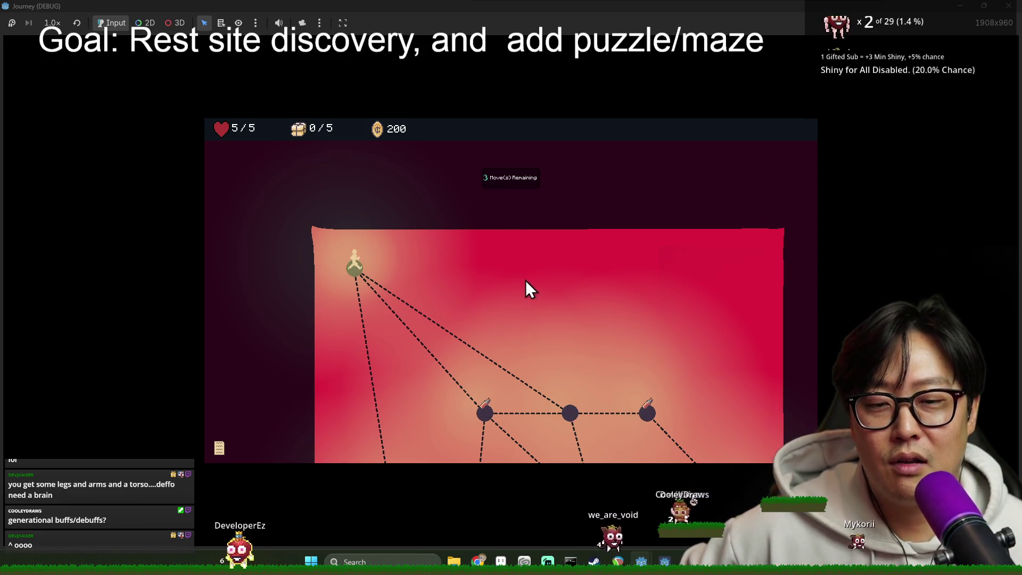
Step: Walk the maze collecting the pickup, choose an upgrade card, and travel to the next location
{"action": "scroll", "coordinate": [487, 344], "scroll_direction": "down", "scroll_amount": 3}
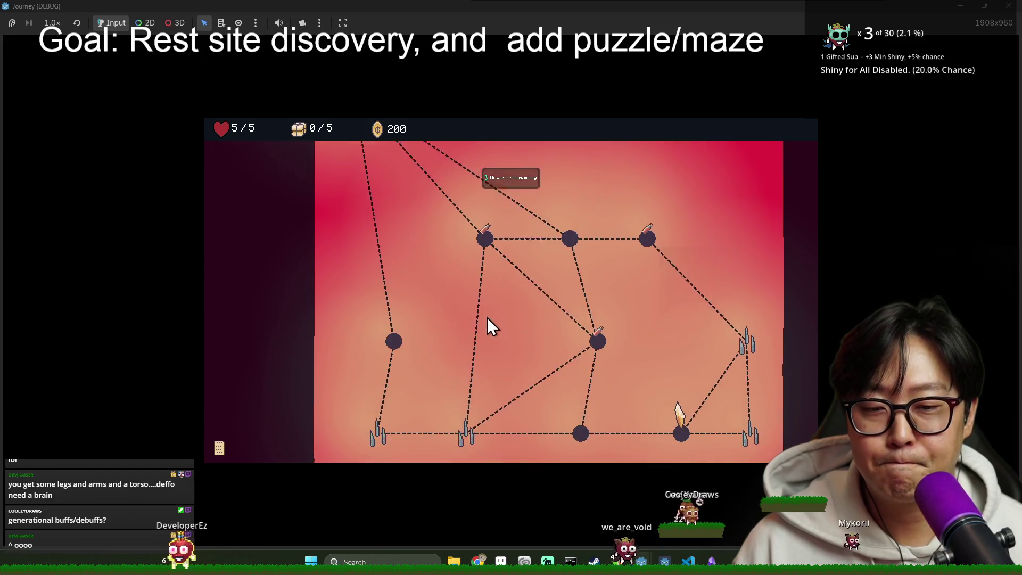
{"action": "scroll", "coordinate": [487, 317], "scroll_direction": "down", "scroll_amount": 1}
{"action": "scroll", "coordinate": [455, 286], "scroll_direction": "up", "scroll_amount": 2}
{"action": "left_click", "coordinate": [489, 282]}
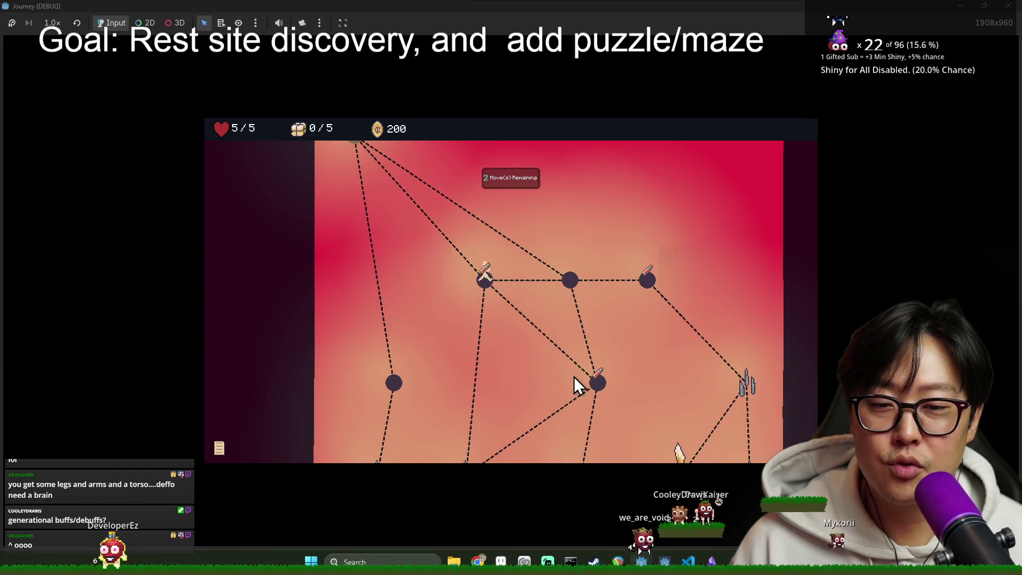
{"action": "scroll", "coordinate": [573, 376], "scroll_direction": "down", "scroll_amount": 3}
{"action": "left_click", "coordinate": [591, 270]}
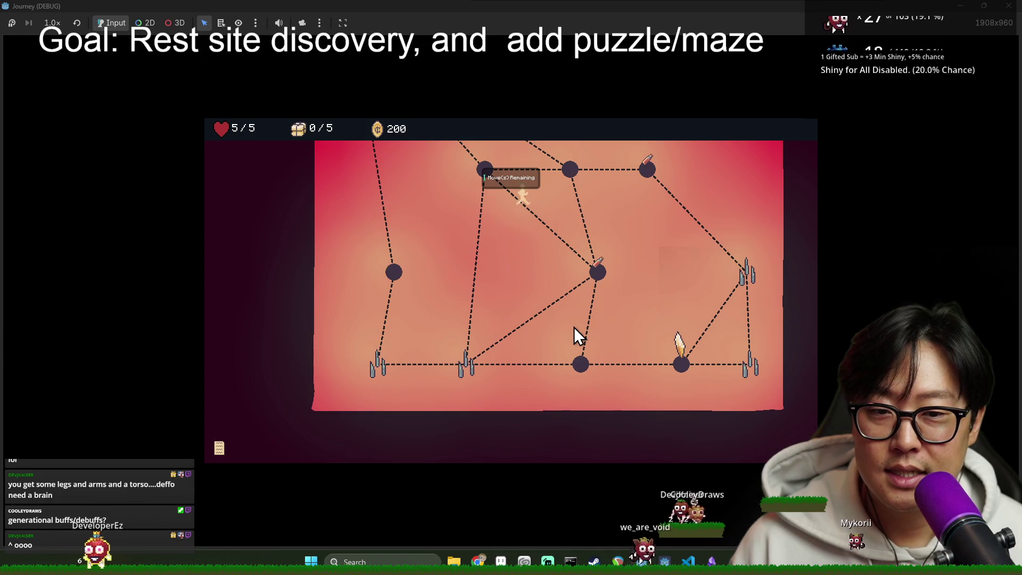
{"action": "left_click", "coordinate": [579, 362]}
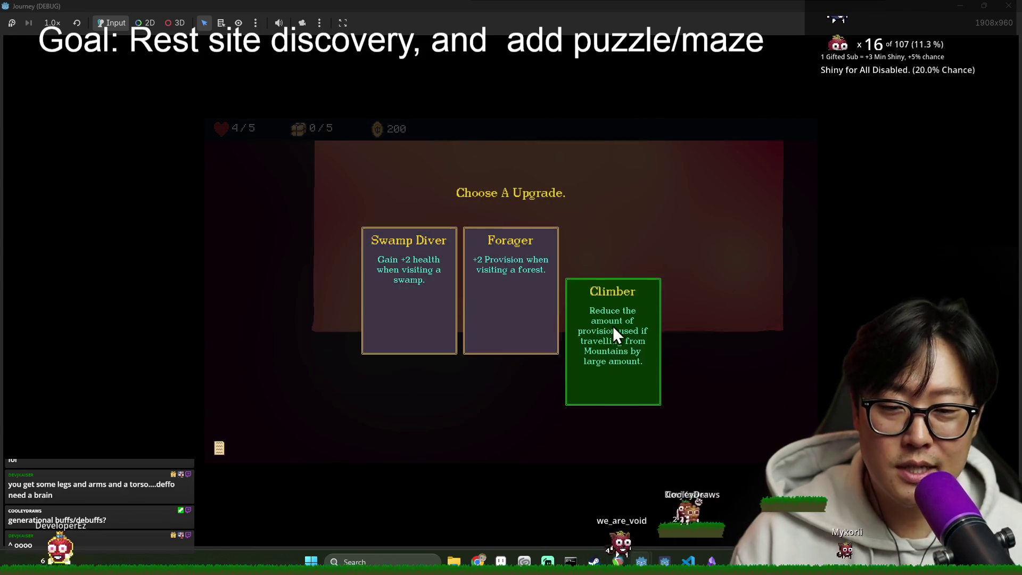
{"action": "left_click", "coordinate": [534, 322]}
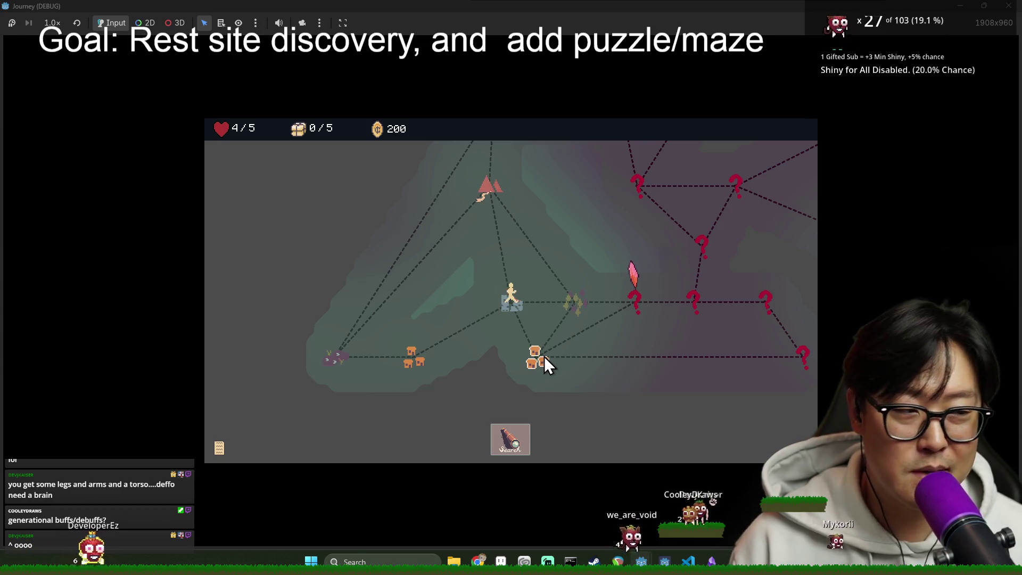
{"action": "left_click", "coordinate": [571, 301]}
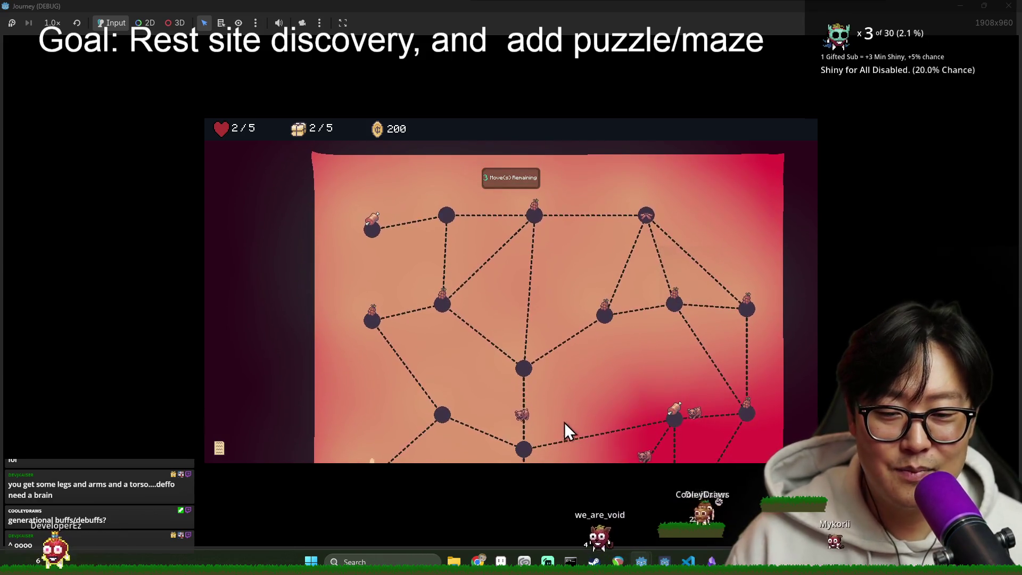
Step: Walk to the top-left node to uncover the rest site, then grab the meat and exit the maze
{"action": "left_click", "coordinate": [446, 259]}
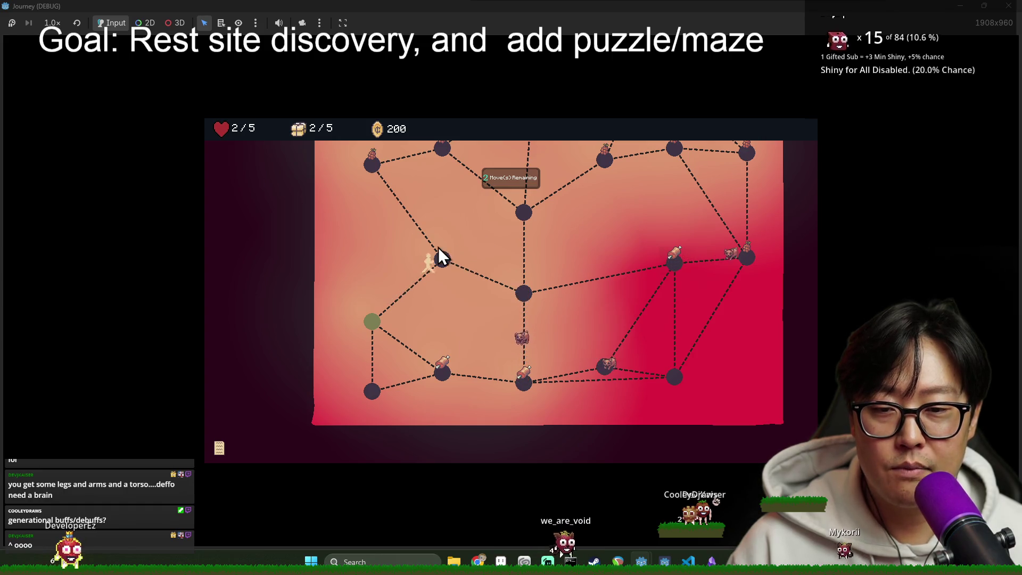
{"action": "left_click", "coordinate": [374, 170]}
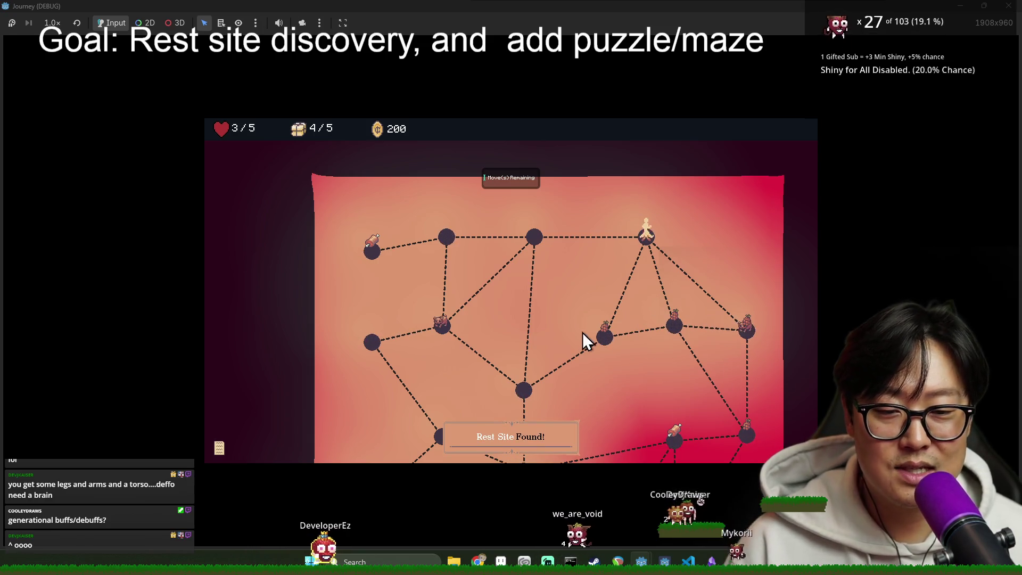
{"action": "left_click", "coordinate": [601, 347]}
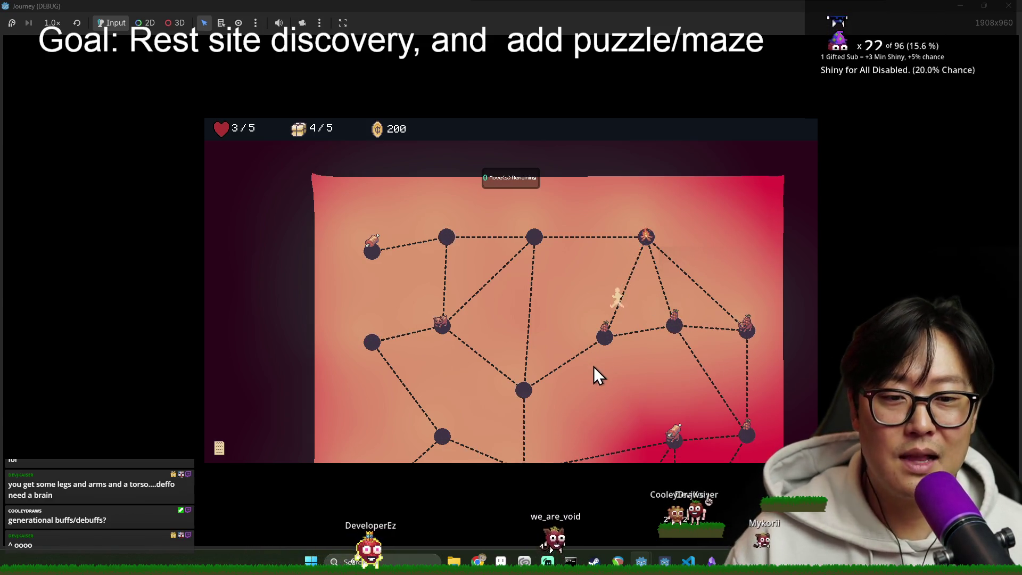
{"action": "left_click", "coordinate": [525, 389]}
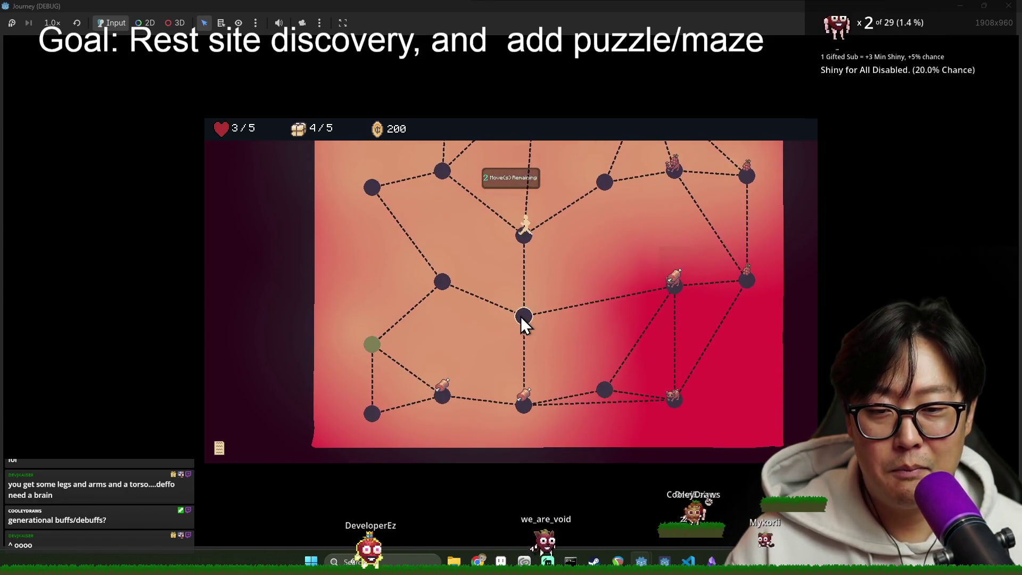
{"action": "left_click", "coordinate": [523, 319]}
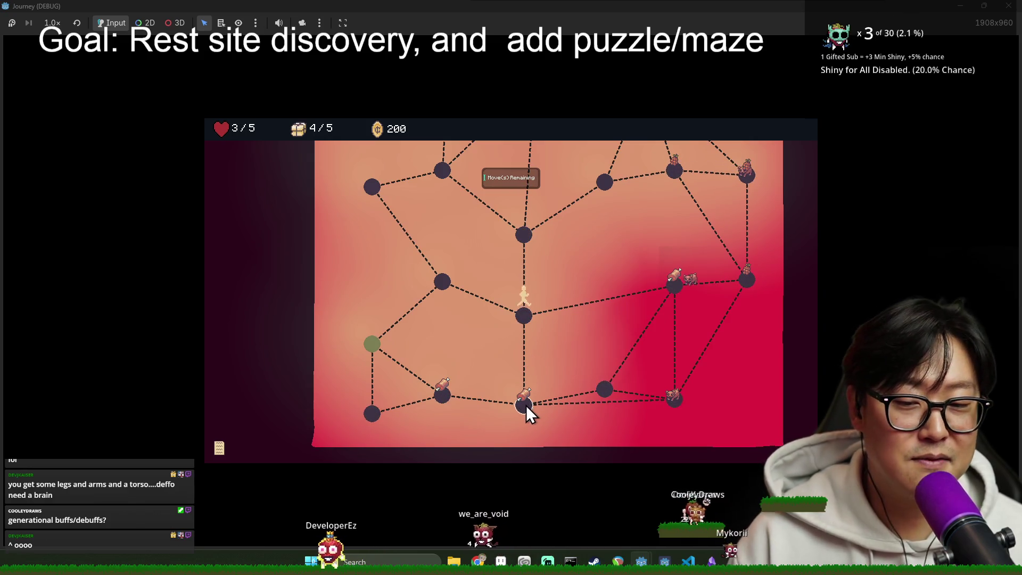
{"action": "left_click", "coordinate": [526, 405]}
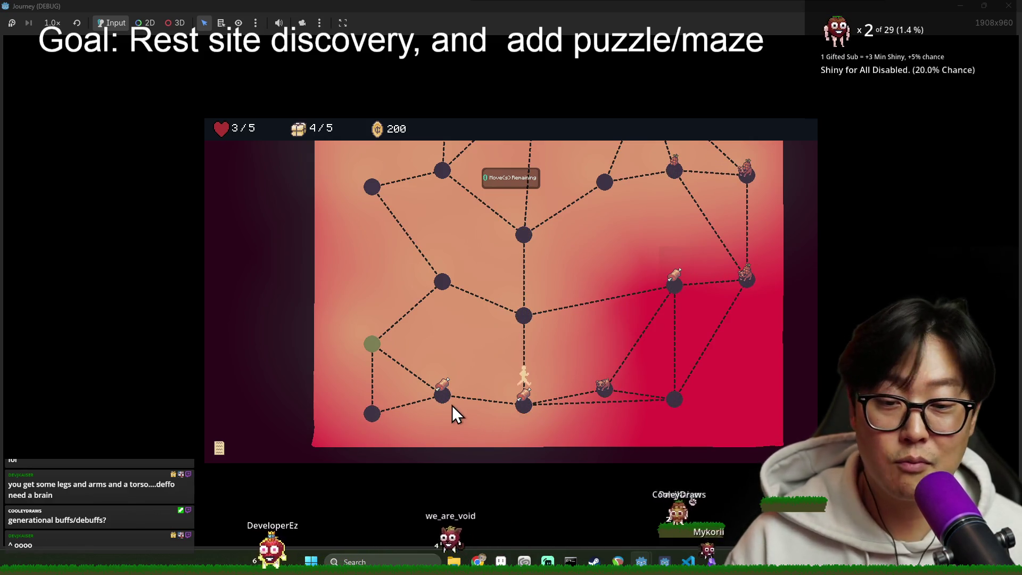
{"action": "left_click", "coordinate": [440, 395]}
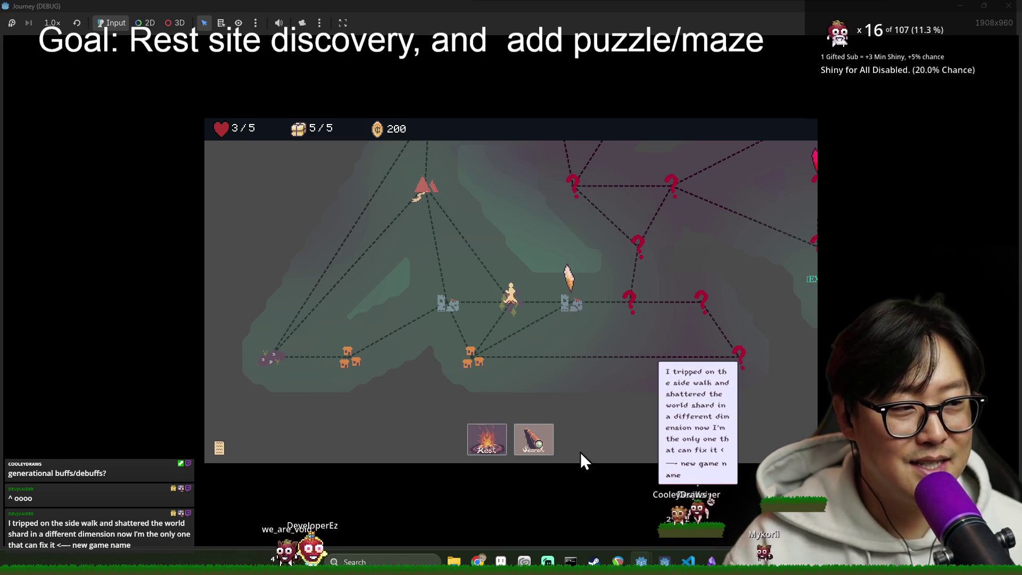
Step: Search the current location and walk its maze, then travel to the rest-site node and search there
{"action": "scroll", "coordinate": [505, 420], "scroll_direction": "up", "scroll_amount": 2}
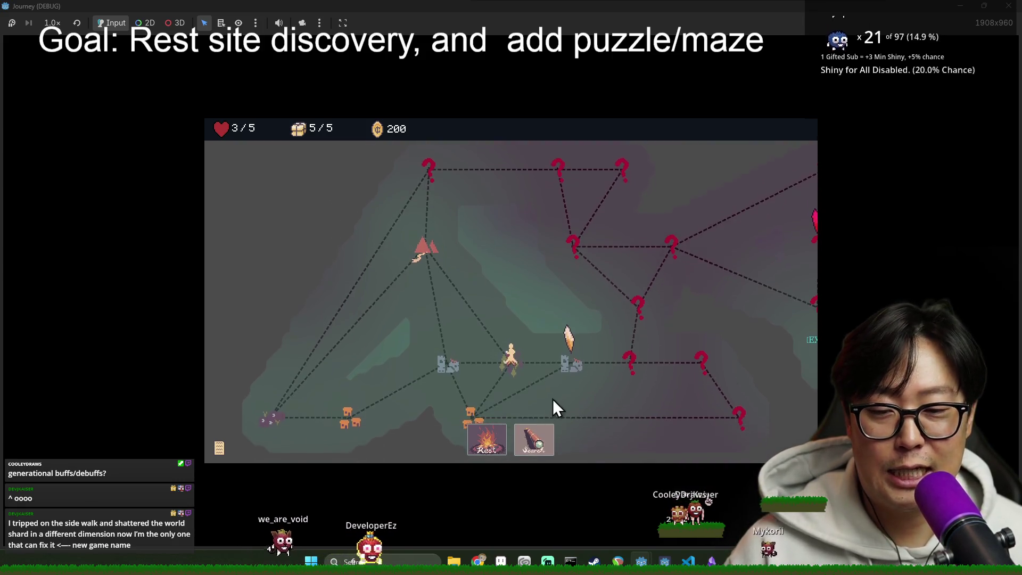
{"action": "scroll", "coordinate": [559, 383], "scroll_direction": "down", "scroll_amount": 2}
{"action": "left_click", "coordinate": [485, 439]}
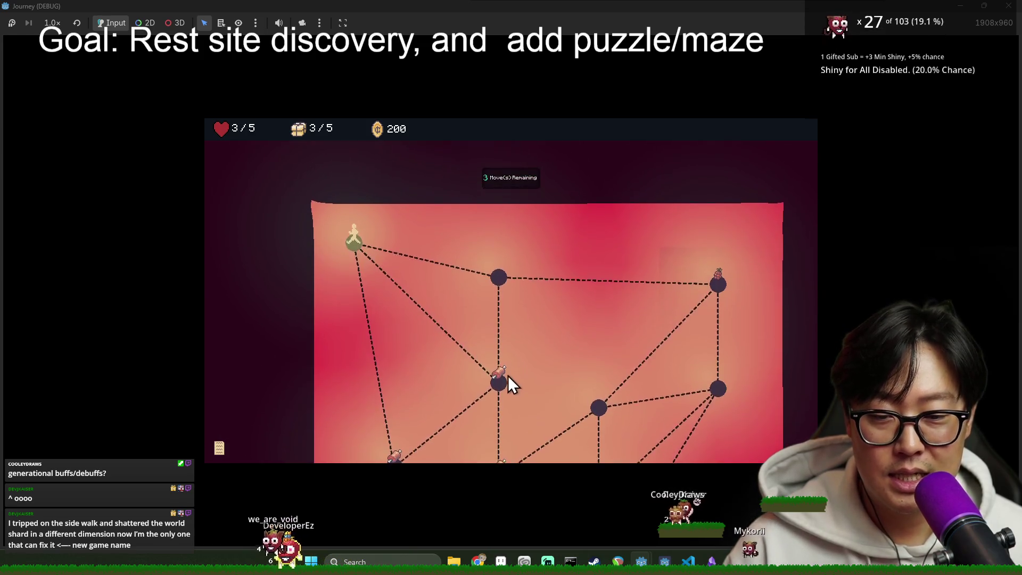
{"action": "left_click", "coordinate": [512, 308]}
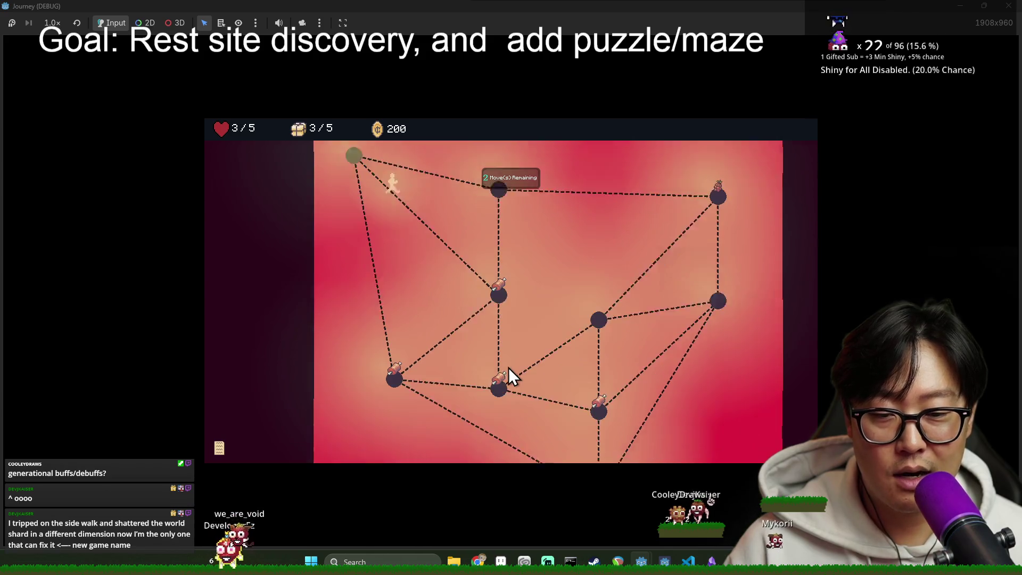
{"action": "scroll", "coordinate": [509, 367], "scroll_direction": "down", "scroll_amount": 2}
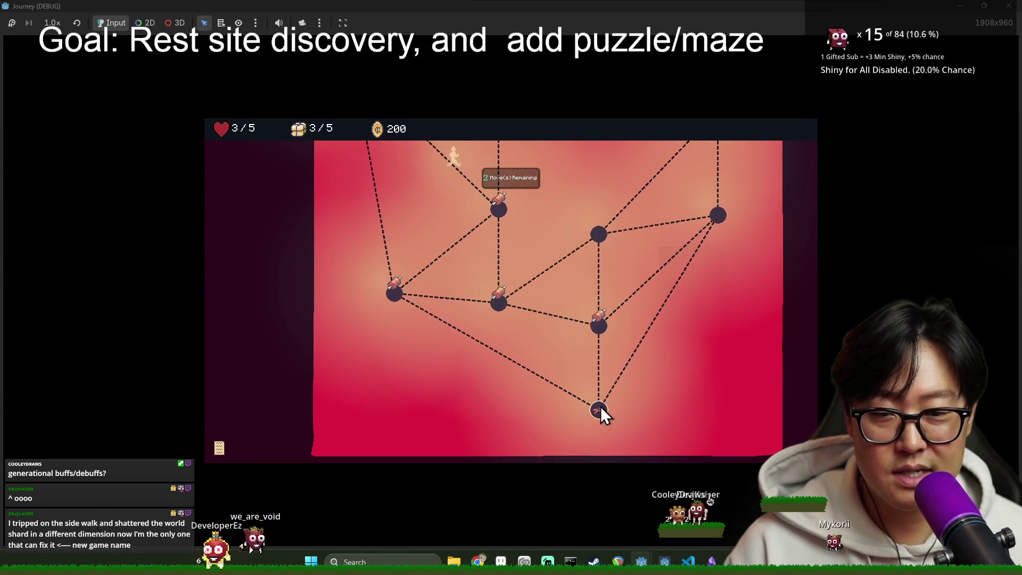
{"action": "scroll", "coordinate": [421, 285], "scroll_direction": "up", "scroll_amount": 2}
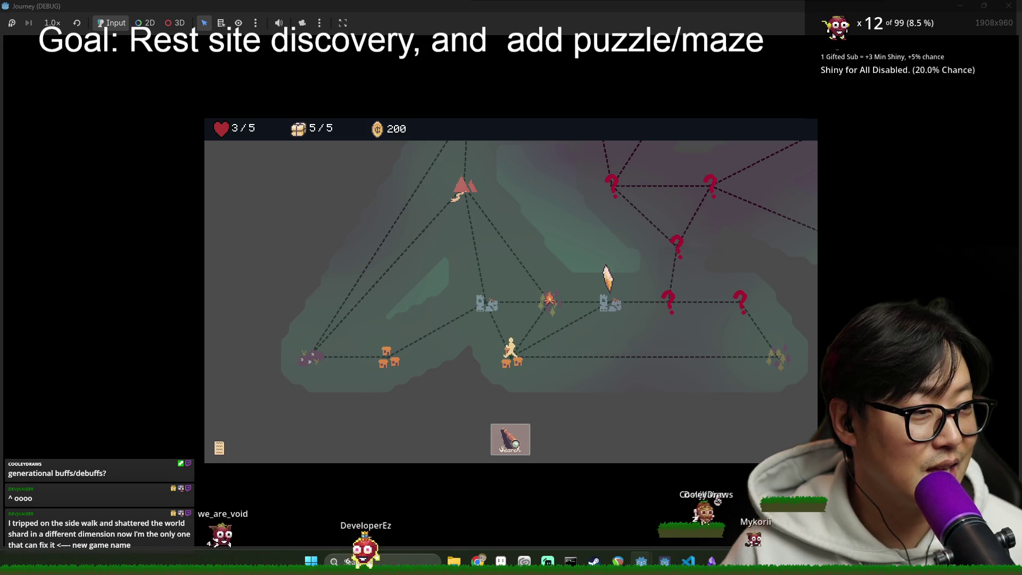
{"action": "left_click", "coordinate": [558, 305]}
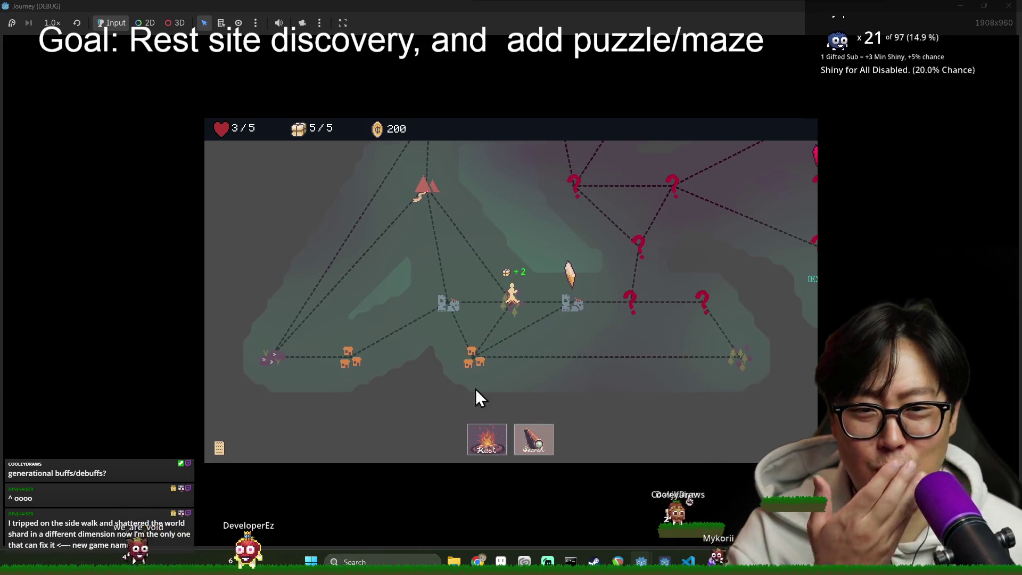
{"action": "left_click", "coordinate": [520, 442]}
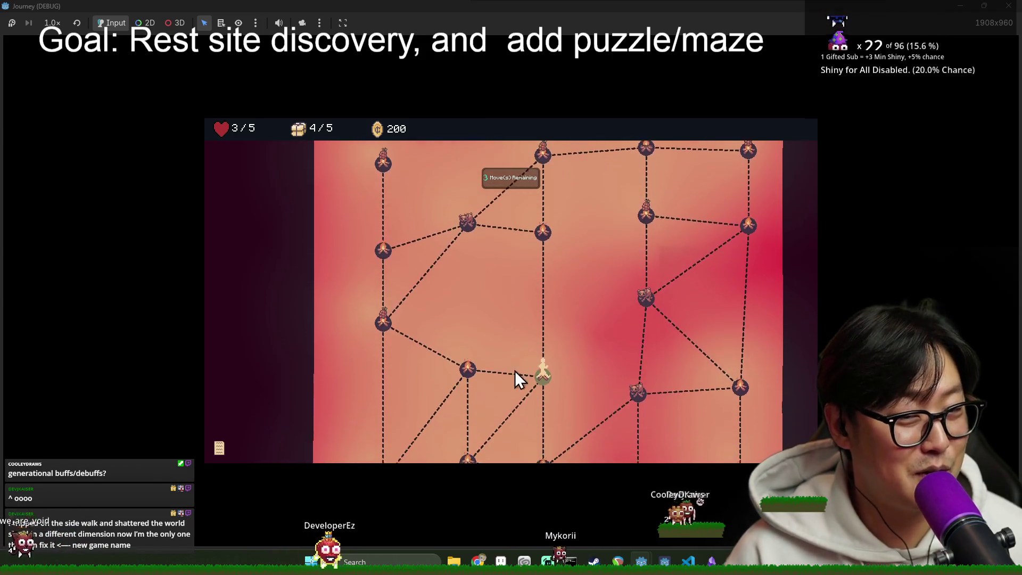
Step: Finish the maze on the green node, stop with F8, and search again to hit the line 378 breakpoint
{"action": "left_click", "coordinate": [469, 299]}
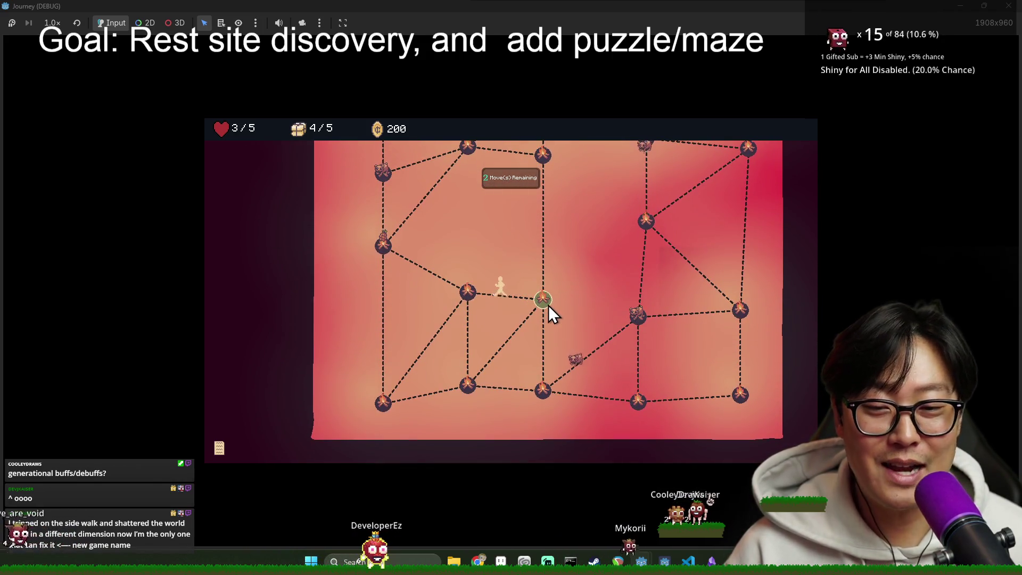
{"action": "left_click", "coordinate": [545, 305]}
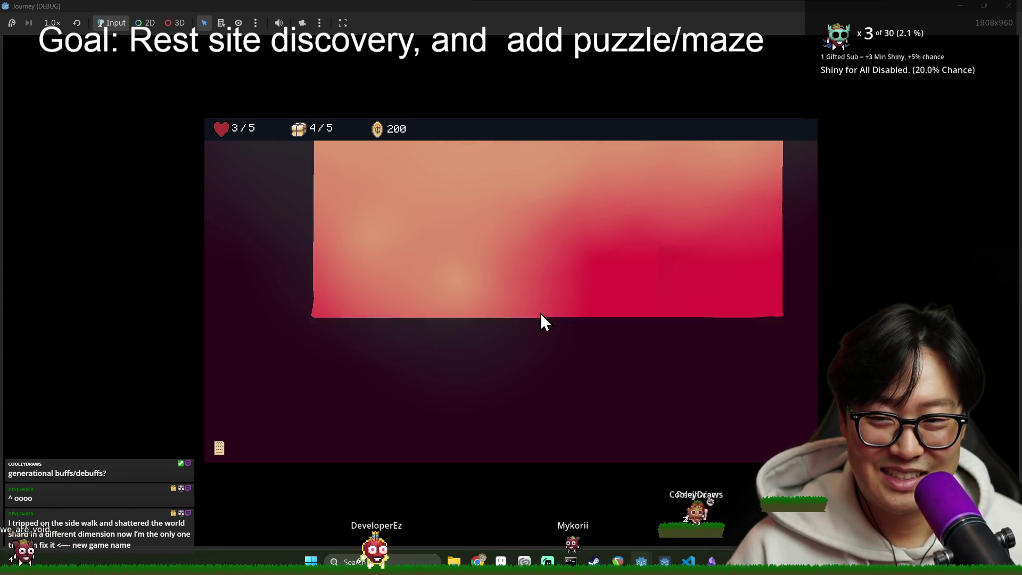
{"action": "key", "text": "F8"}
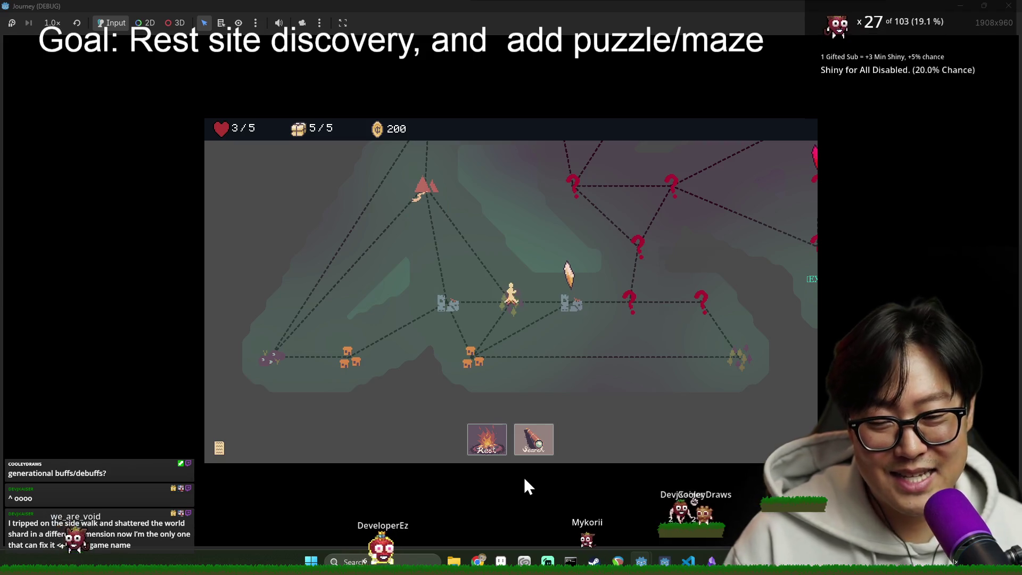
{"action": "left_click", "coordinate": [527, 447]}
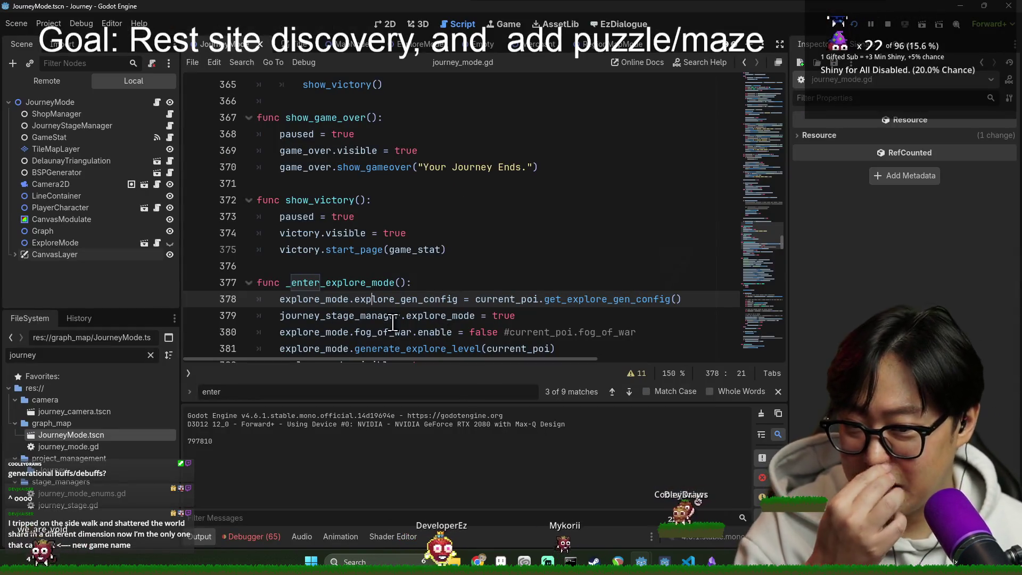
Step: Resume with F12, search again to re-hit the breakpoint, and step into get_explore_gen_config
{"action": "scroll", "coordinate": [303, 304], "scroll_direction": "down", "scroll_amount": 3}
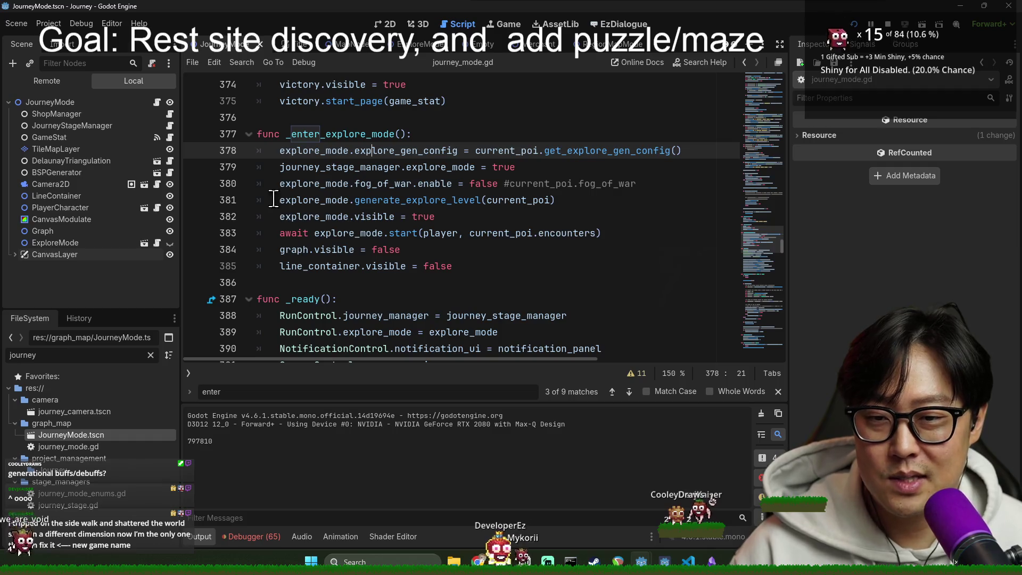
{"action": "key", "text": "F12"}
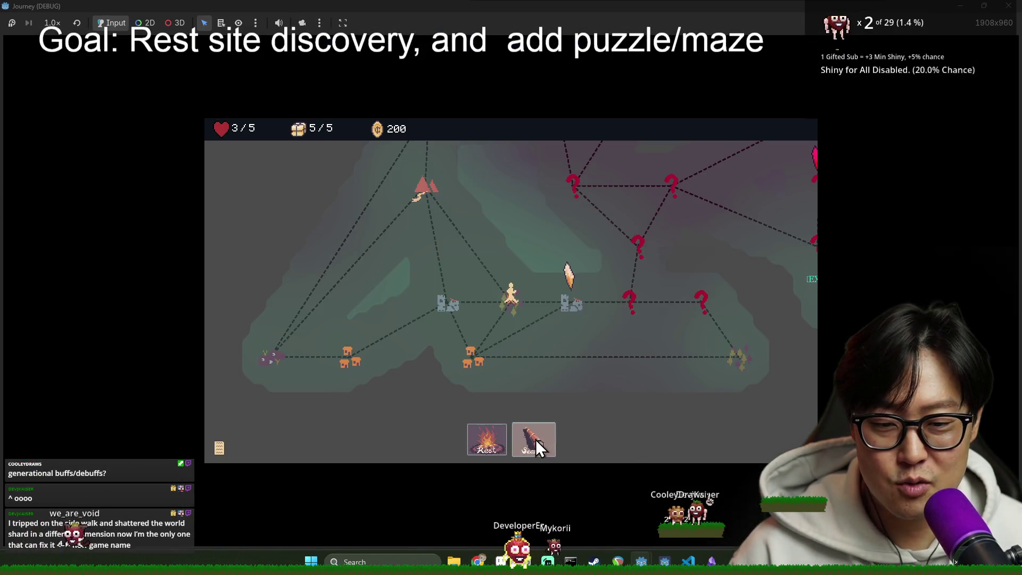
{"action": "left_click", "coordinate": [535, 439]}
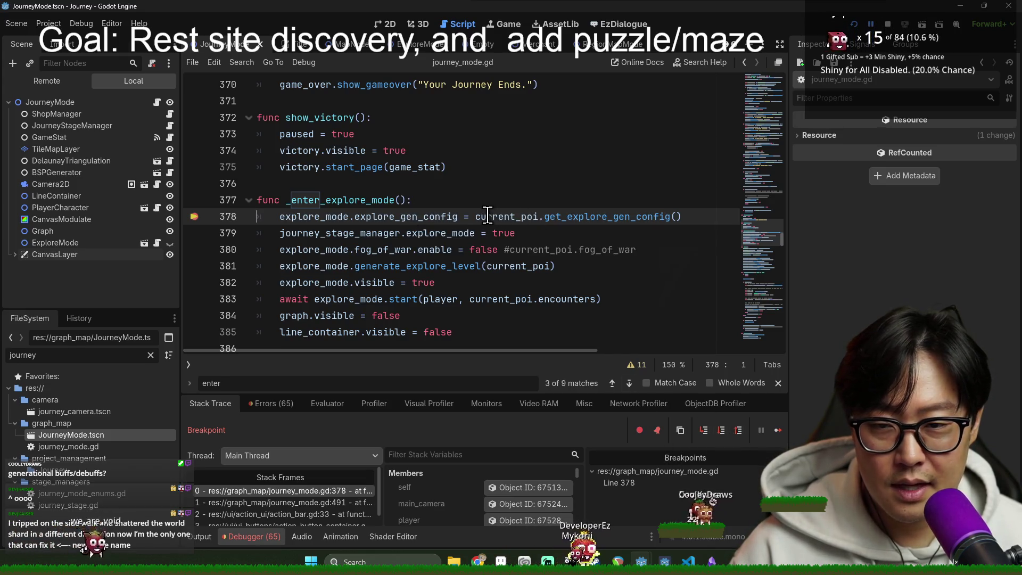
{"action": "left_click", "coordinate": [708, 436]}
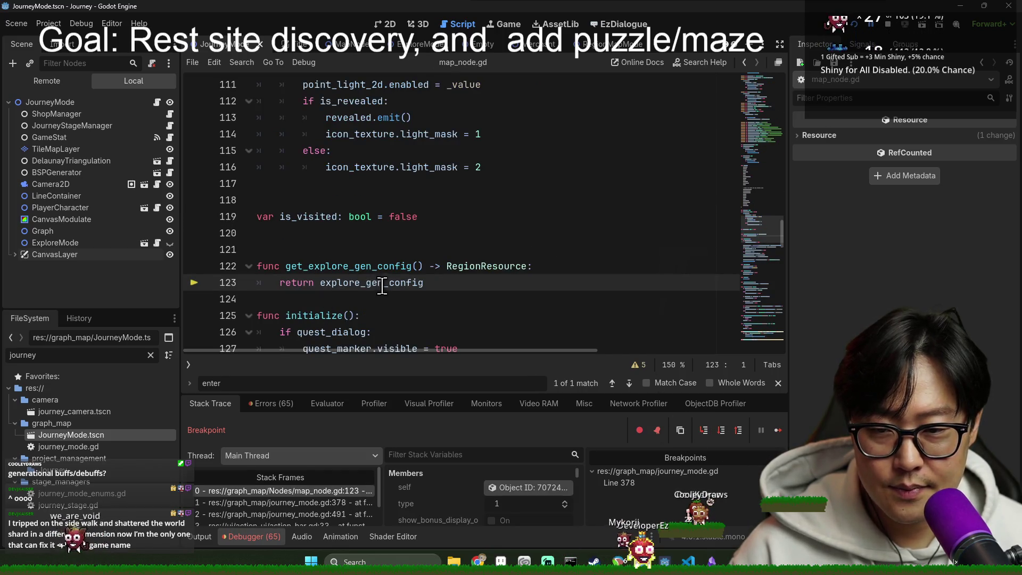
Step: Filter Stack Variables for explore_gen_config and open its ForestExploreGenConfig properties in the Inspector
{"action": "left_click", "coordinate": [459, 447]}
{"action": "type", "text": "ex"}
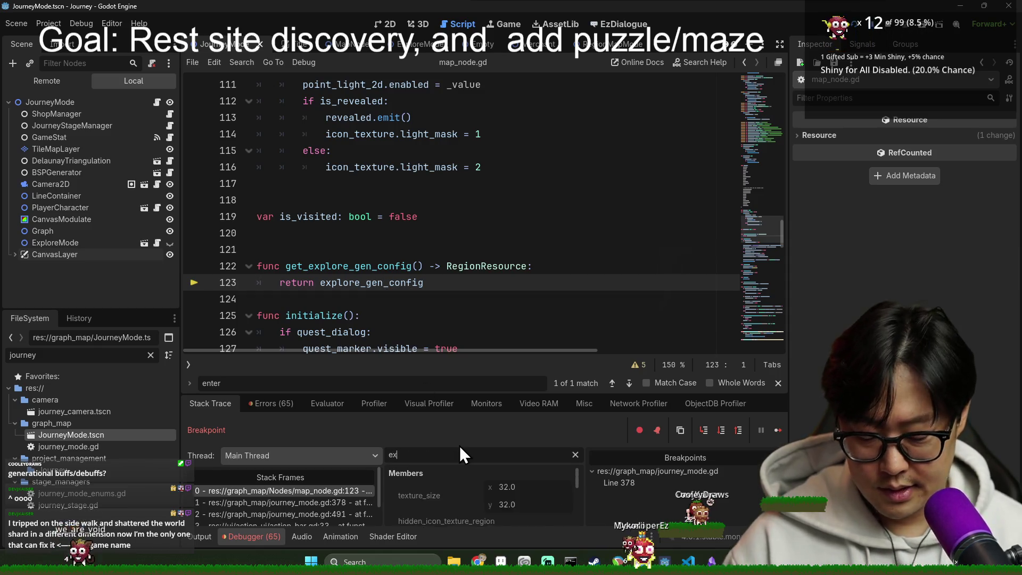
{"action": "type", "text": "plore_gen_config"}
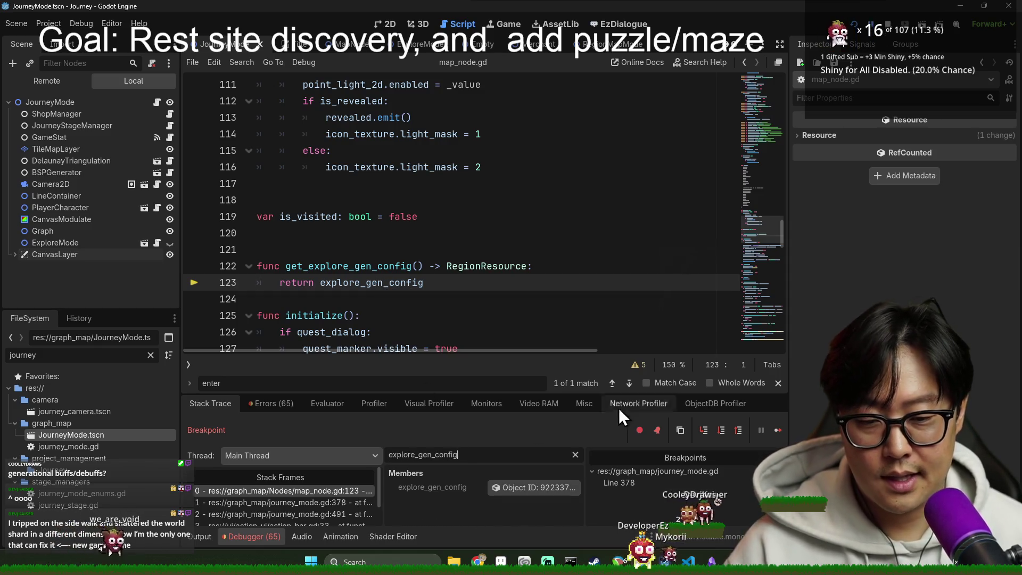
{"action": "left_click", "coordinate": [516, 487]}
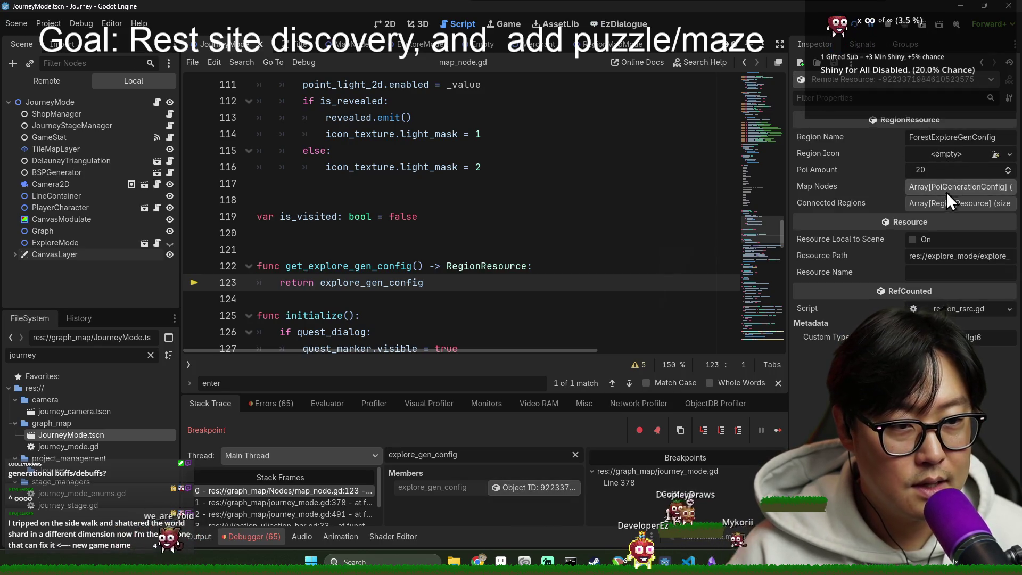
{"action": "left_click", "coordinate": [930, 206]}
{"action": "left_click", "coordinate": [928, 206]}
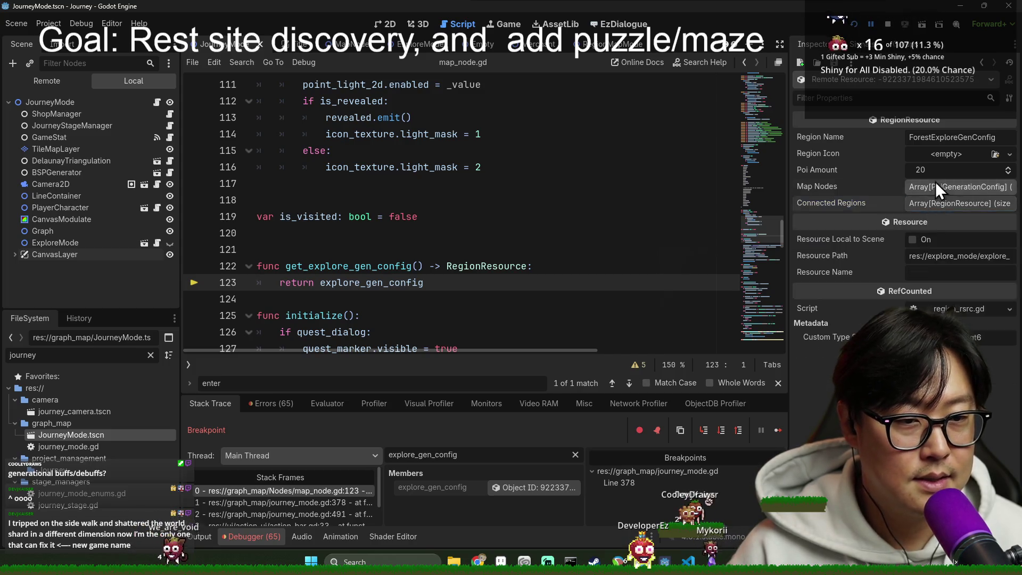
Step: Inspect each Map Nodes entry: Small Provision, Rest Site (min and max 1) and Empty
{"action": "left_click", "coordinate": [934, 184]}
{"action": "left_click", "coordinate": [931, 221]}
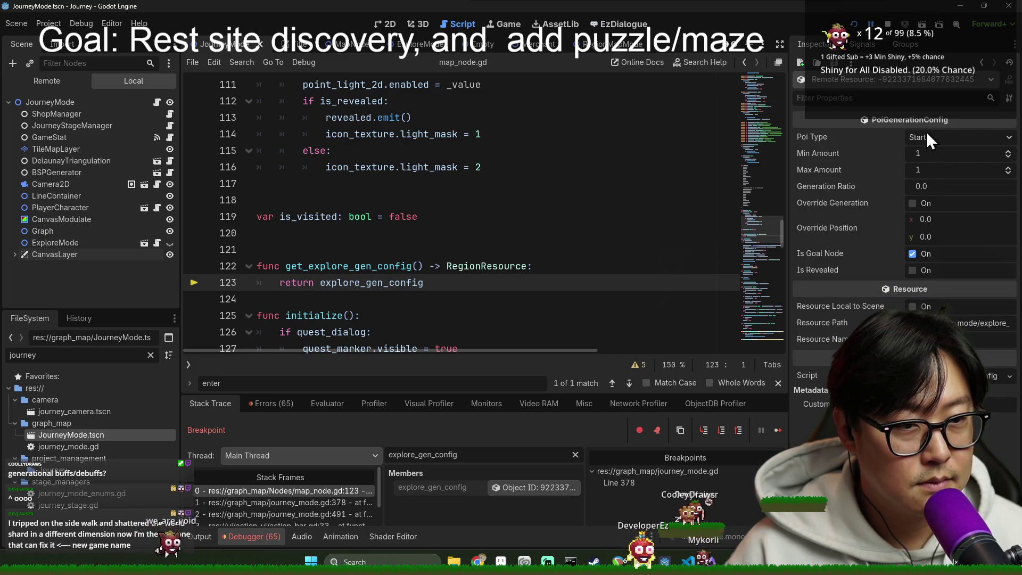
{"action": "left_click", "coordinate": [506, 488]}
{"action": "left_click", "coordinate": [966, 238]}
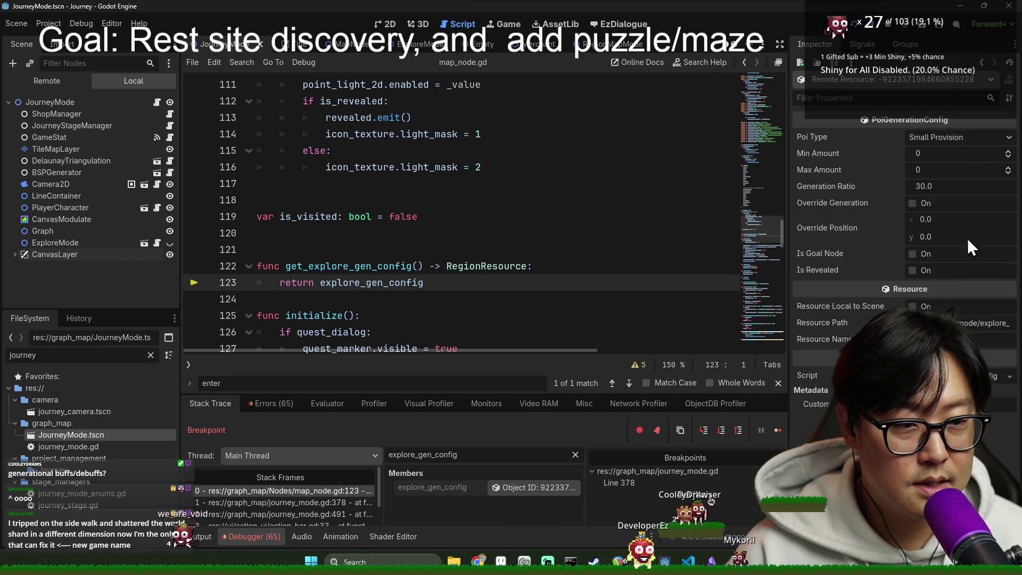
{"action": "left_click", "coordinate": [511, 488]}
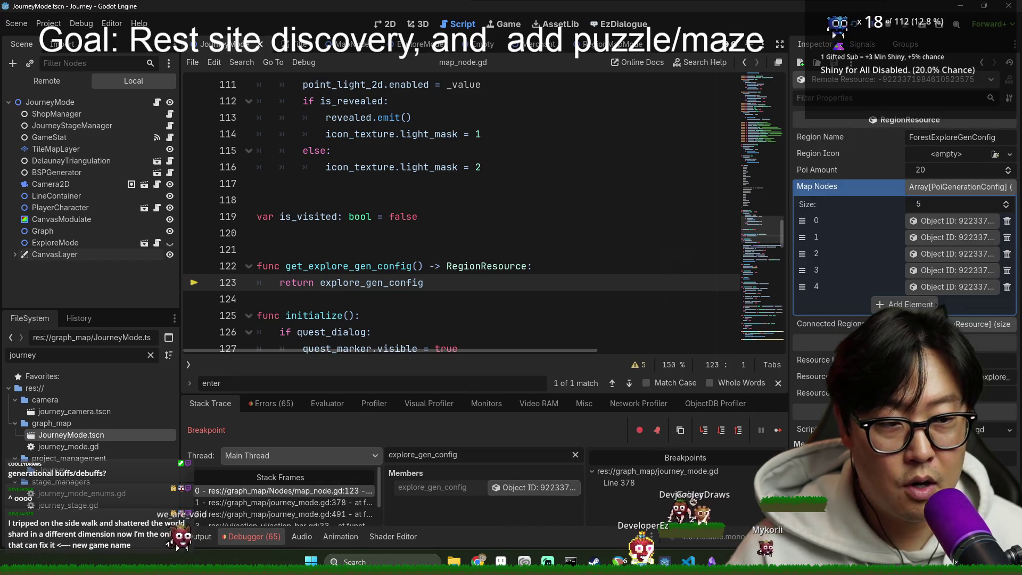
{"action": "left_click", "coordinate": [960, 283]}
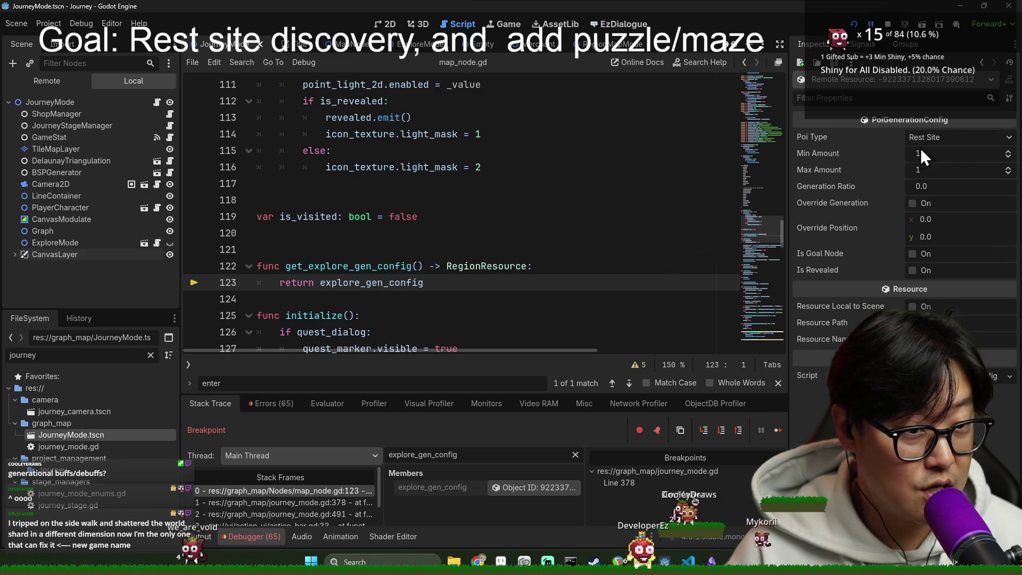
{"action": "left_click", "coordinate": [559, 493]}
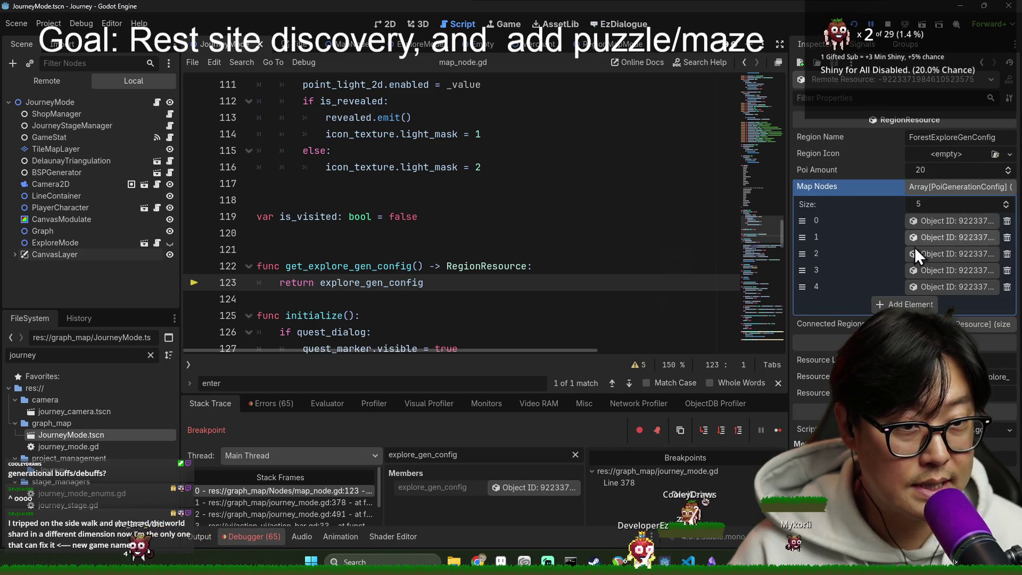
{"action": "left_click", "coordinate": [943, 279]}
Step: Step out of get_explore_gen_config back to journey_mode.gd line 379
{"action": "left_click", "coordinate": [559, 282]}
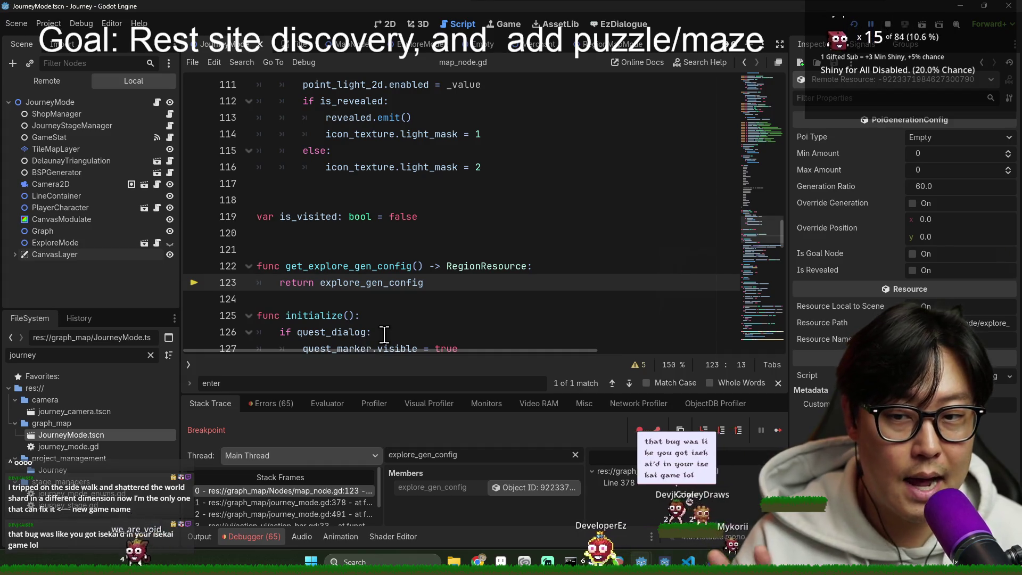
{"action": "left_click", "coordinate": [364, 283]}
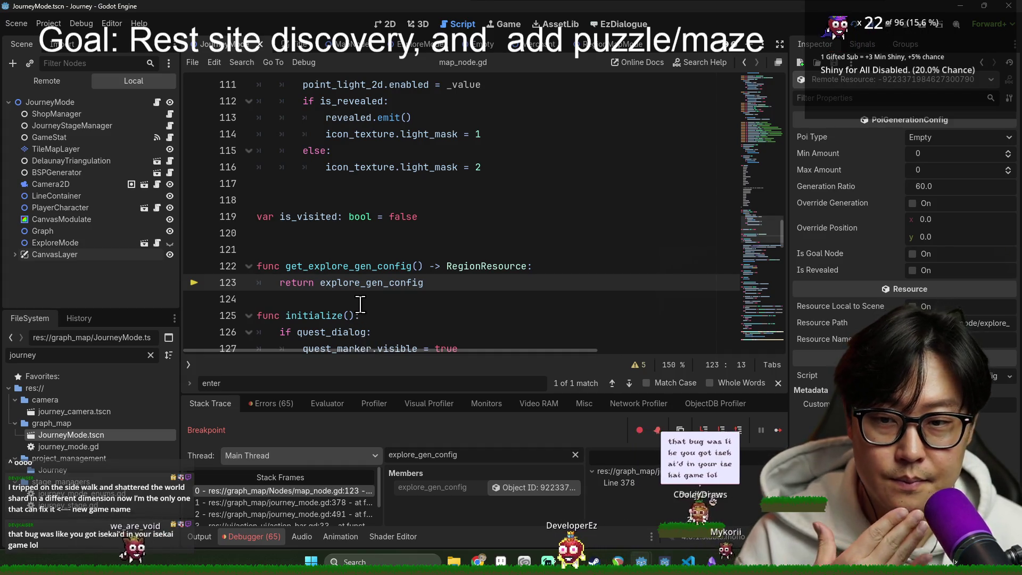
{"action": "left_click", "coordinate": [719, 430]}
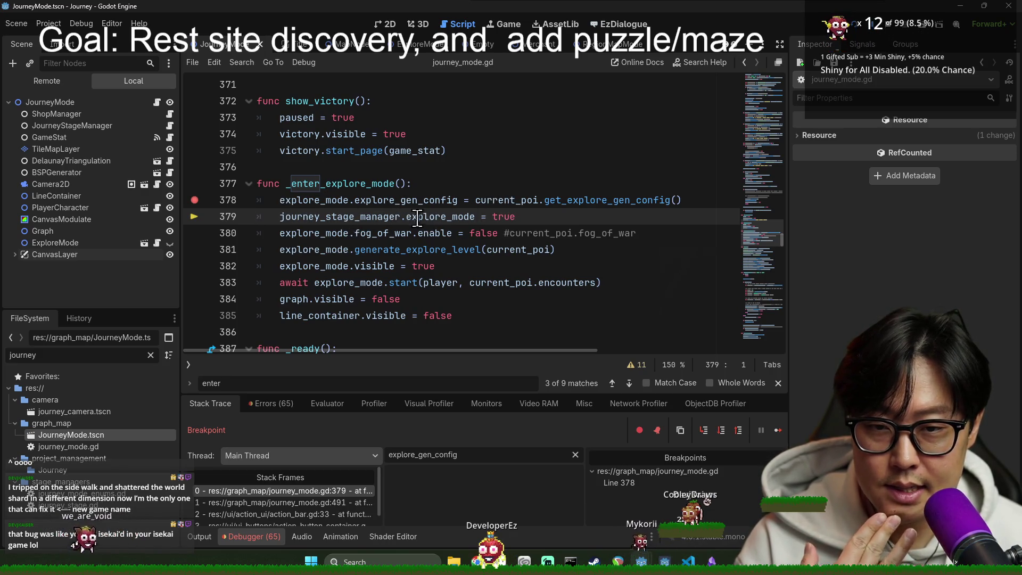
Step: Step past line 379 into generate_explore_level and over _clean_up to line 54
{"action": "left_click", "coordinate": [720, 431]}
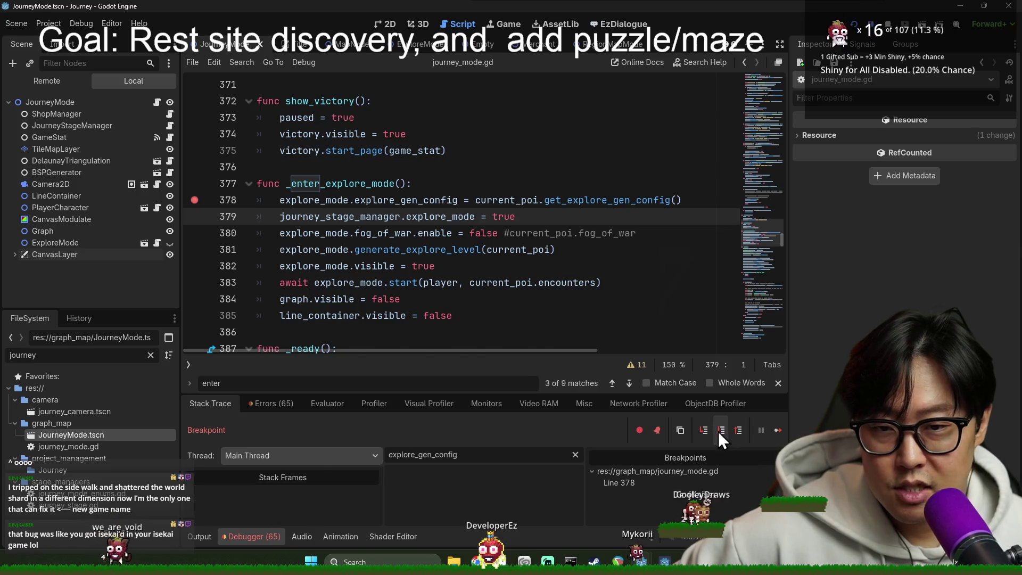
{"action": "left_click", "coordinate": [721, 430]}
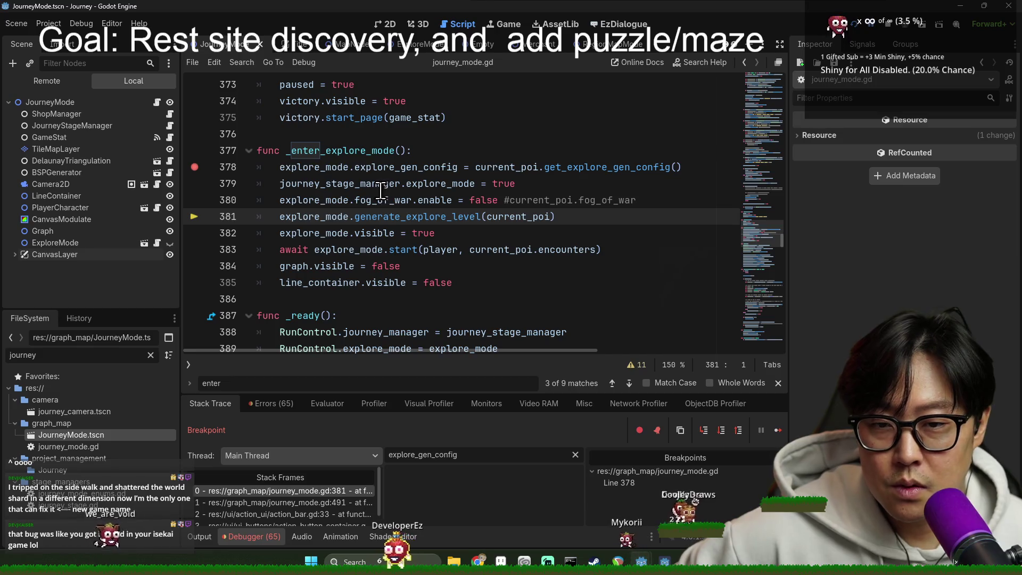
{"action": "left_click", "coordinate": [701, 436]}
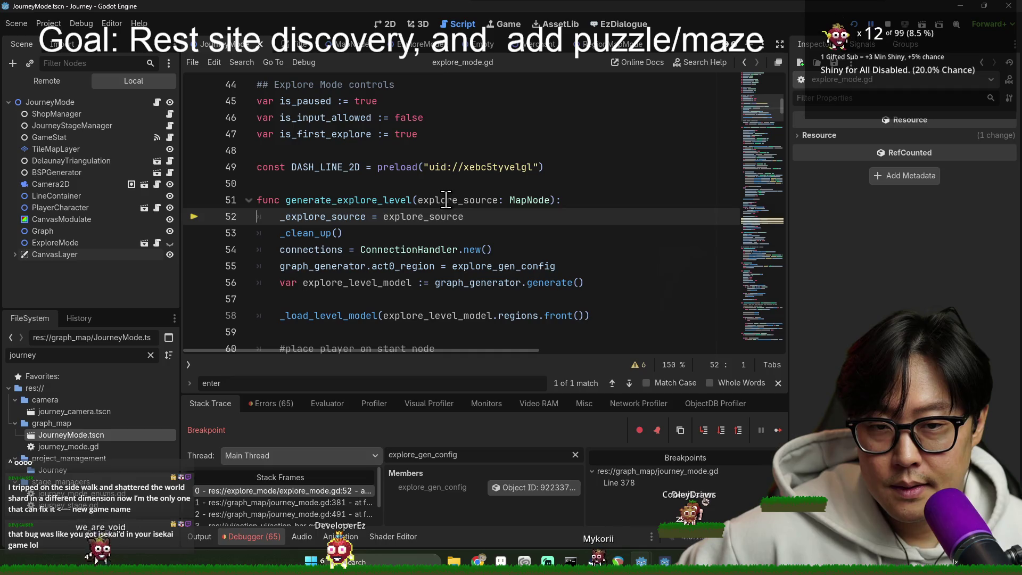
{"action": "scroll", "coordinate": [627, 314], "scroll_direction": "down", "scroll_amount": 2}
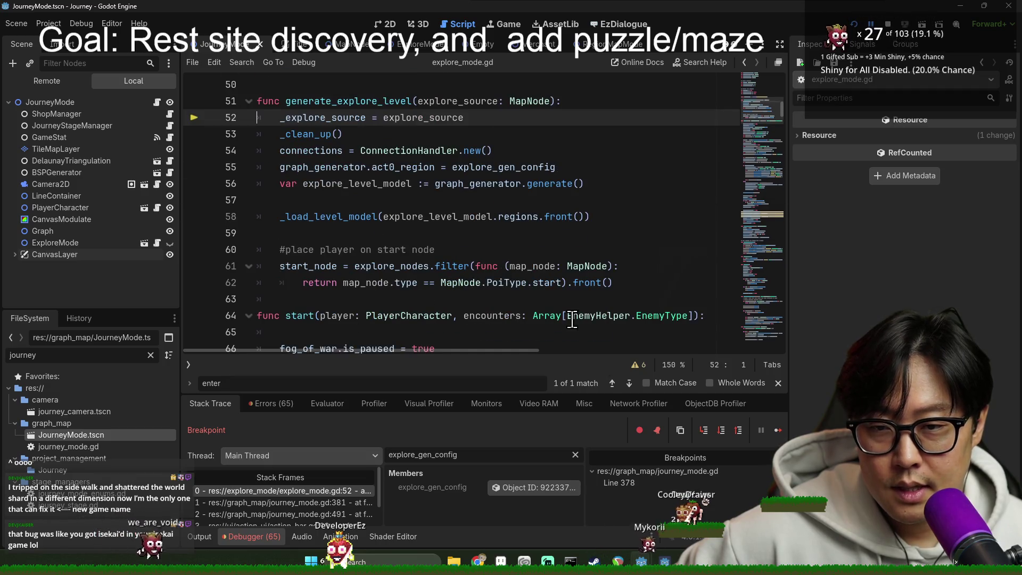
{"action": "left_click", "coordinate": [708, 429]}
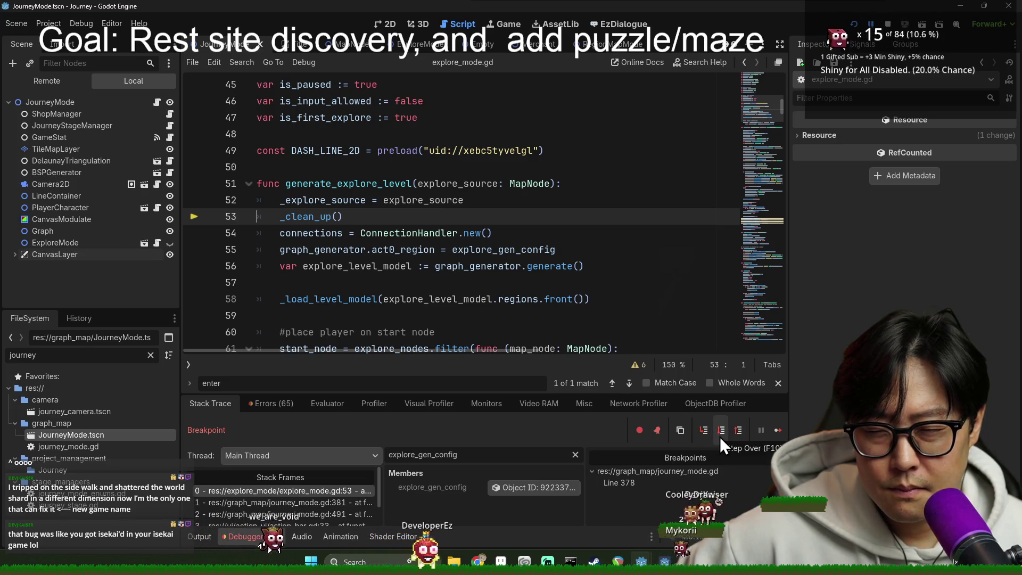
{"action": "left_click", "coordinate": [716, 434]}
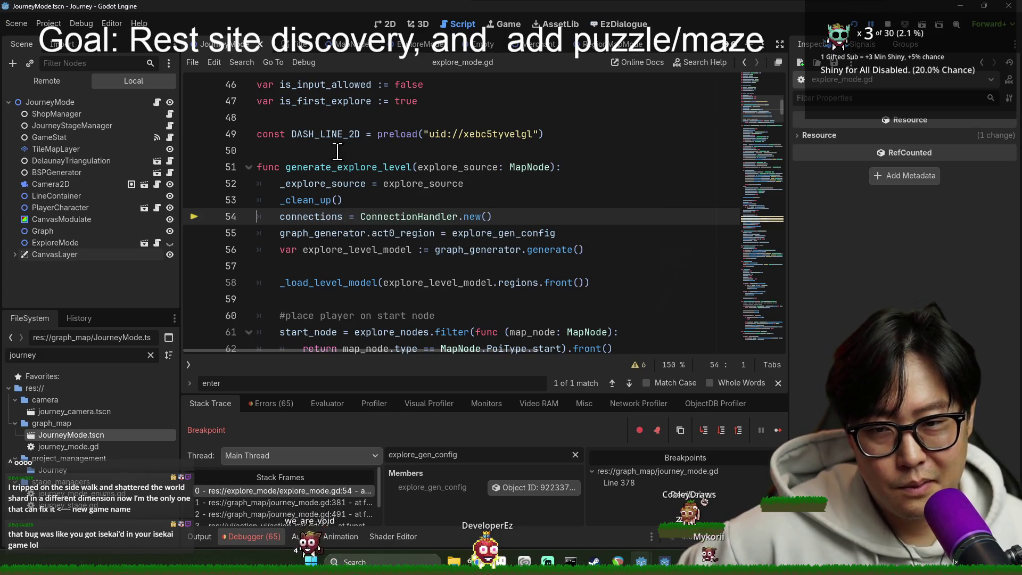
Step: Advance to line 56 of explore_mode.gd and step into level_generator.gd's generate function
{"action": "left_click", "coordinate": [721, 434]}
{"action": "left_click", "coordinate": [720, 435]}
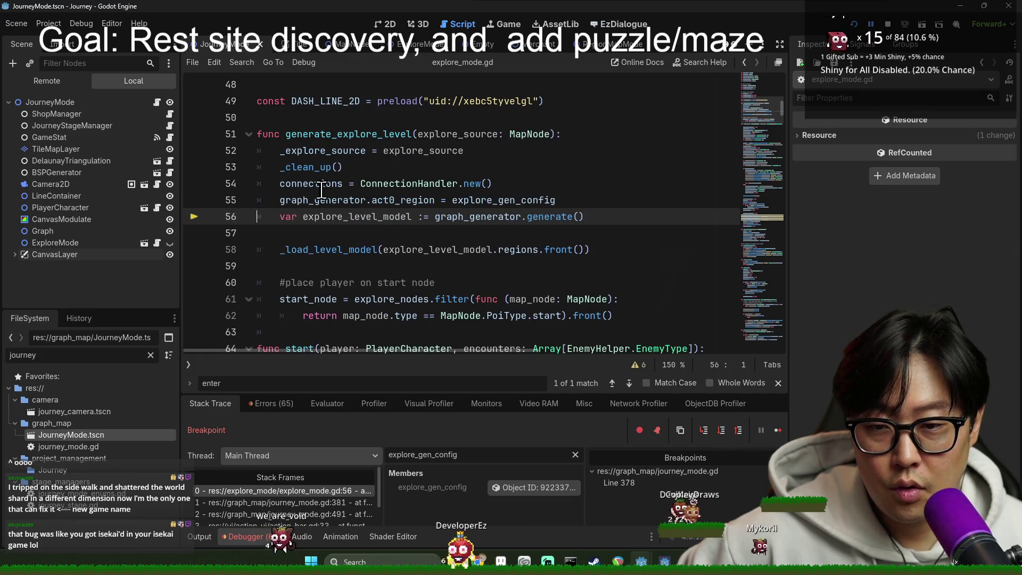
{"action": "scroll", "coordinate": [365, 262], "scroll_direction": "down", "scroll_amount": 1}
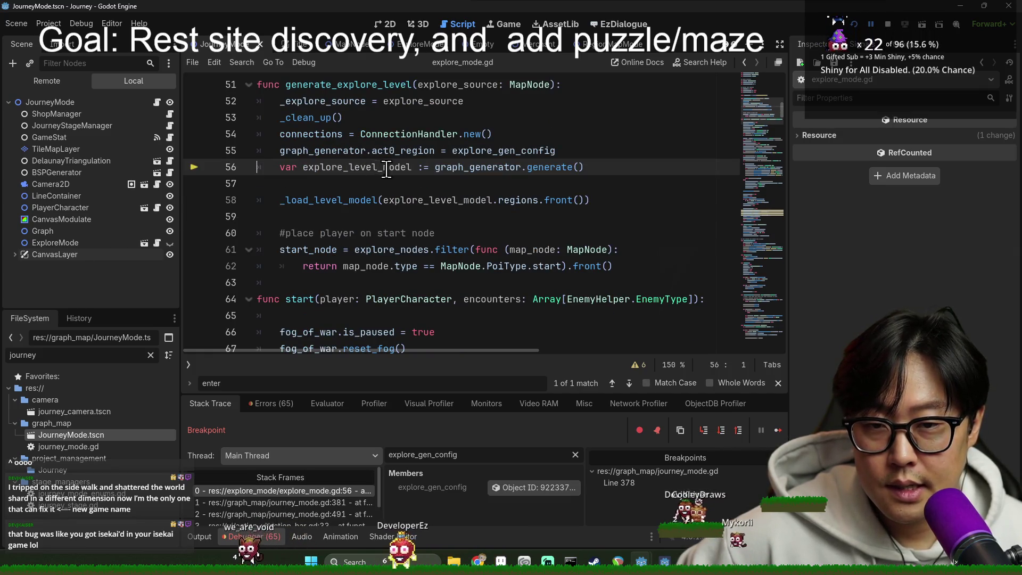
{"action": "mouse_move", "coordinate": [497, 167]}
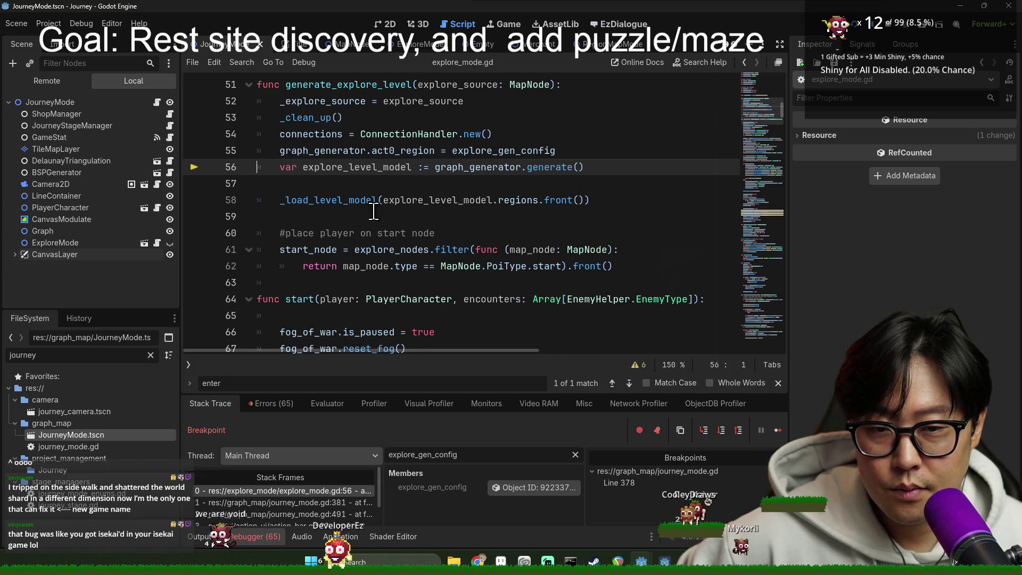
{"action": "mouse_move", "coordinate": [458, 200]}
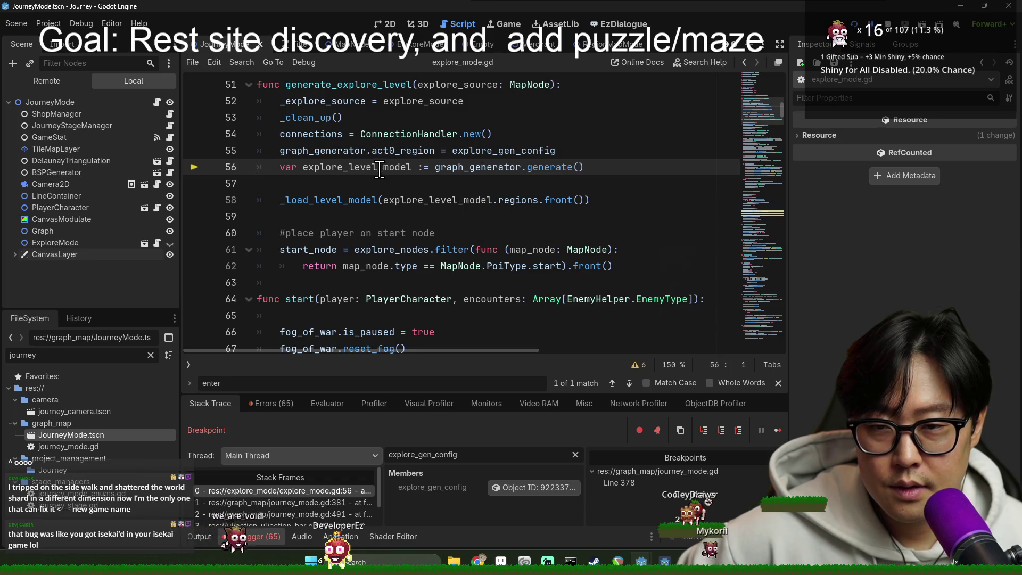
{"action": "left_click", "coordinate": [704, 433]}
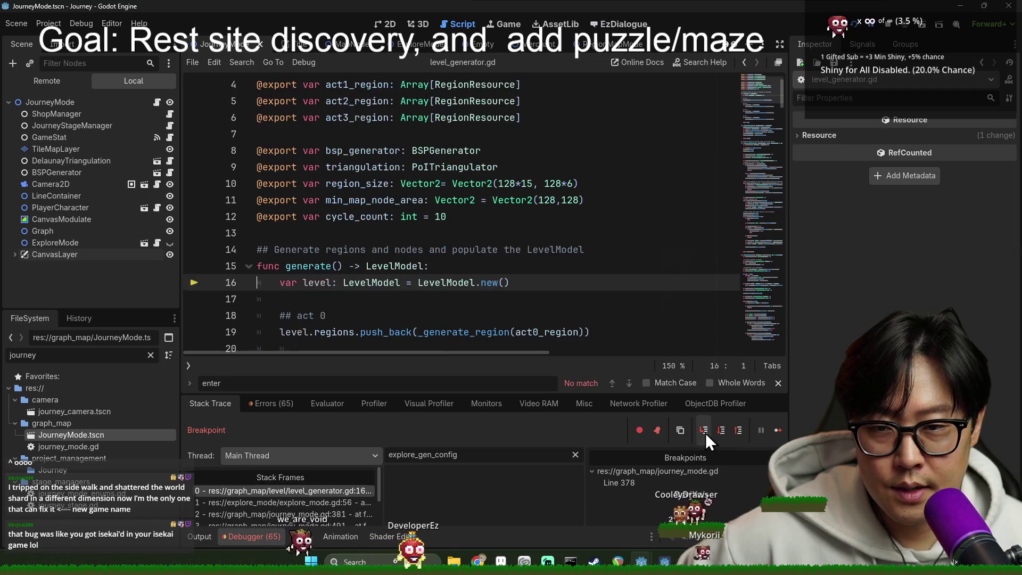
Step: Undo the stray 's' on line 16, step over to line 19 and into _generate_region
{"action": "type", "text": "s"}
{"action": "scroll", "coordinate": [493, 253], "scroll_direction": "down", "scroll_amount": 2}
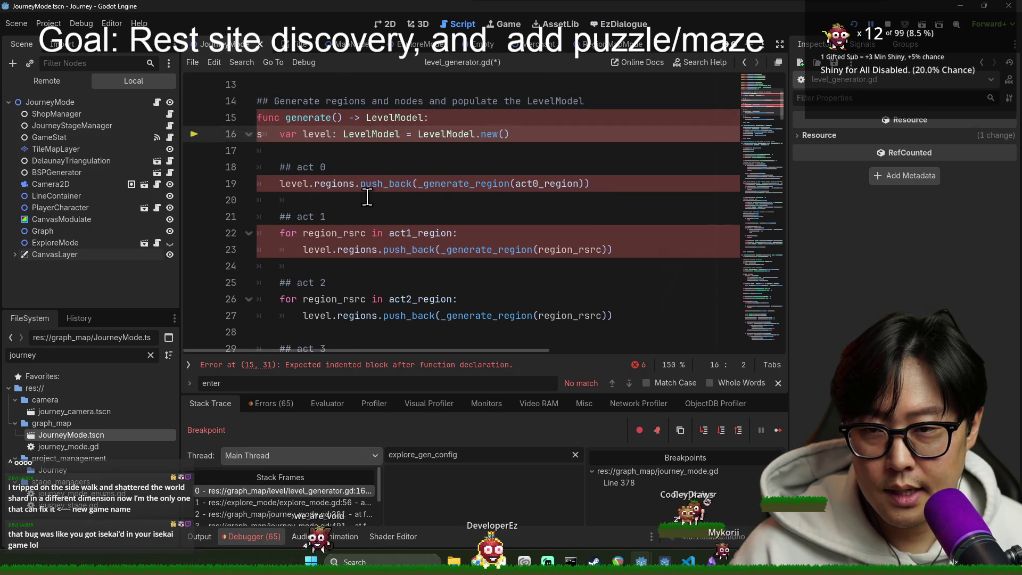
{"action": "key", "text": "ctrl+z"}
{"action": "left_click", "coordinate": [721, 436]}
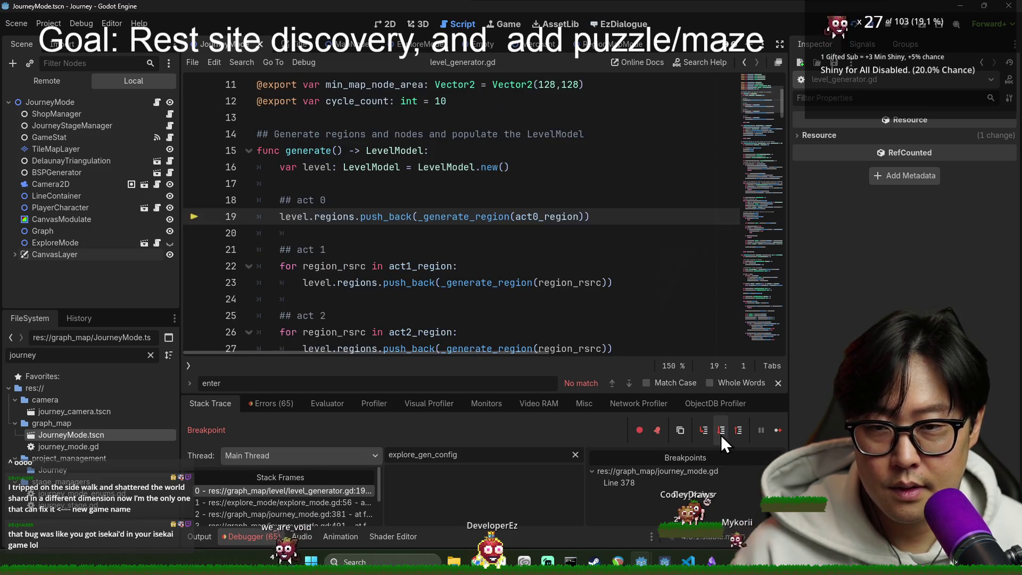
{"action": "left_click", "coordinate": [703, 438]}
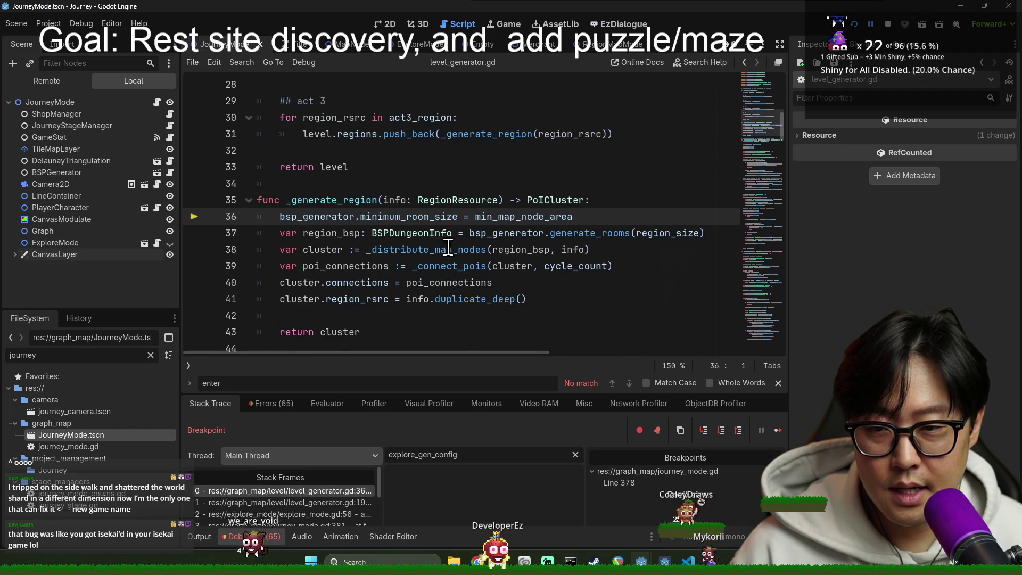
Step: Filter Locals for info and open its Rest Site Map Nodes entry showing Min and Max Amount 1
{"action": "scroll", "coordinate": [403, 149], "scroll_direction": "down", "scroll_amount": 1}
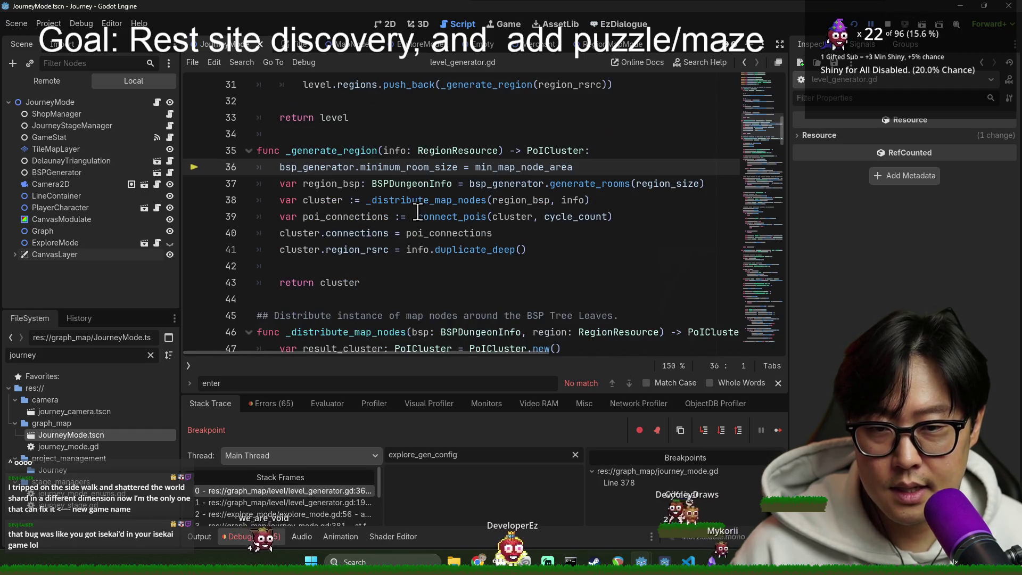
{"action": "triple_click", "coordinate": [461, 452]}
{"action": "type", "text": "info"}
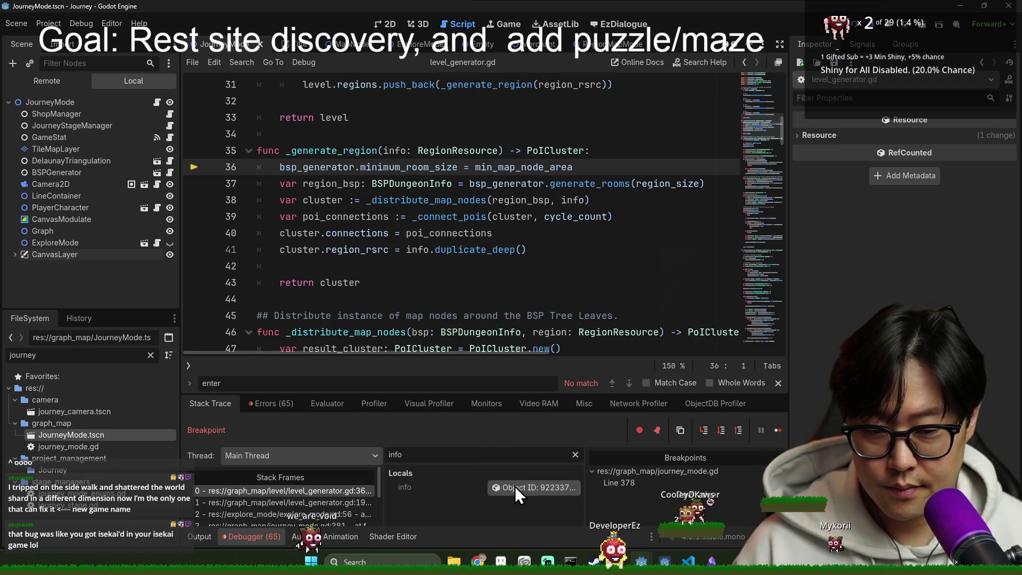
{"action": "left_click", "coordinate": [515, 486]}
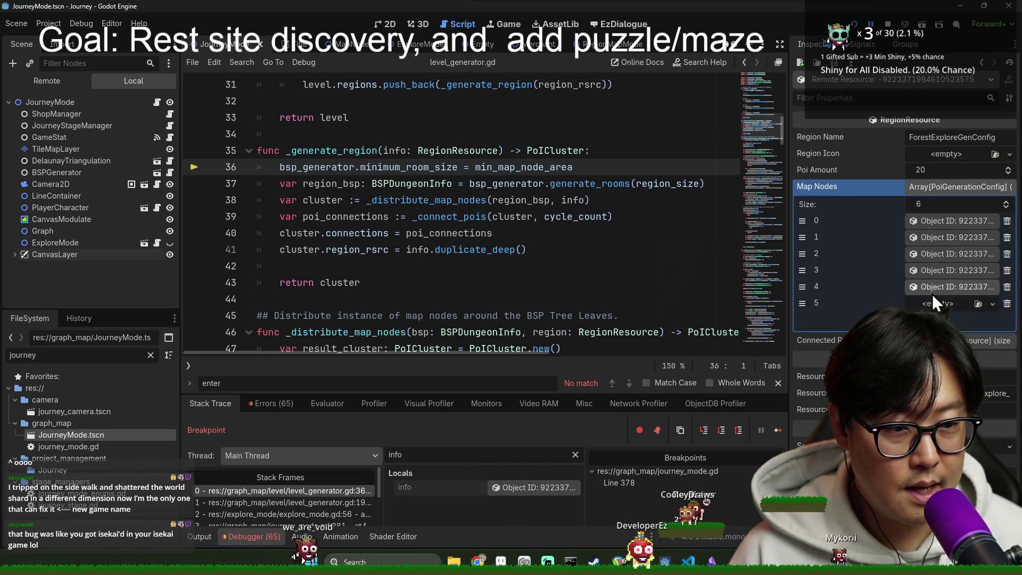
{"action": "left_click", "coordinate": [932, 290]}
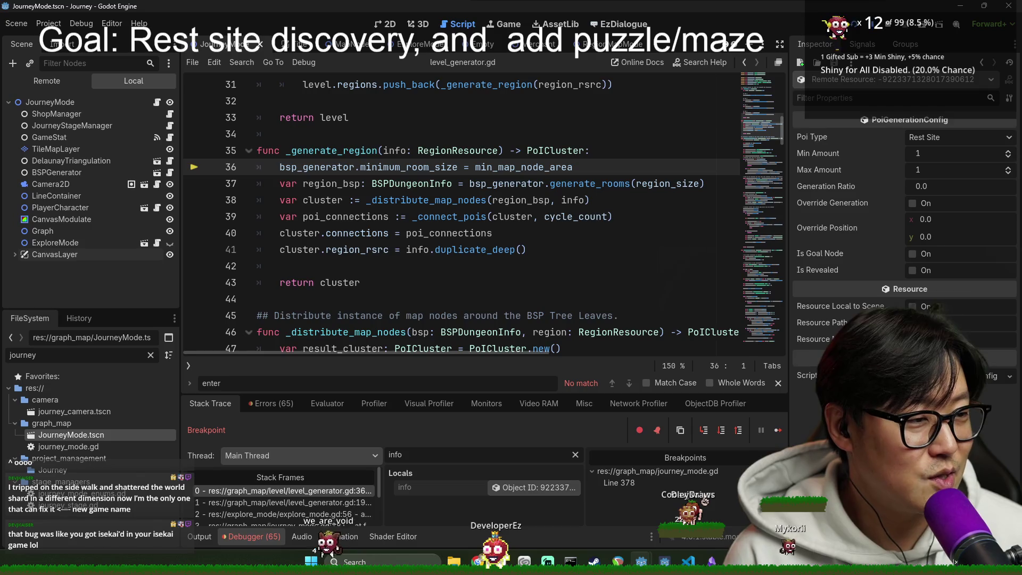
Step: Click around the script editor, then step over line 36 to the generate_rooms call on line 37
{"action": "left_click", "coordinate": [495, 232]}
{"action": "left_click", "coordinate": [477, 158]}
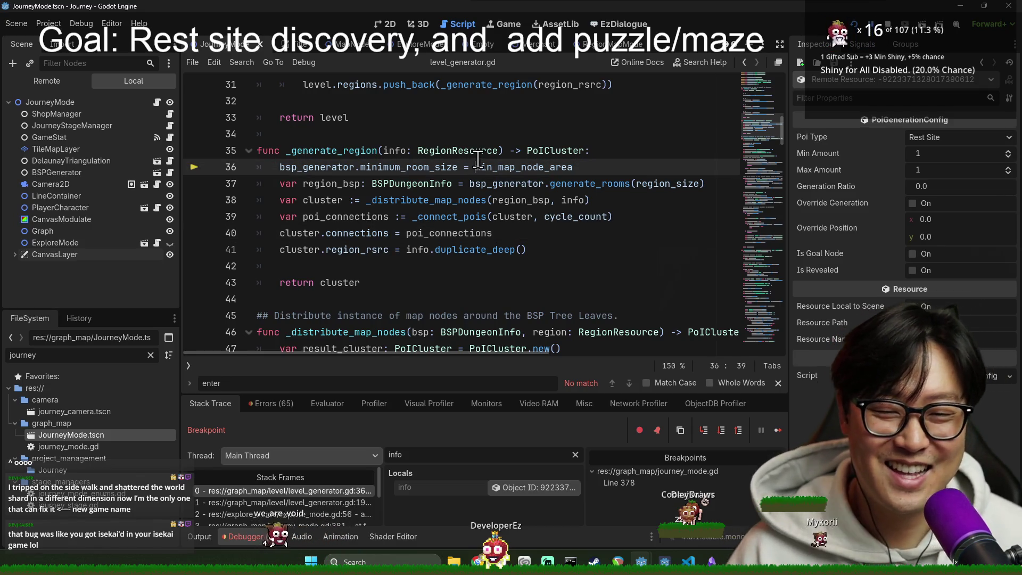
{"action": "left_click", "coordinate": [380, 181]}
{"action": "left_click", "coordinate": [380, 173]}
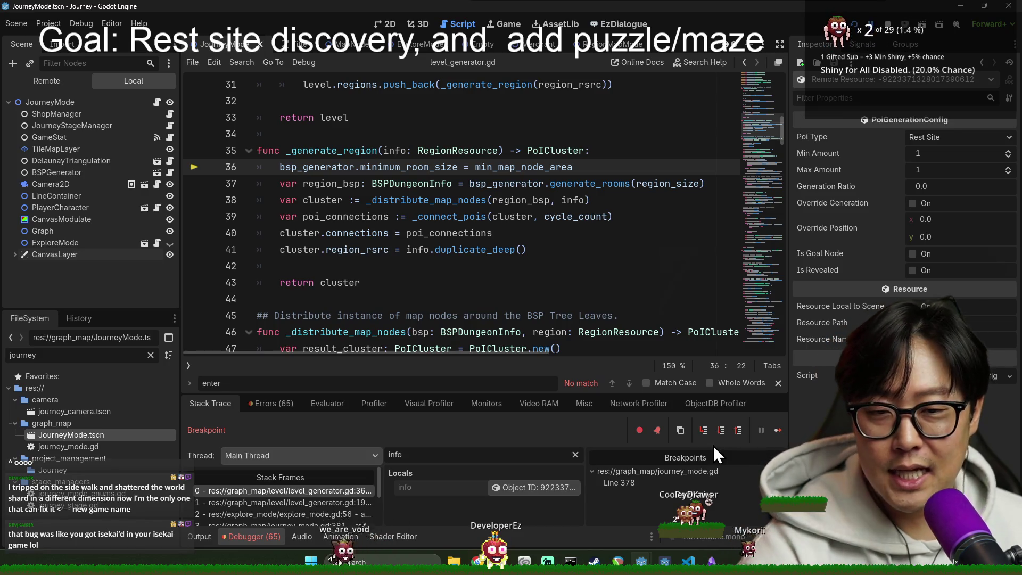
{"action": "left_click", "coordinate": [722, 430]}
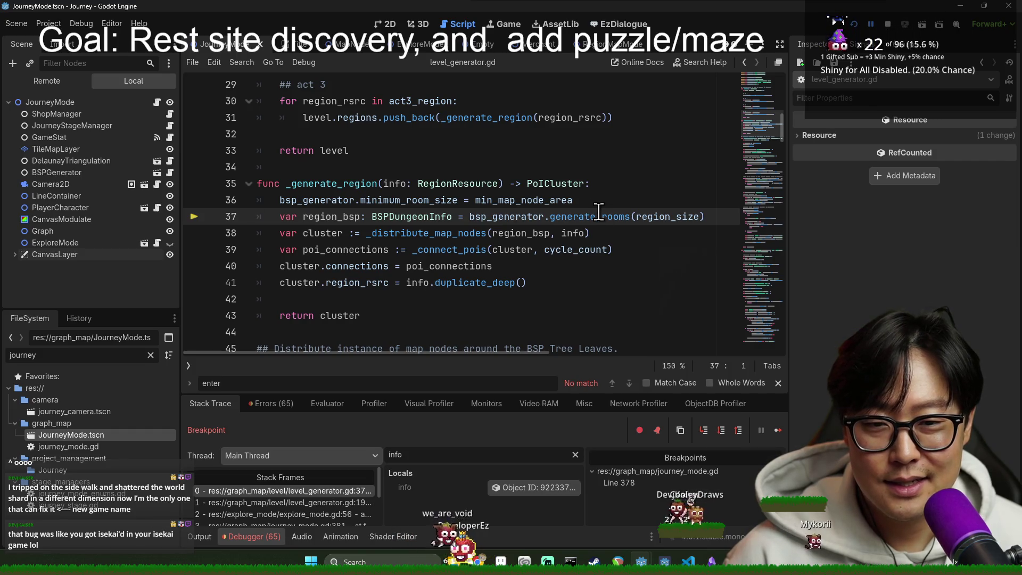
Step: Step over line 37 and step into _distribute_map_nodes in level_generator.gd
{"action": "left_click", "coordinate": [722, 429]}
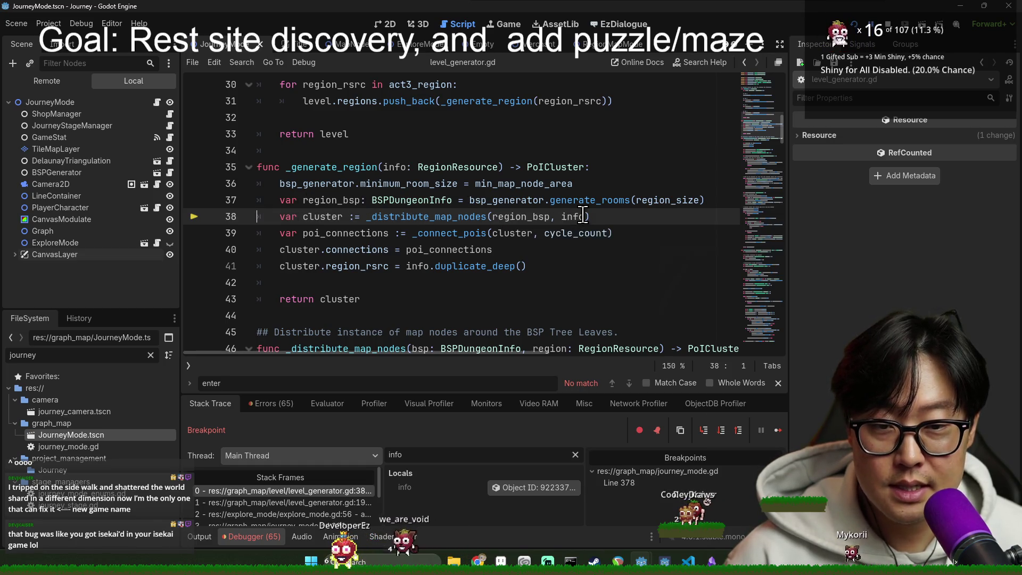
{"action": "mouse_move", "coordinate": [580, 216]}
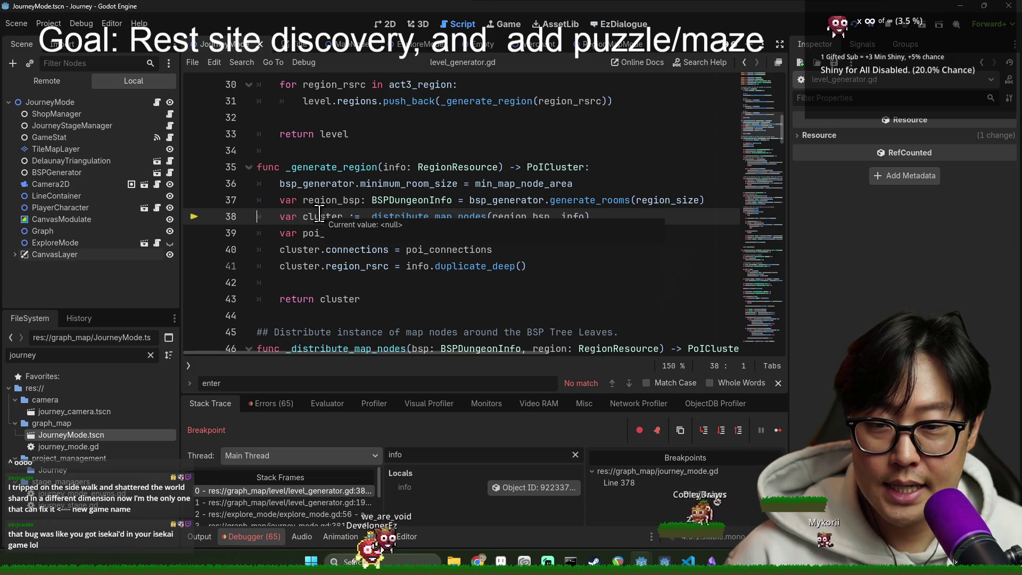
{"action": "left_click", "coordinate": [703, 430]}
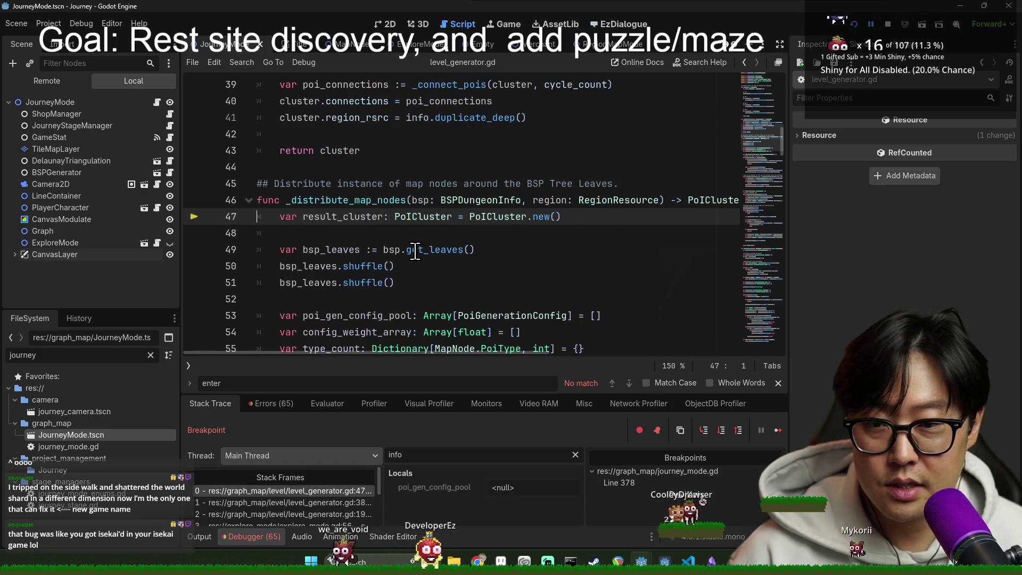
{"action": "scroll", "coordinate": [357, 196], "scroll_direction": "down", "scroll_amount": 2}
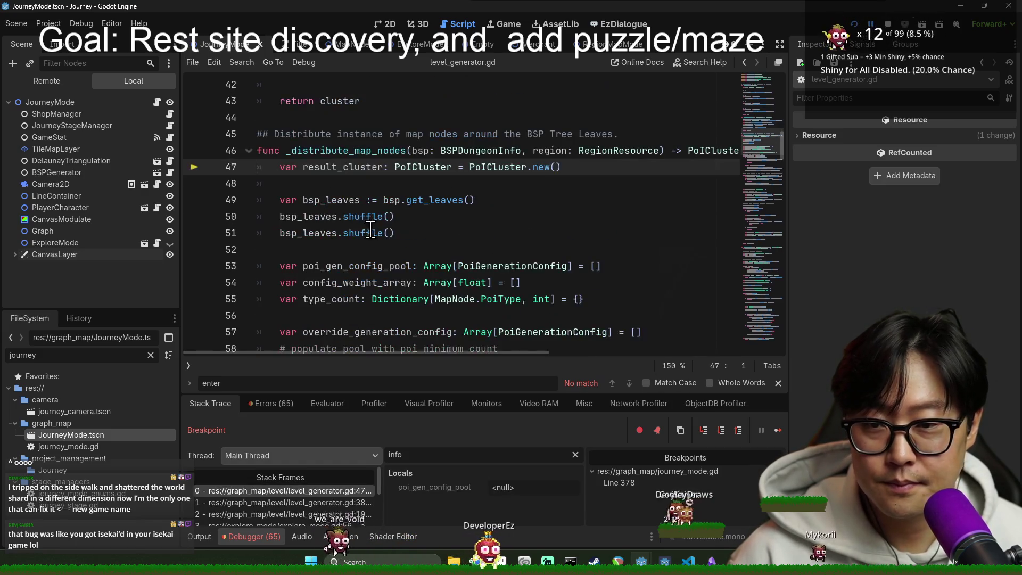
{"action": "scroll", "coordinate": [329, 229], "scroll_direction": "down", "scroll_amount": 1}
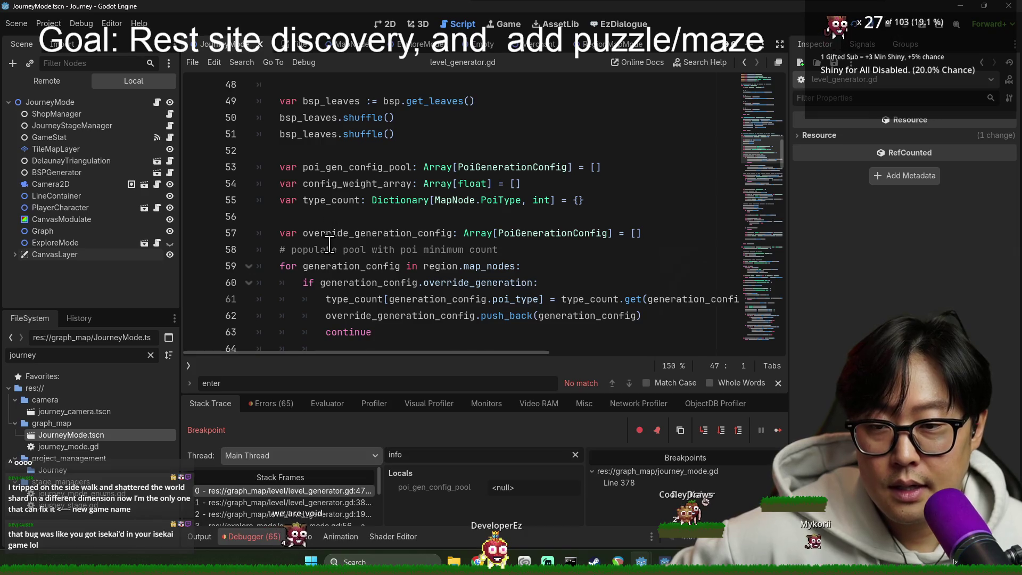
{"action": "scroll", "coordinate": [330, 250], "scroll_direction": "down", "scroll_amount": 2}
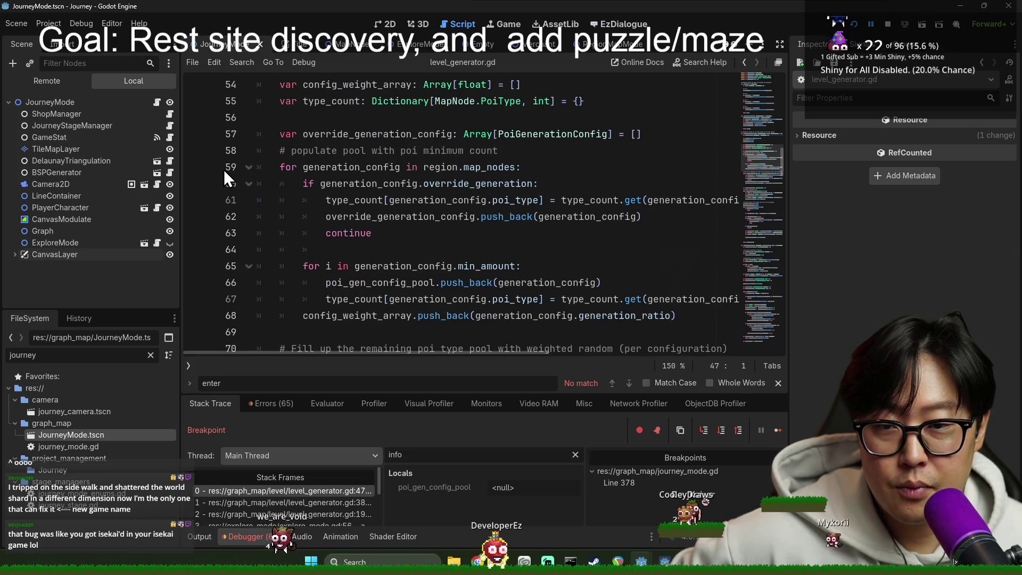
{"action": "scroll", "coordinate": [238, 303], "scroll_direction": "down", "scroll_amount": 1}
Step: Set a breakpoint at line 71 and continue execution until it stops there
{"action": "left_click", "coordinate": [194, 316]}
{"action": "left_click", "coordinate": [705, 430]}
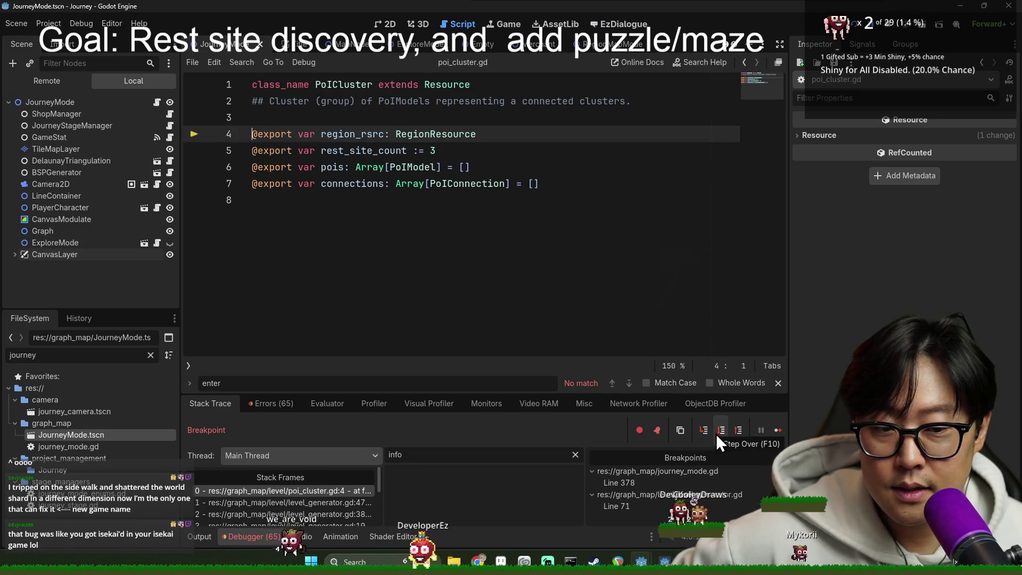
{"action": "left_click", "coordinate": [778, 430]}
{"action": "scroll", "coordinate": [397, 303], "scroll_direction": "up", "scroll_amount": 3}
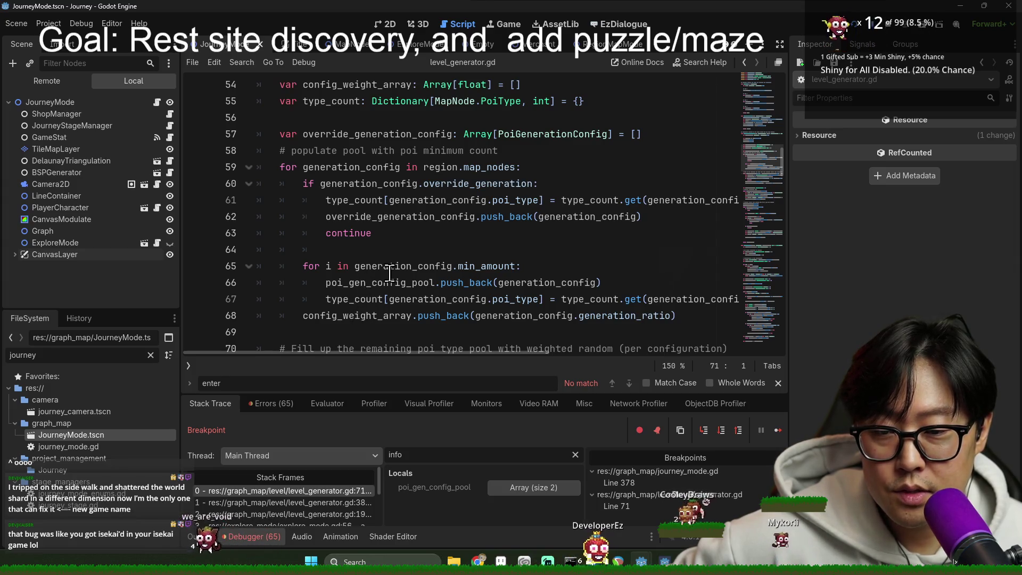
{"action": "scroll", "coordinate": [349, 287], "scroll_direction": "down", "scroll_amount": 1}
Step: Expand poi_gen_config_pool in Locals to view its 2 entries, then collapse it
{"action": "mouse_move", "coordinate": [339, 264]}
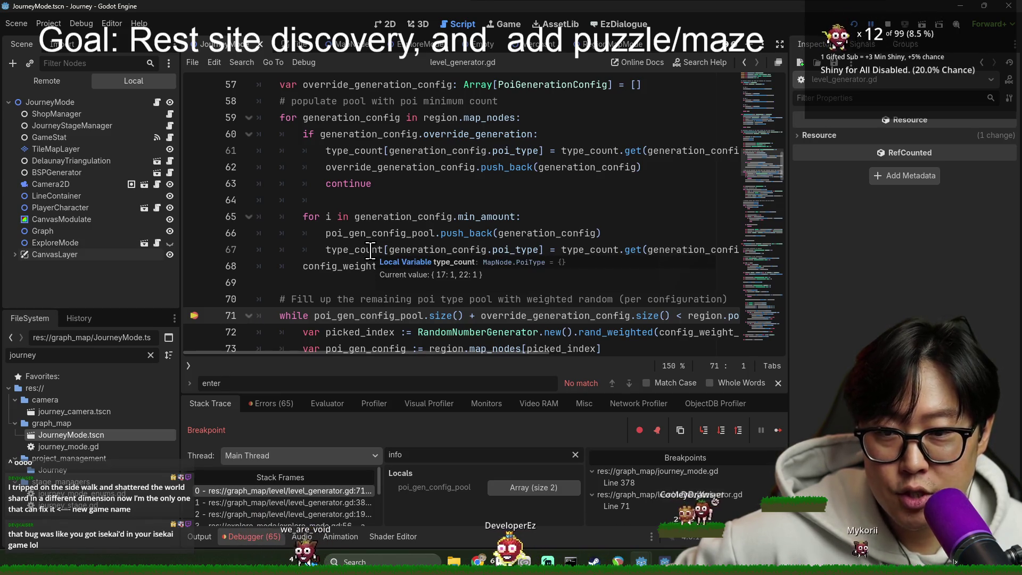
{"action": "scroll", "coordinate": [370, 250], "scroll_direction": "down", "scroll_amount": 1}
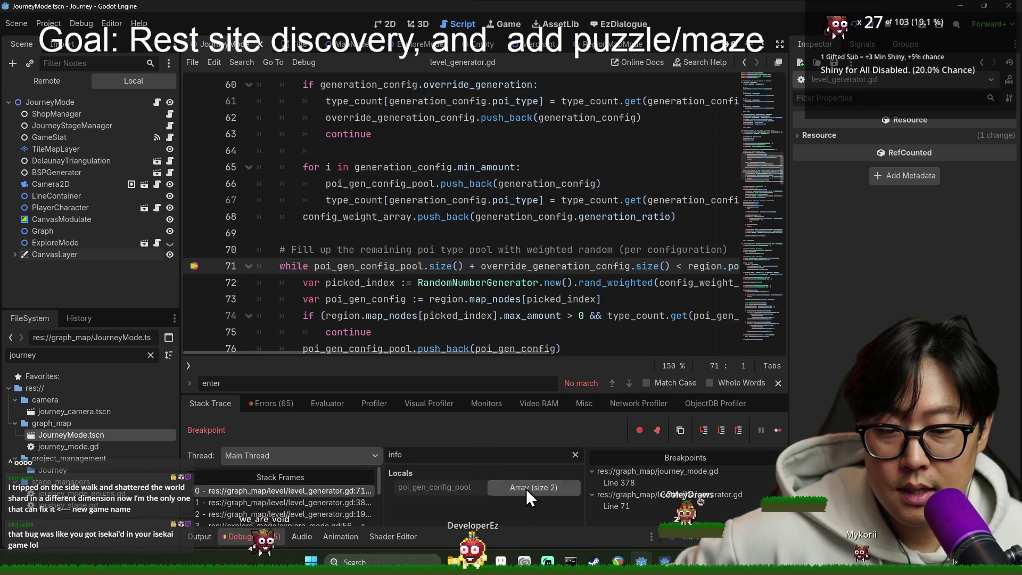
{"action": "left_click", "coordinate": [534, 487]}
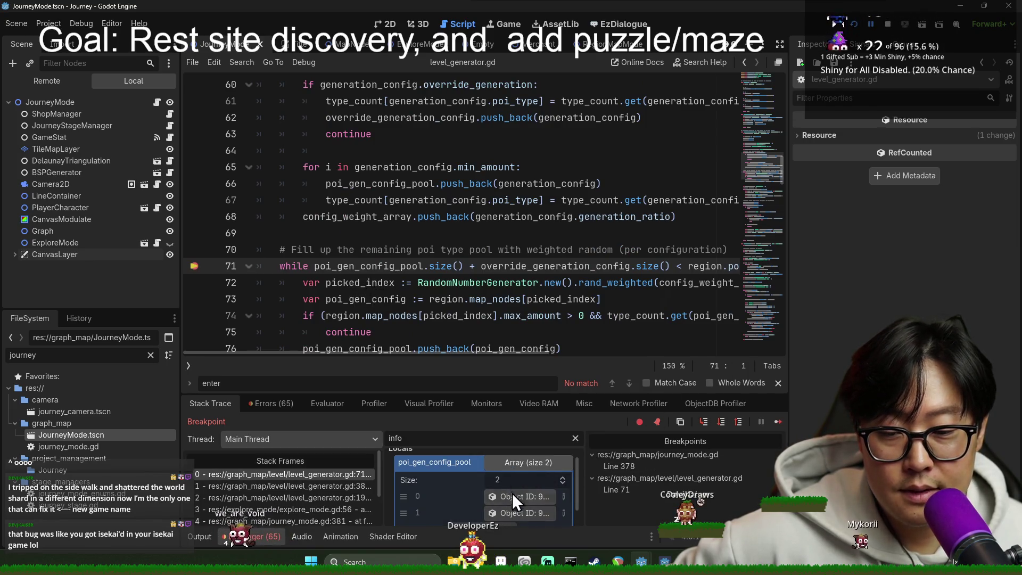
{"action": "left_click", "coordinate": [524, 470]}
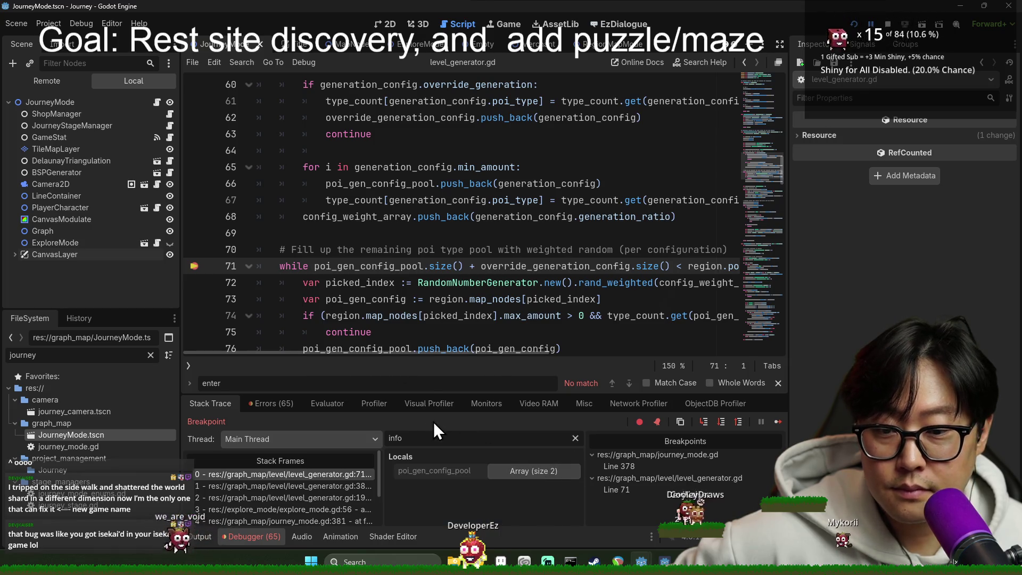
{"action": "scroll", "coordinate": [473, 290], "scroll_direction": "up", "scroll_amount": 8}
{"action": "scroll", "coordinate": [460, 276], "scroll_direction": "up", "scroll_amount": 1}
{"action": "scroll", "coordinate": [460, 276], "scroll_direction": "down", "scroll_amount": 1}
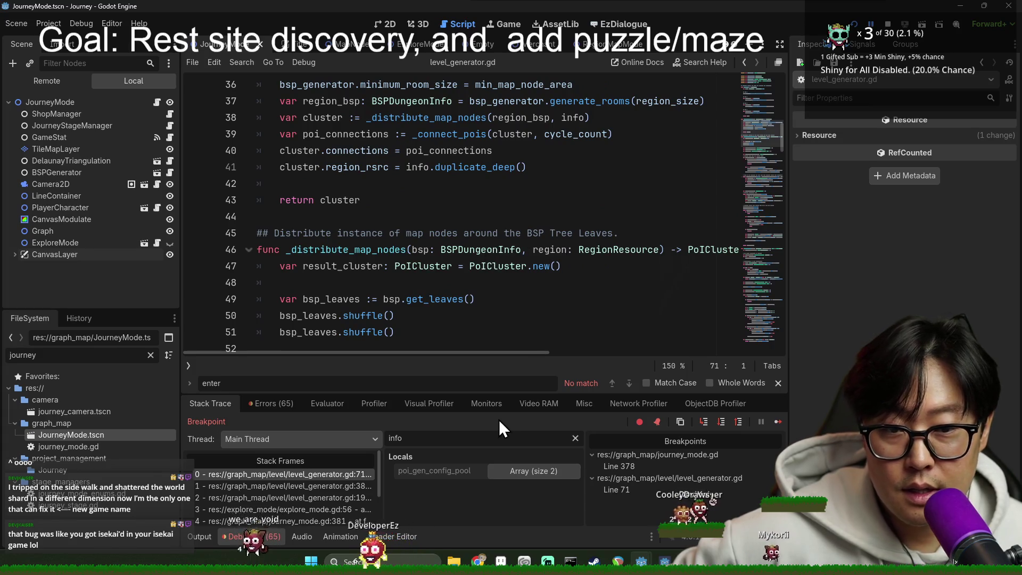
Step: Filter Locals by 'region' and open the region's Rest Site map node generation config
{"action": "key", "text": "BackSpace"}
{"action": "key", "text": "BackSpace"}
{"action": "key", "text": "BackSpace"}
{"action": "type", "text": "region"}
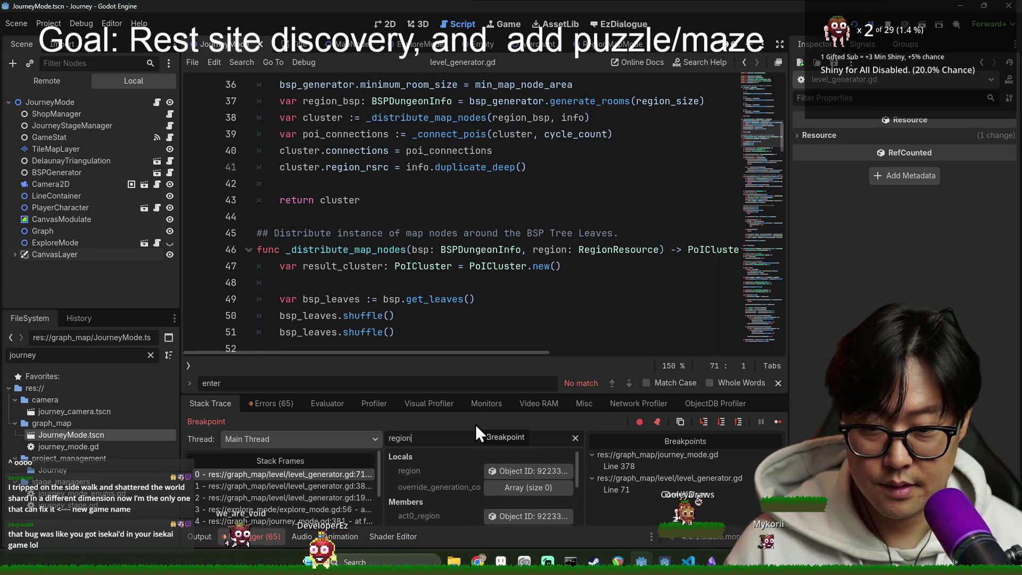
{"action": "left_click", "coordinate": [528, 471]}
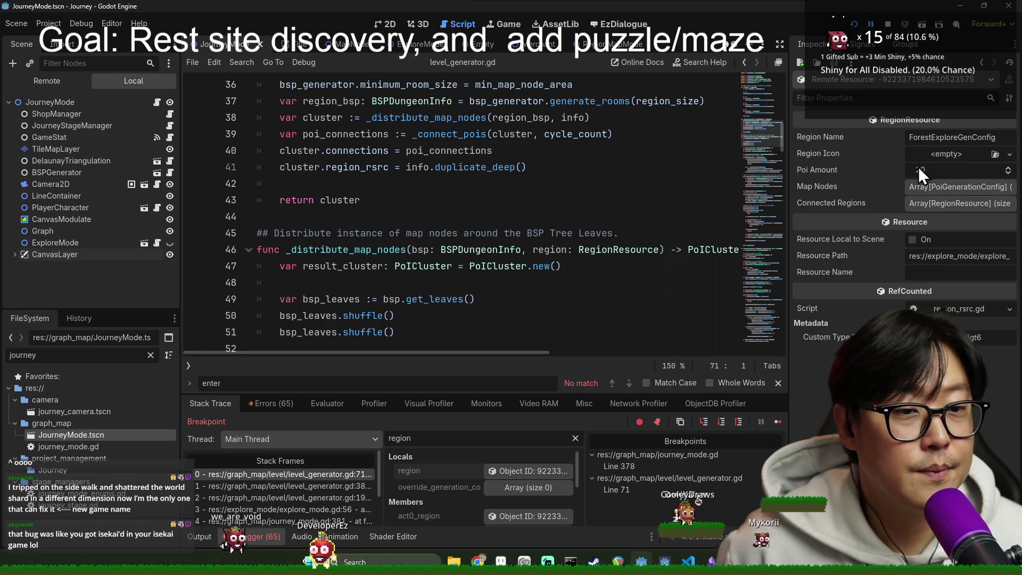
{"action": "left_click", "coordinate": [938, 189]}
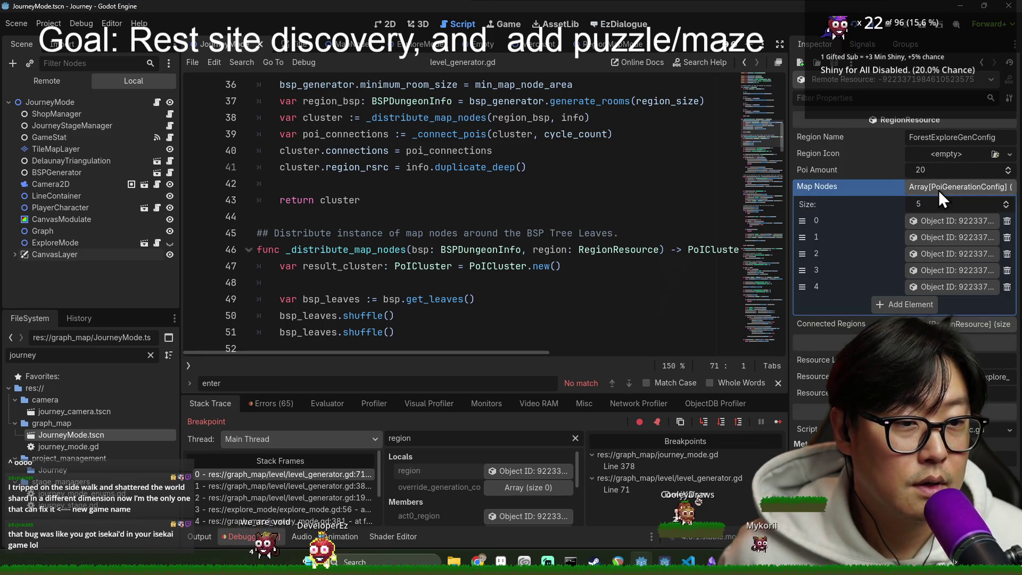
{"action": "left_click", "coordinate": [936, 286]}
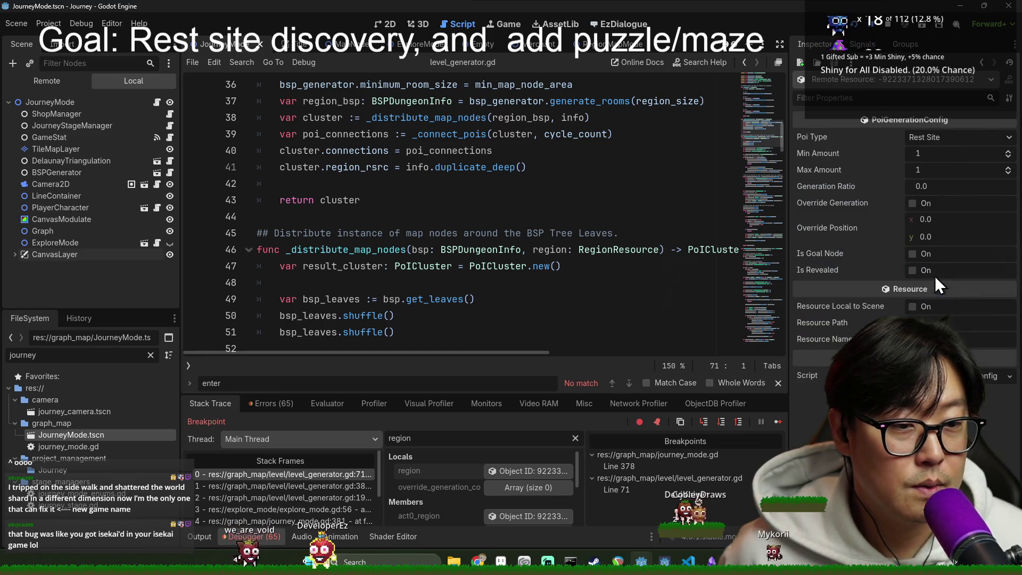
Step: Check that Poi Type stays Rest Site, move to line 48, and bring up the window switcher
{"action": "left_click", "coordinate": [947, 137]}
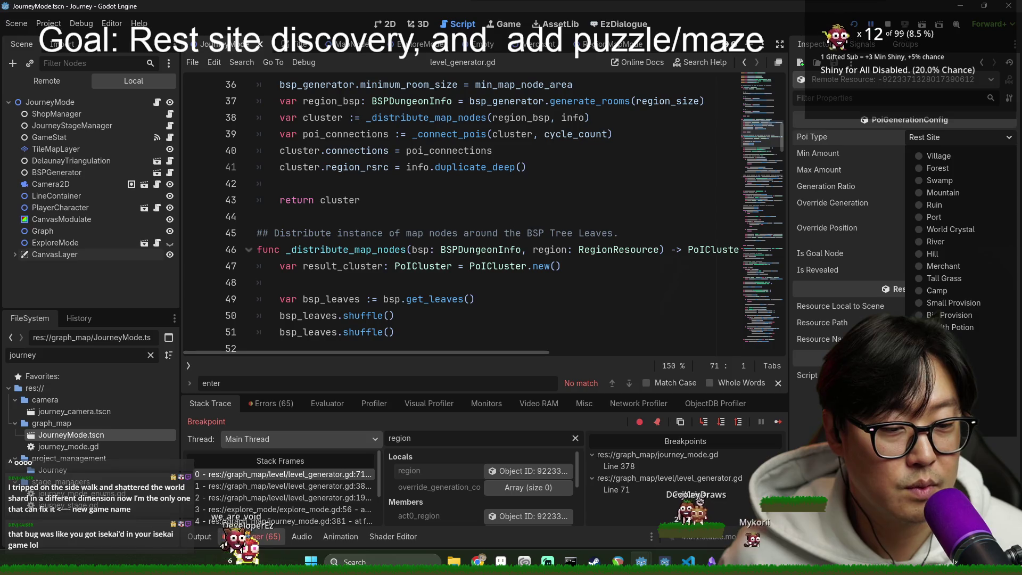
{"action": "key", "text": "Escape"}
{"action": "left_click", "coordinate": [481, 282]}
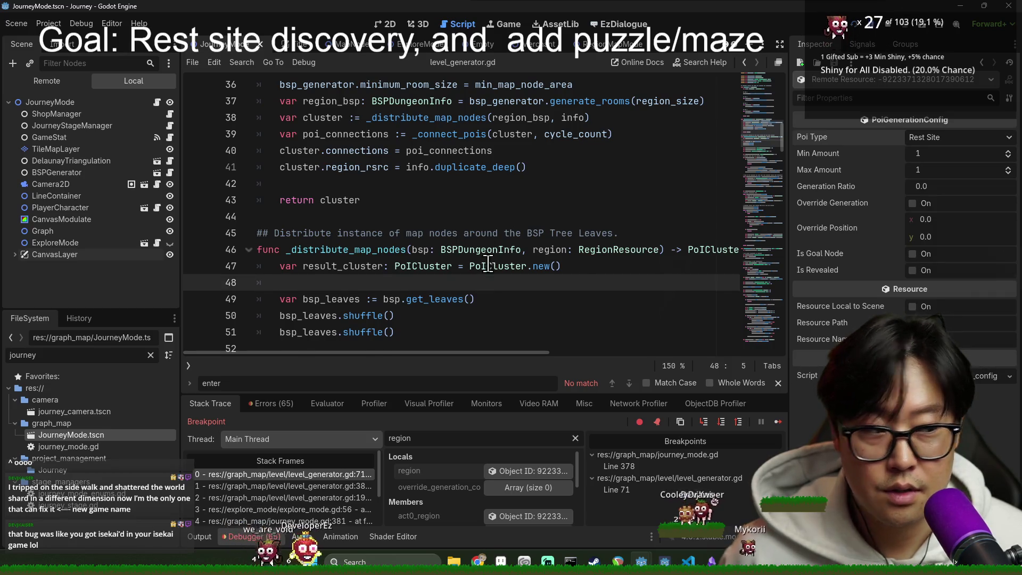
{"action": "scroll", "coordinate": [488, 265], "scroll_direction": "up", "scroll_amount": 1}
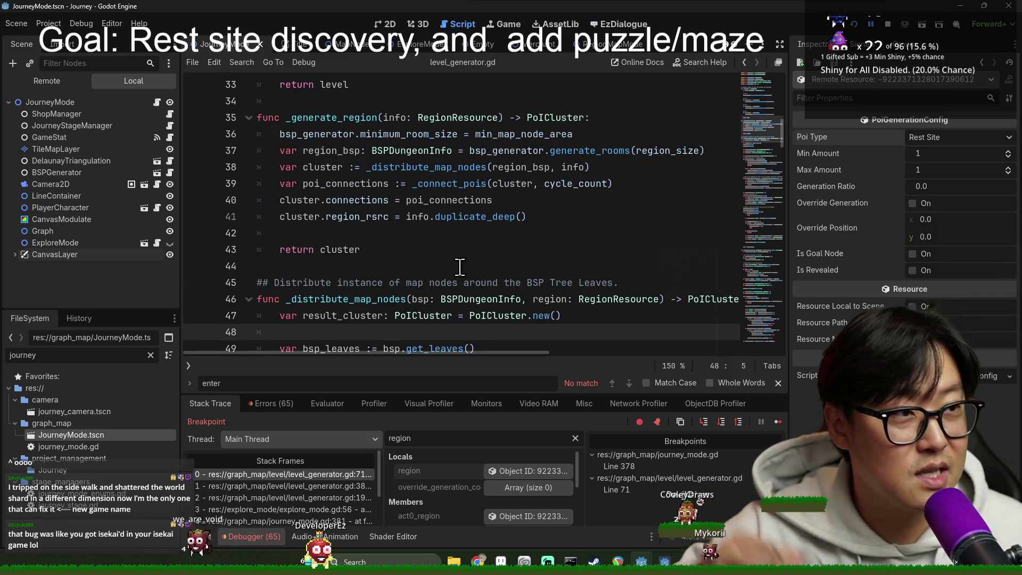
{"action": "key", "text": "alt+Tab"}
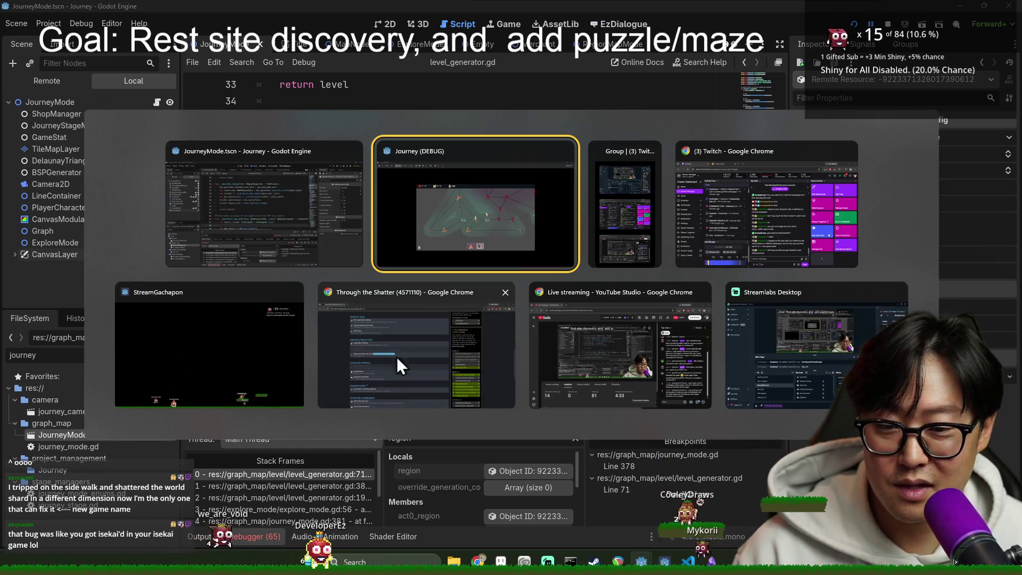
Step: Turn off the Mic channel's Mute to Audience in BEACN and return to Godot
{"action": "left_click", "coordinate": [321, 247]}
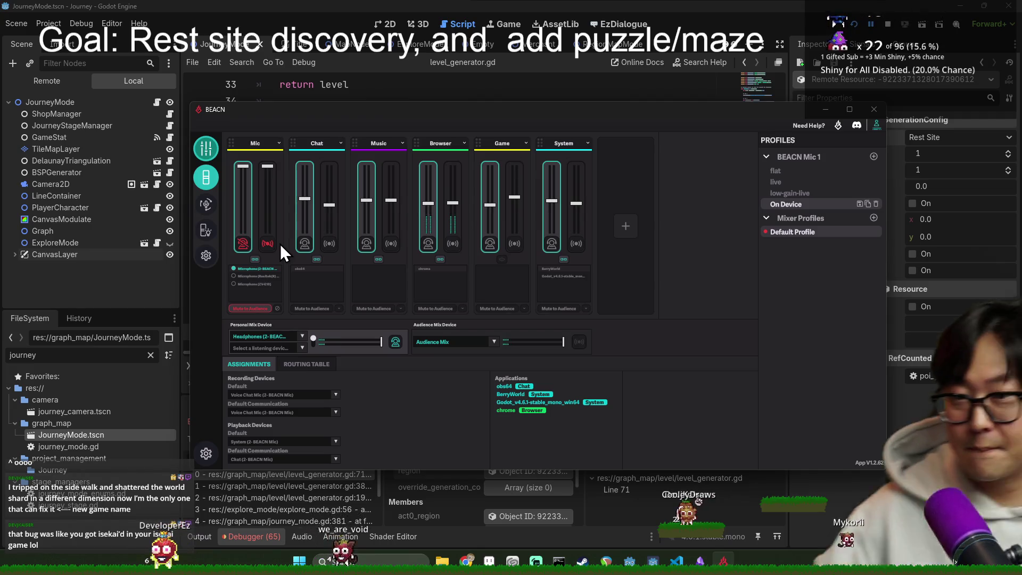
{"action": "left_click", "coordinate": [265, 245]}
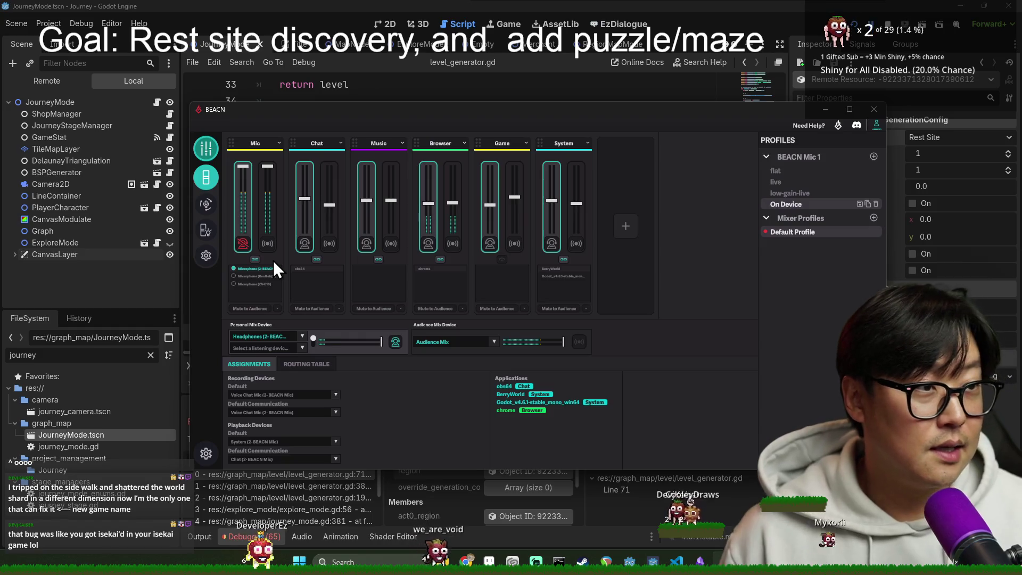
{"action": "left_click", "coordinate": [540, 2]}
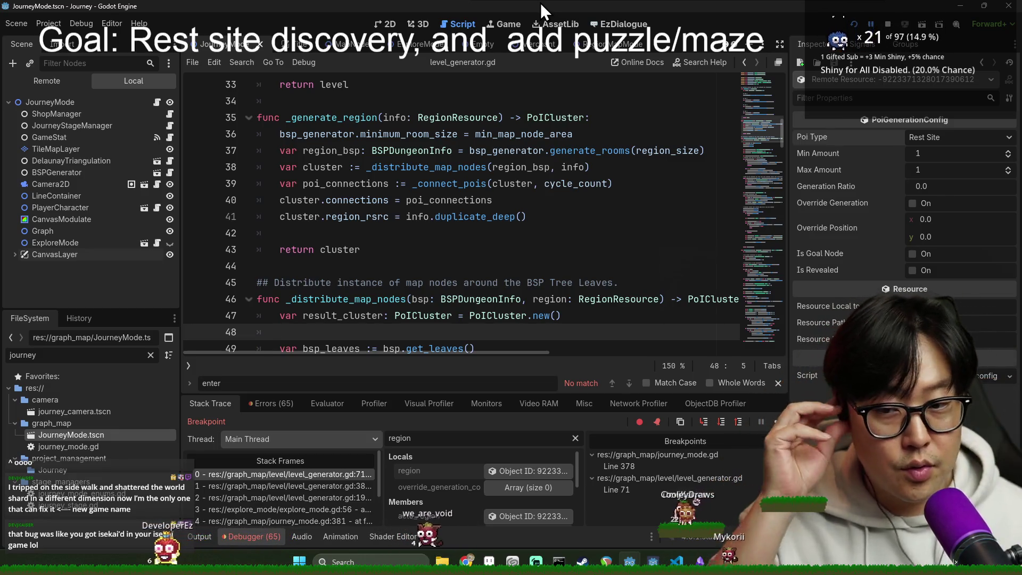
Step: Step over to line 72 of level_generator.gd
{"action": "scroll", "coordinate": [532, 276], "scroll_direction": "down", "scroll_amount": 2}
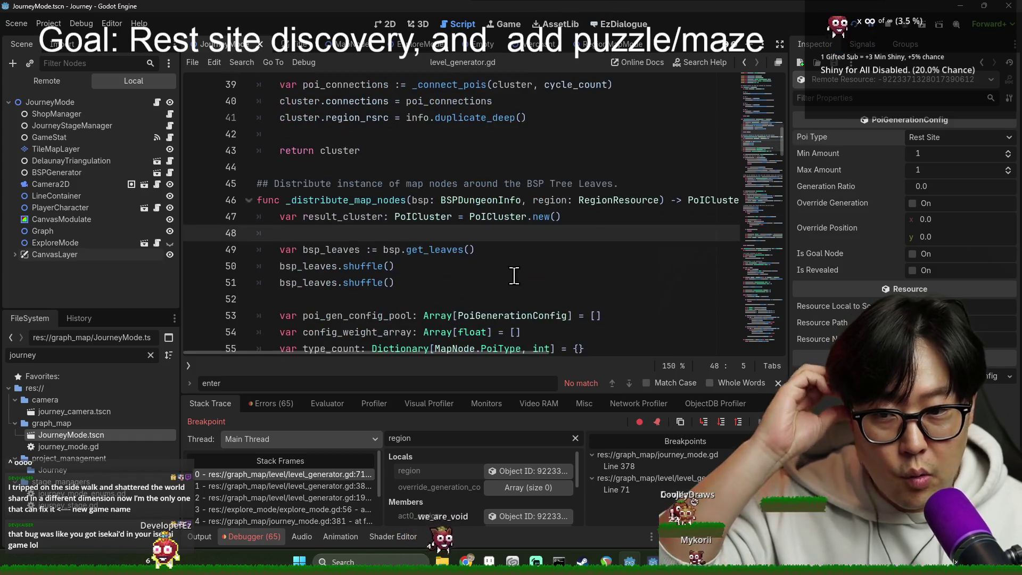
{"action": "scroll", "coordinate": [539, 293], "scroll_direction": "down", "scroll_amount": 4}
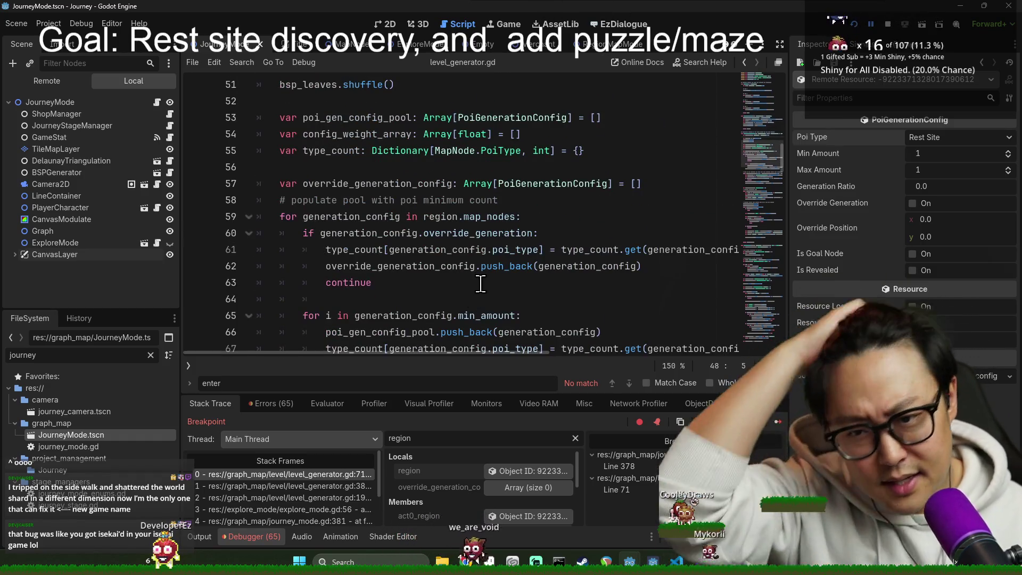
{"action": "scroll", "coordinate": [479, 319], "scroll_direction": "up", "scroll_amount": 2}
{"action": "scroll", "coordinate": [479, 213], "scroll_direction": "down", "scroll_amount": 1}
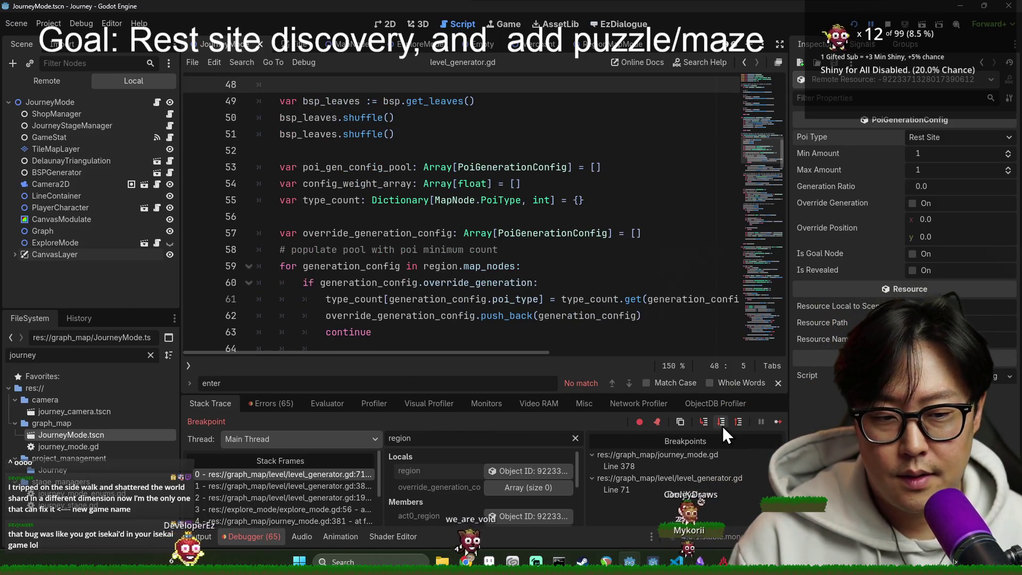
{"action": "left_click", "coordinate": [722, 422]}
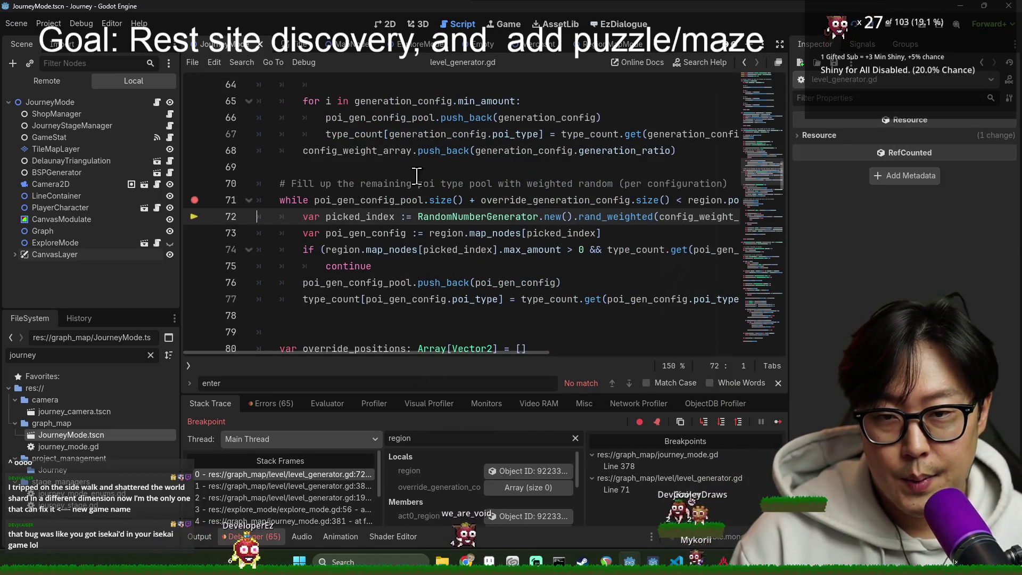
{"action": "scroll", "coordinate": [372, 186], "scroll_direction": "up", "scroll_amount": 2}
{"action": "scroll", "coordinate": [356, 205], "scroll_direction": "down", "scroll_amount": 2}
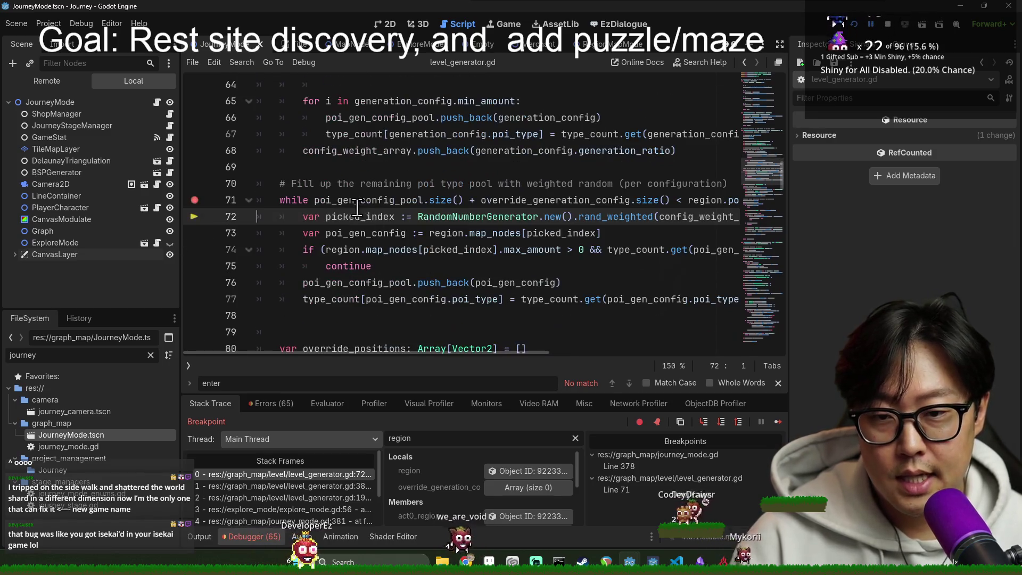
Step: Filter Locals by 'poi_gen', inspect pool element 1's config, and set a breakpoint at line 80
{"action": "mouse_move", "coordinate": [356, 204]}
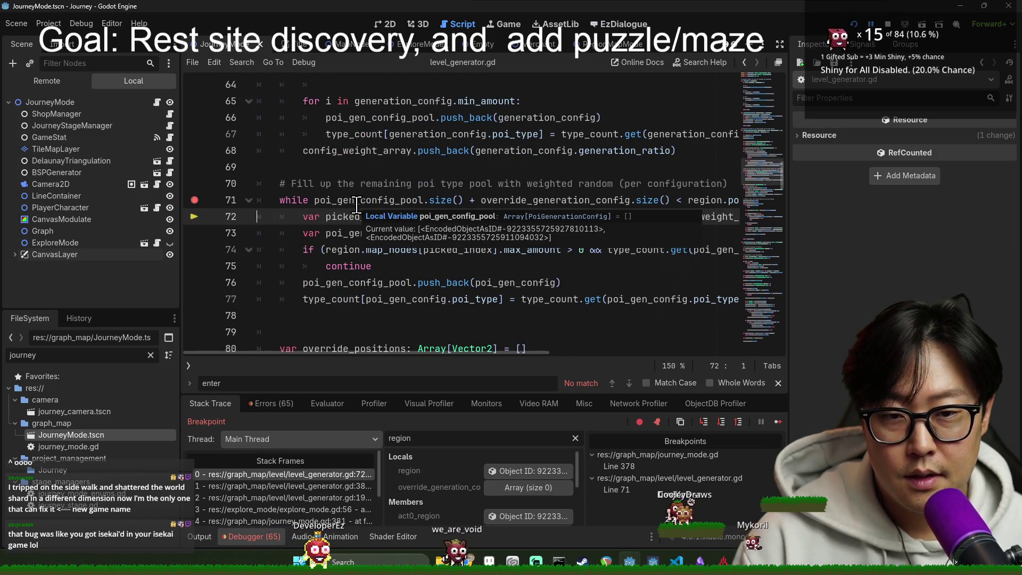
{"action": "double_click", "coordinate": [481, 437]}
{"action": "type", "text": "poi"}
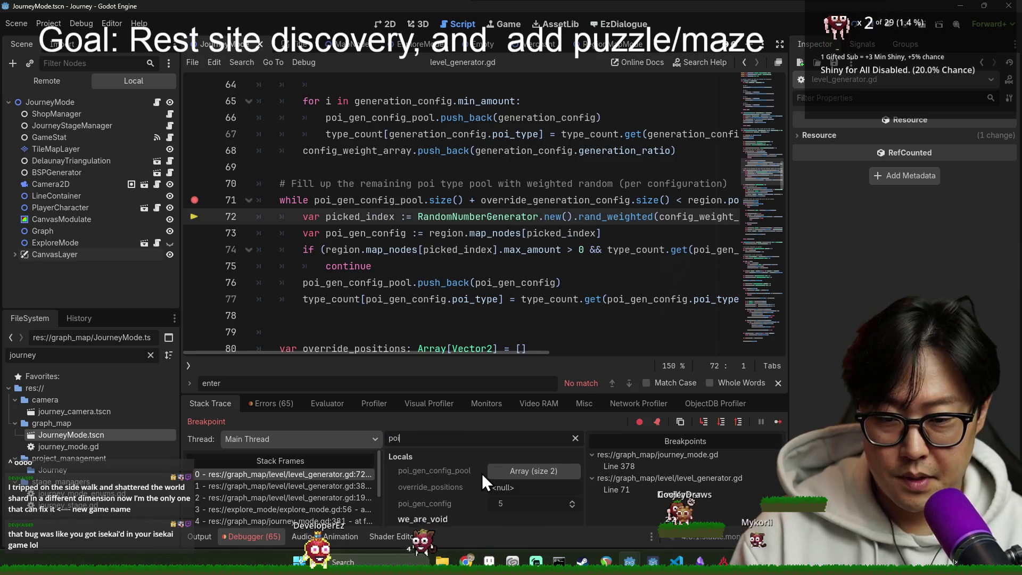
{"action": "type", "text": "_gen"}
{"action": "left_click", "coordinate": [502, 471]}
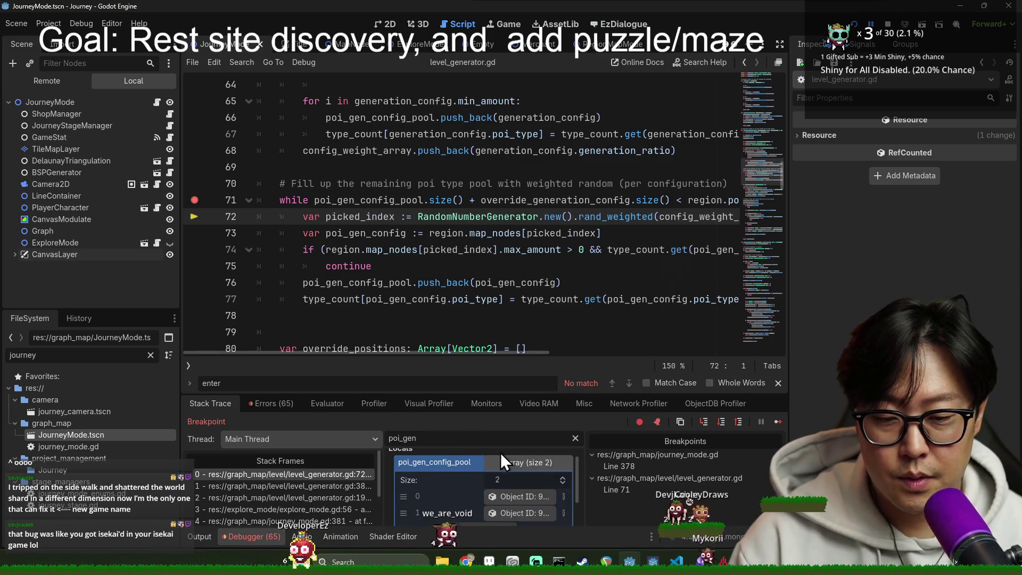
{"action": "left_click", "coordinate": [526, 513]}
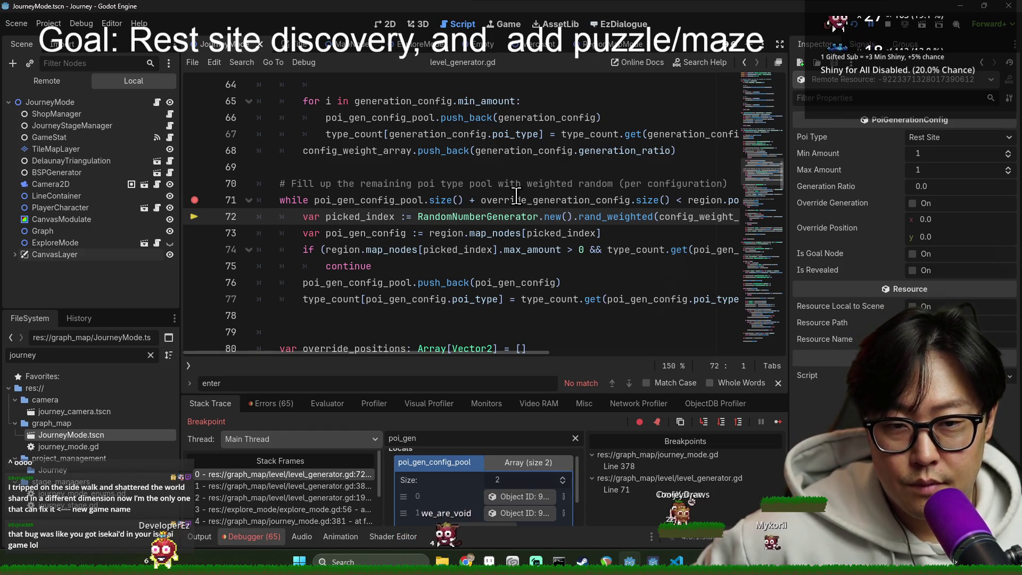
{"action": "mouse_move", "coordinate": [516, 196]}
{"action": "mouse_move", "coordinate": [510, 353]}
{"action": "left_mouse_down"}
{"action": "mouse_move", "coordinate": [579, 356]}
{"action": "mouse_move", "coordinate": [407, 361]}
{"action": "left_mouse_up"}
{"action": "scroll", "coordinate": [334, 221], "scroll_direction": "down", "scroll_amount": 1}
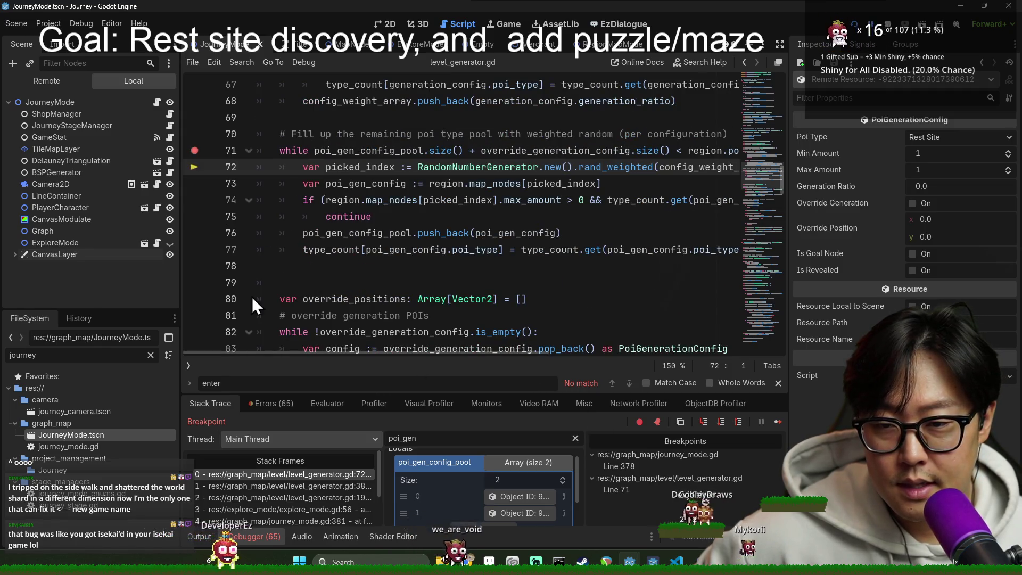
{"action": "left_click", "coordinate": [194, 298]}
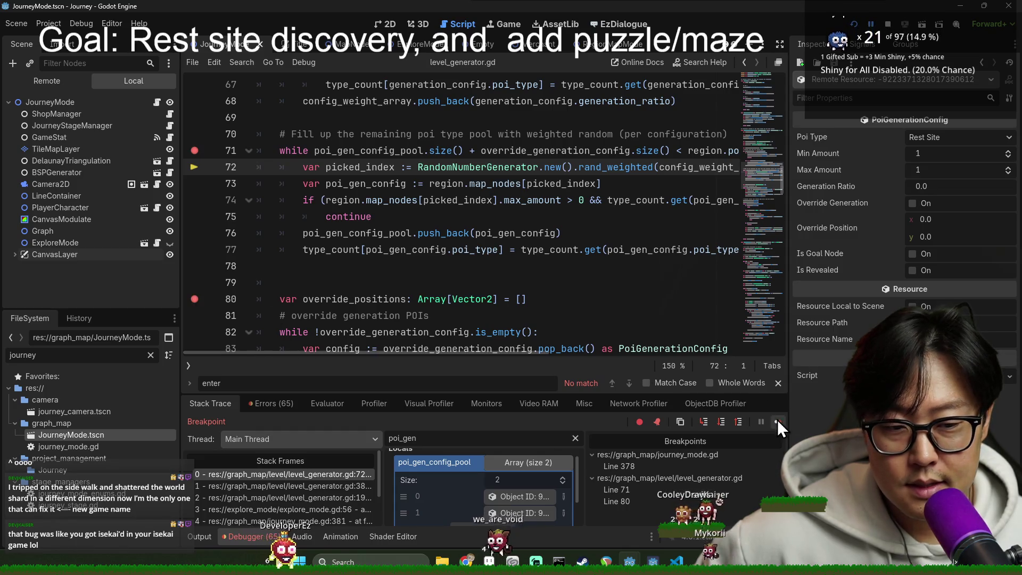
Step: Continue to the line 80 breakpoint and filter Locals by 'poi_'
{"action": "left_click", "coordinate": [777, 421]}
{"action": "scroll", "coordinate": [337, 230], "scroll_direction": "up", "scroll_amount": 1}
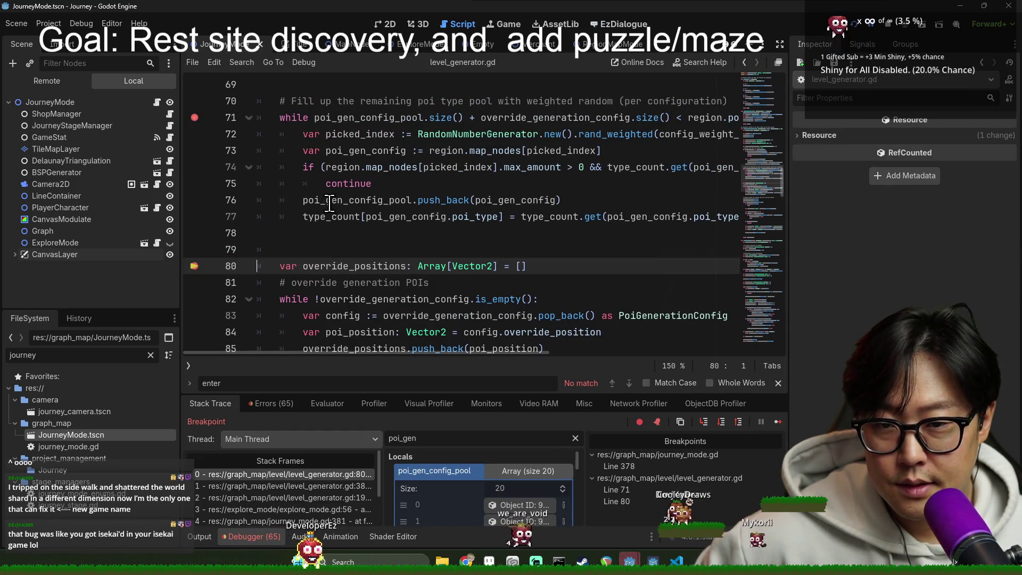
{"action": "mouse_move", "coordinate": [330, 202]}
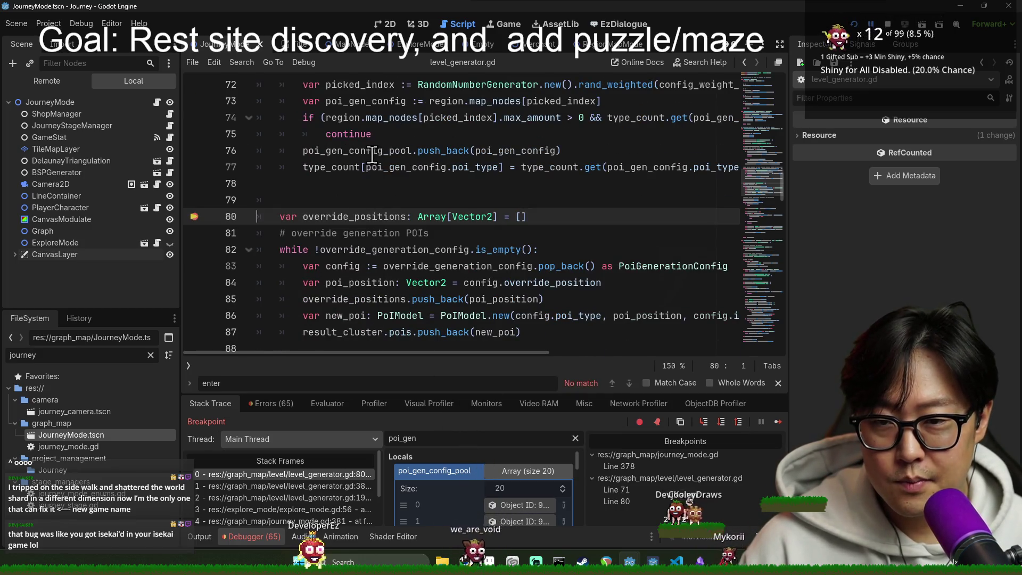
{"action": "double_click", "coordinate": [357, 154]}
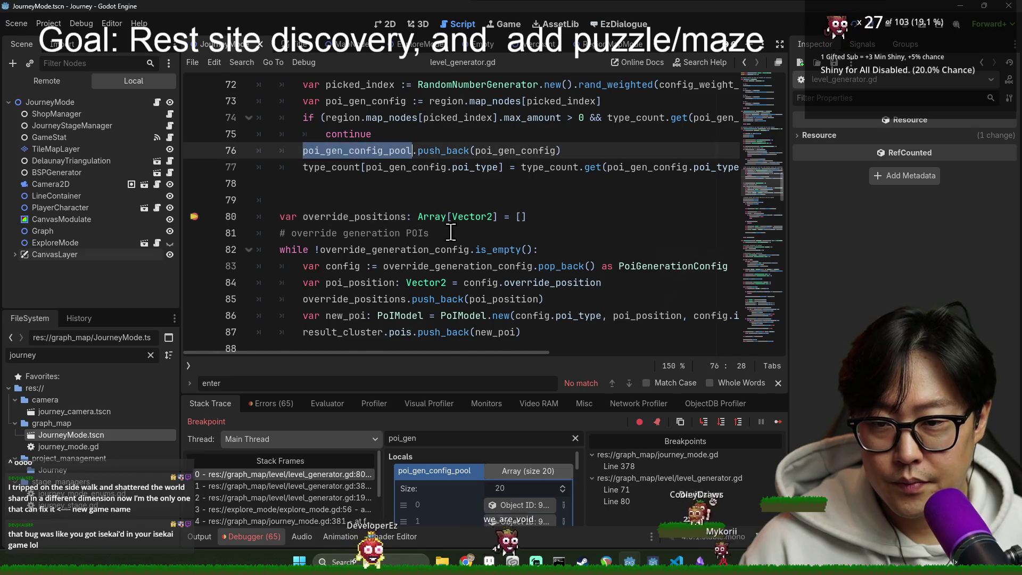
{"action": "scroll", "coordinate": [452, 270], "scroll_direction": "down", "scroll_amount": 2}
{"action": "scroll", "coordinate": [446, 292], "scroll_direction": "up", "scroll_amount": 1}
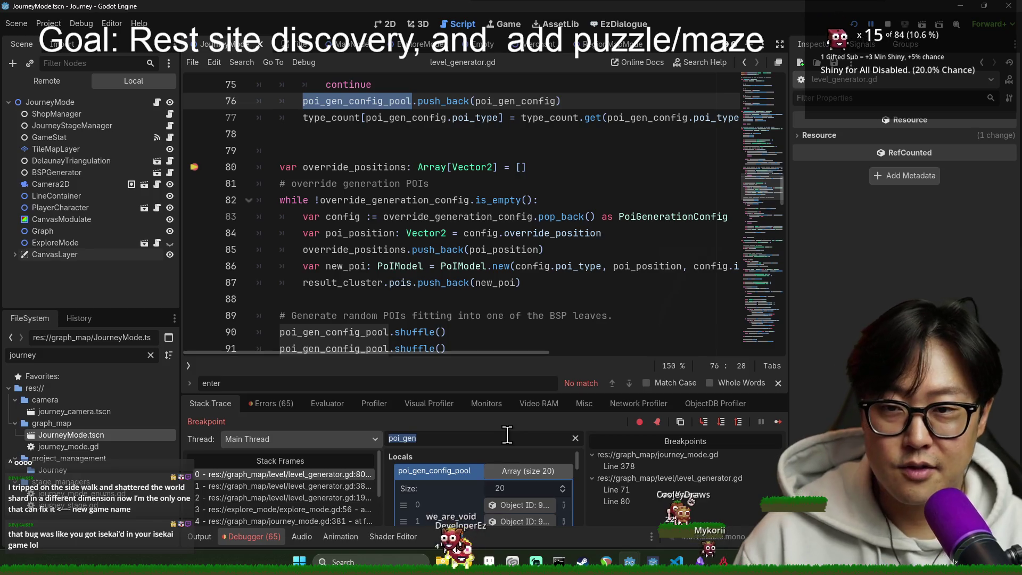
{"action": "type", "text": "g"}
{"action": "key", "text": "BackSpace"}
{"action": "type", "text": "poi_"}
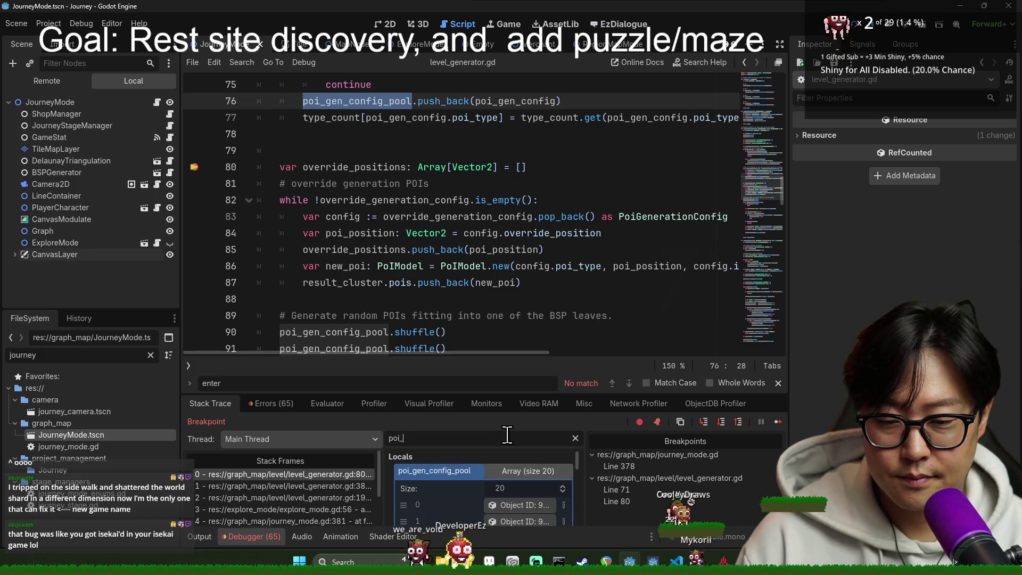
Step: Enlarge the debugger panel and inspect the pooled Empty, Small Provision and Big Provision configs
{"action": "left_click_drag", "start_coordinate": [551, 395], "coordinate": [543, 201]}
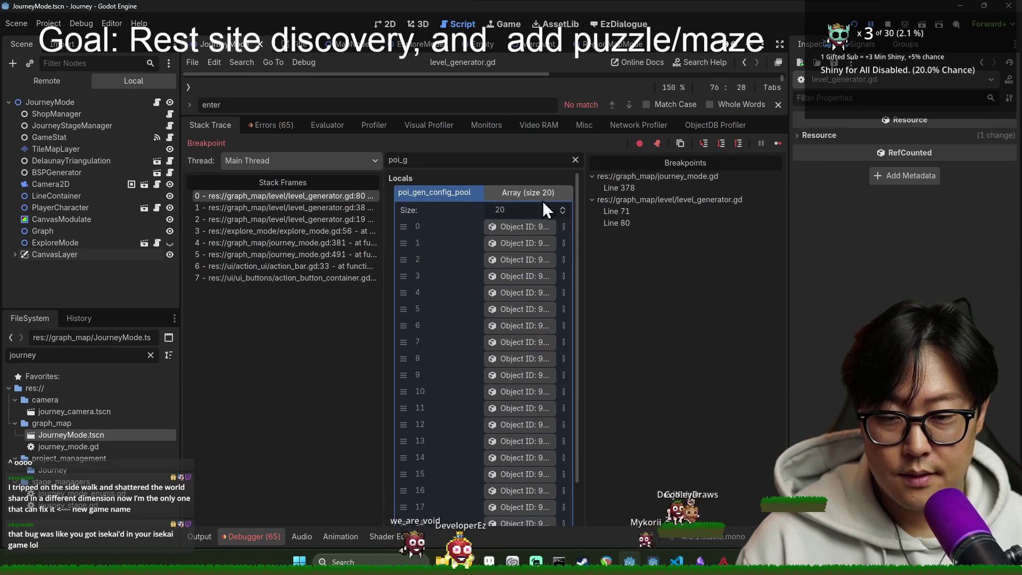
{"action": "left_click", "coordinate": [518, 223]}
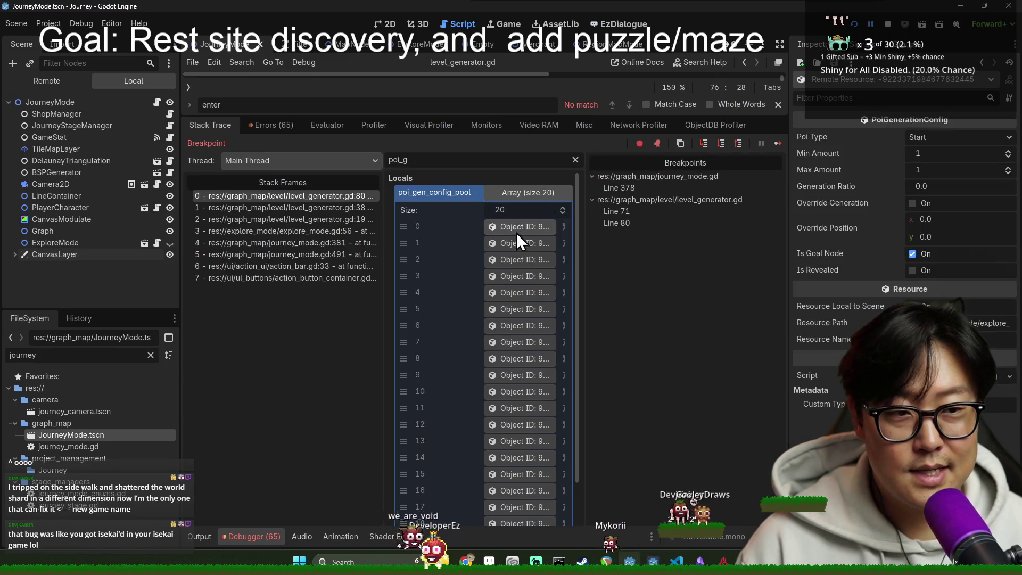
{"action": "left_click", "coordinate": [525, 259]}
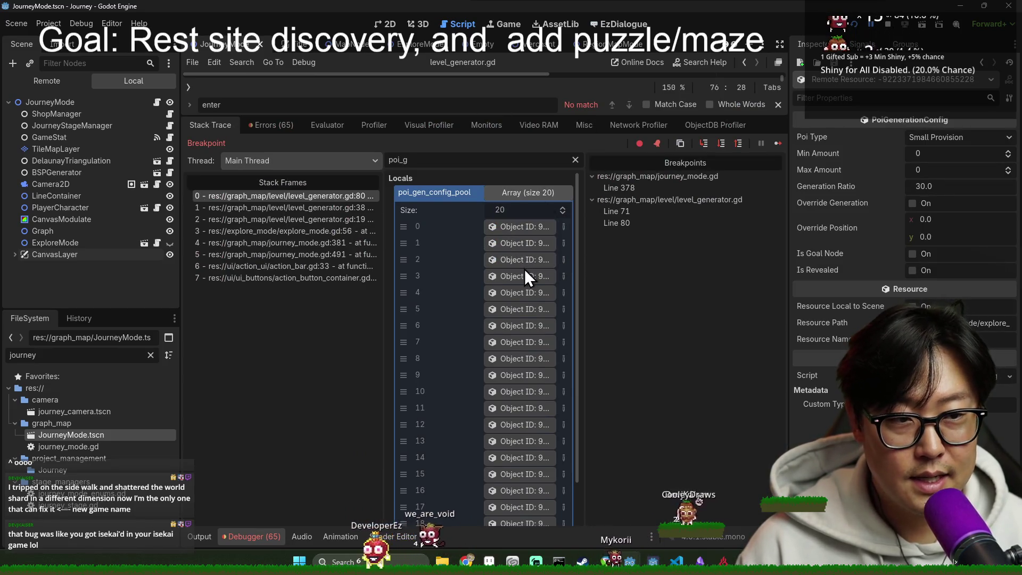
{"action": "left_click", "coordinate": [528, 310]}
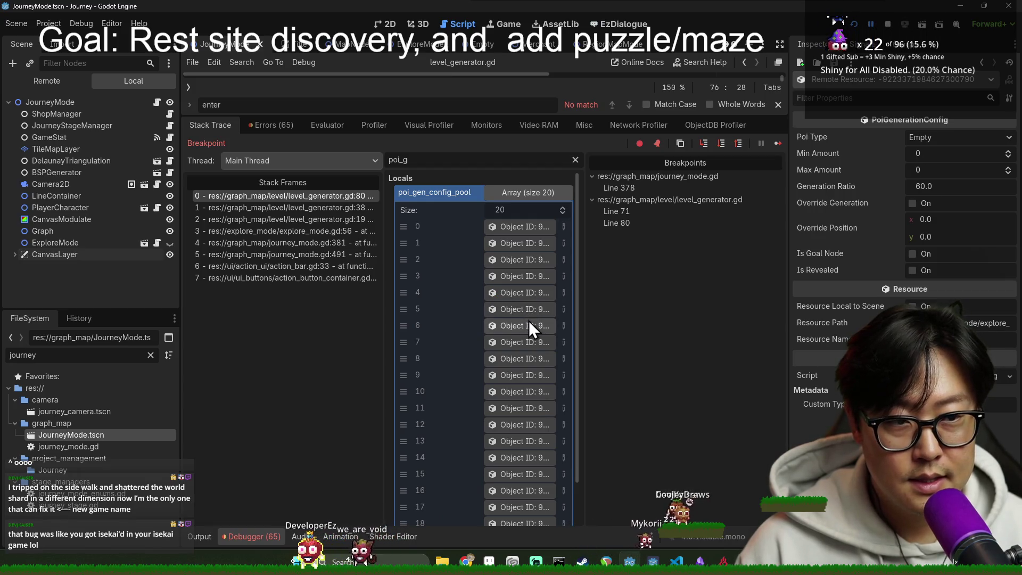
{"action": "left_click", "coordinate": [531, 388]}
{"action": "left_click", "coordinate": [532, 396]}
{"action": "scroll", "coordinate": [534, 410], "scroll_direction": "down", "scroll_amount": 2}
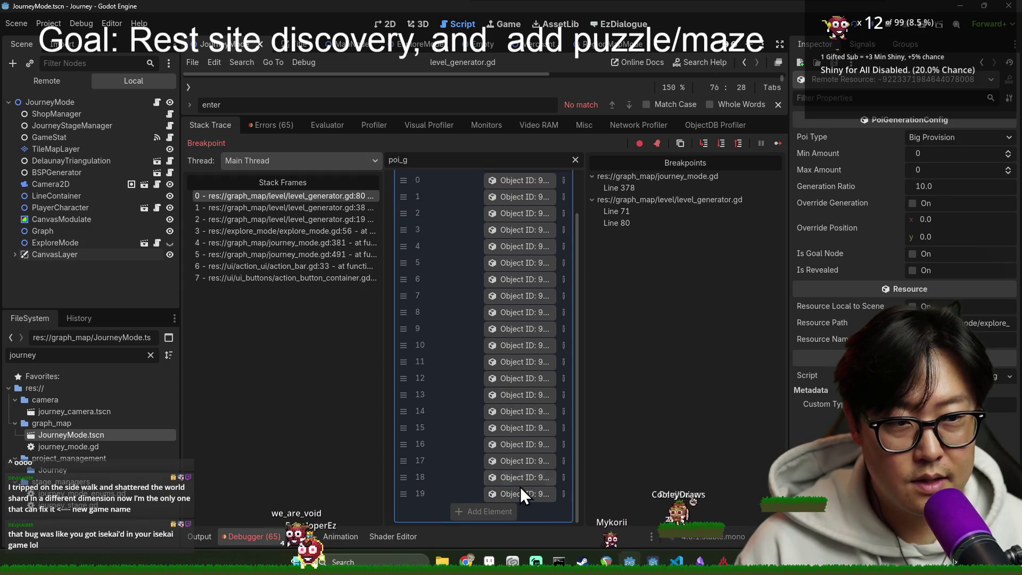
{"action": "left_click", "coordinate": [518, 446]}
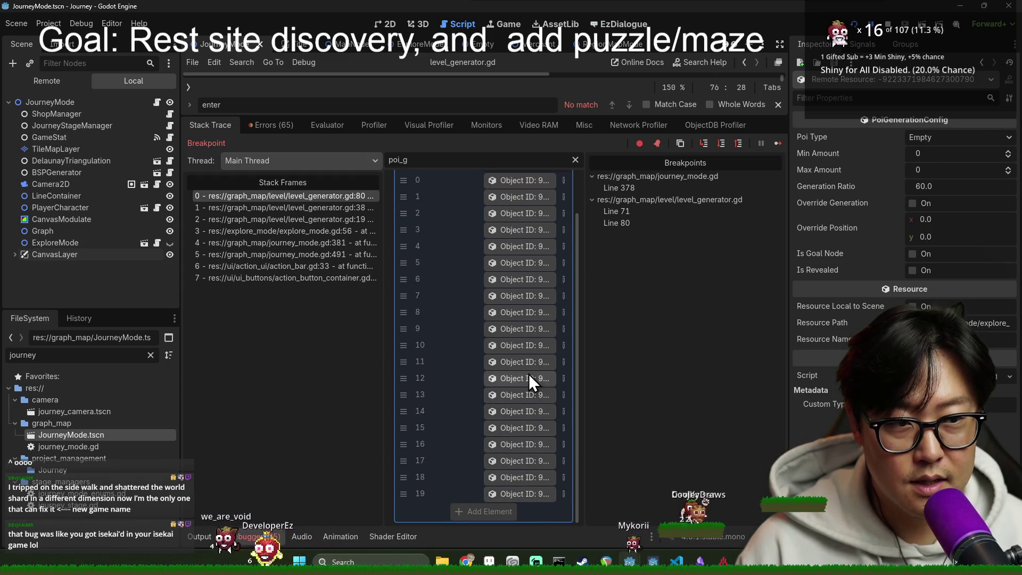
{"action": "left_click", "coordinate": [537, 237]}
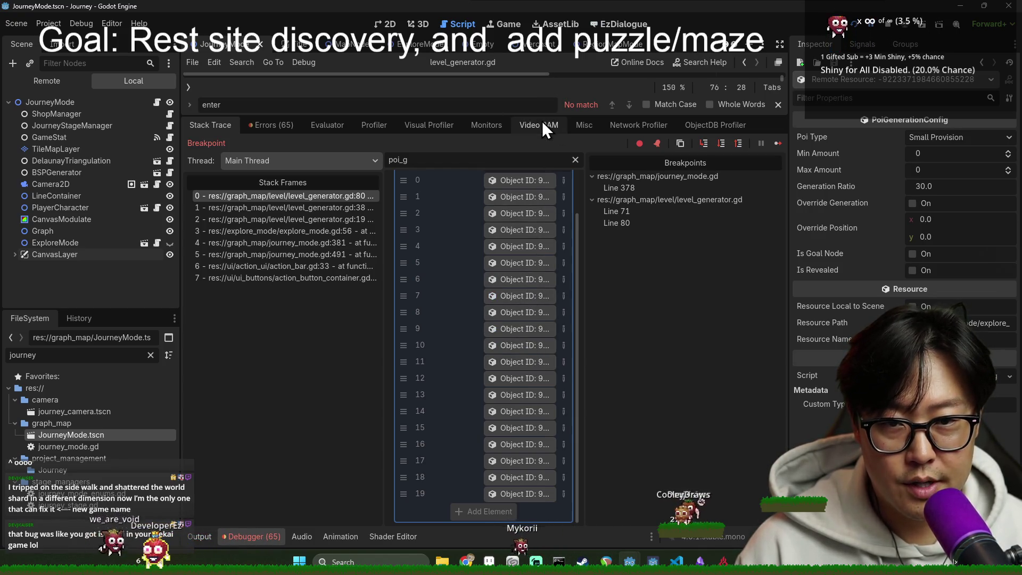
Step: Shrink the debugger panel, check the running game, and open MapNode's map_node.gd script
{"action": "mouse_move", "coordinate": [537, 79]}
{"action": "left_mouse_down"}
{"action": "mouse_move", "coordinate": [532, 384]}
{"action": "mouse_move", "coordinate": [532, 361]}
{"action": "left_mouse_up"}
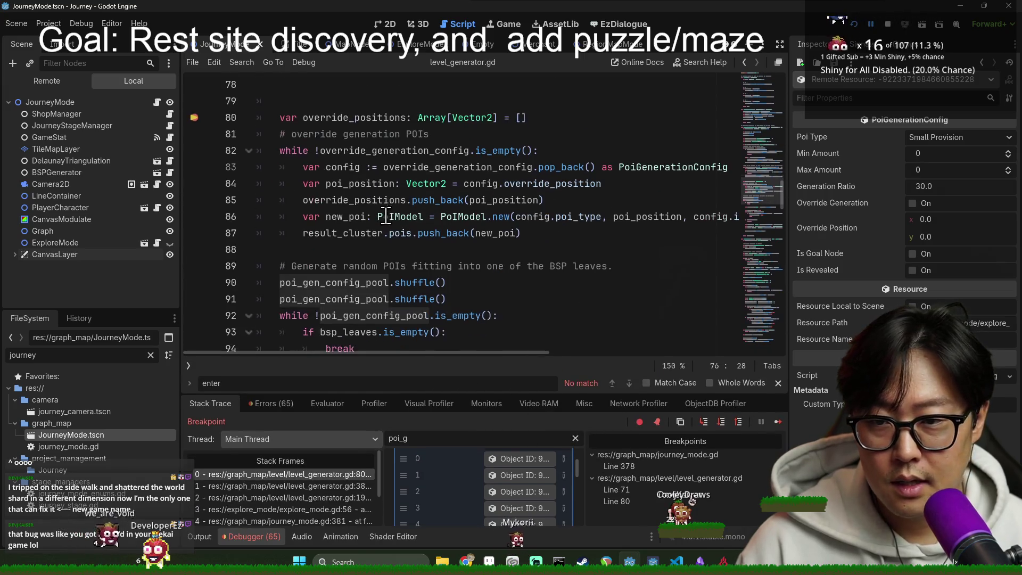
{"action": "left_click", "coordinate": [346, 120]}
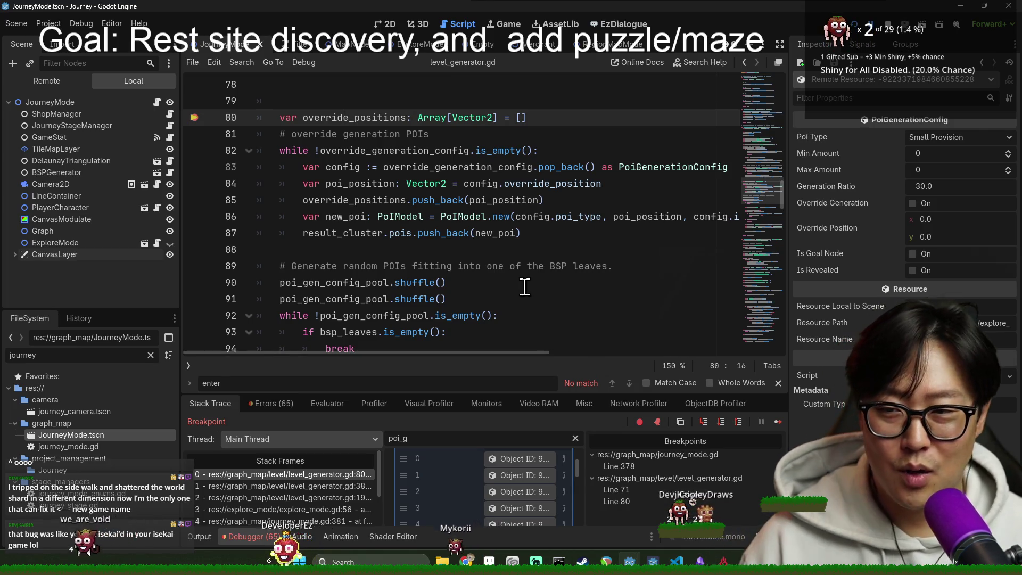
{"action": "key", "text": "alt+Tab"}
{"action": "key", "text": "alt+Tab"}
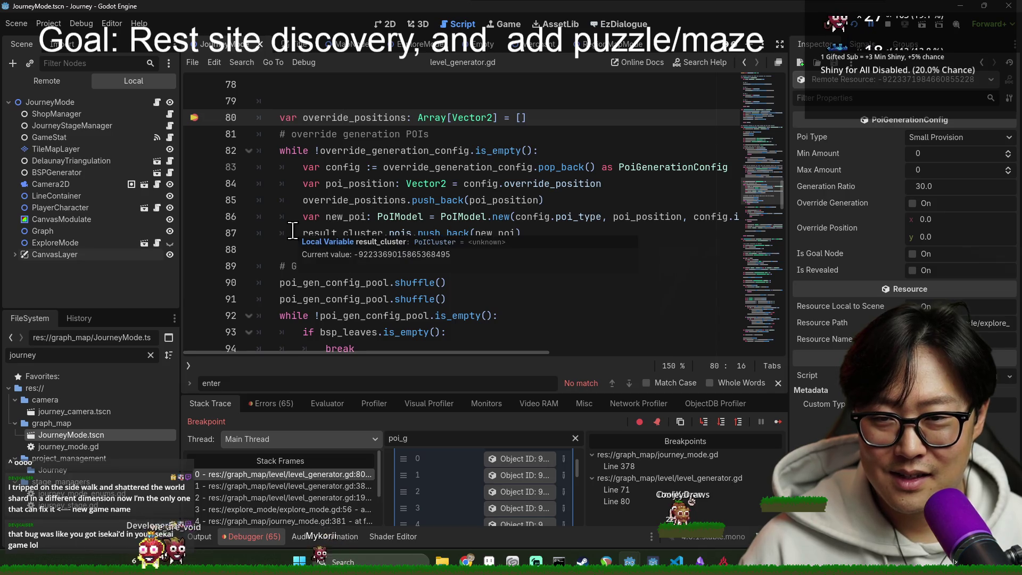
{"action": "scroll", "coordinate": [447, 199], "scroll_direction": "down", "scroll_amount": 1}
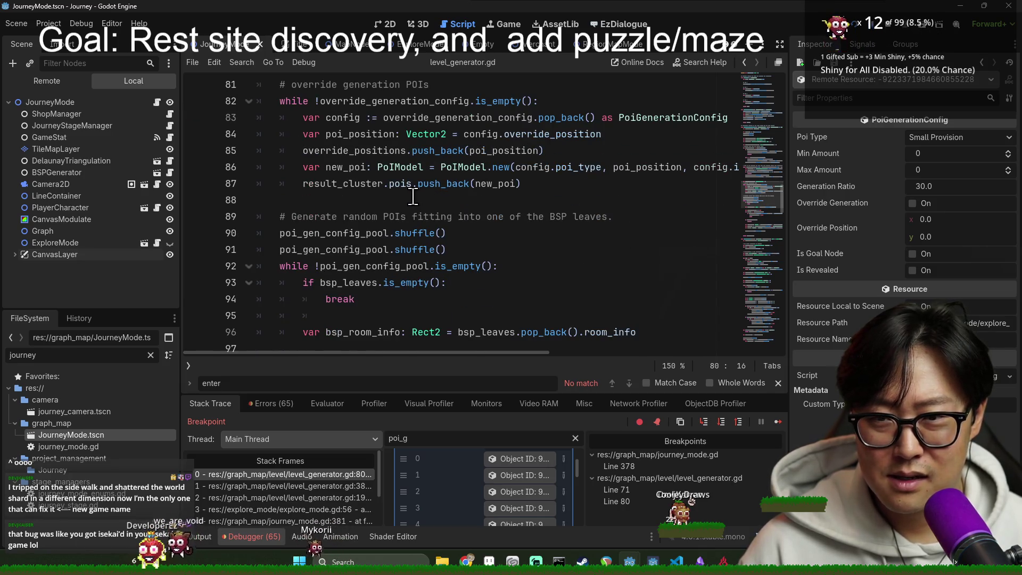
{"action": "left_click", "coordinate": [352, 48]}
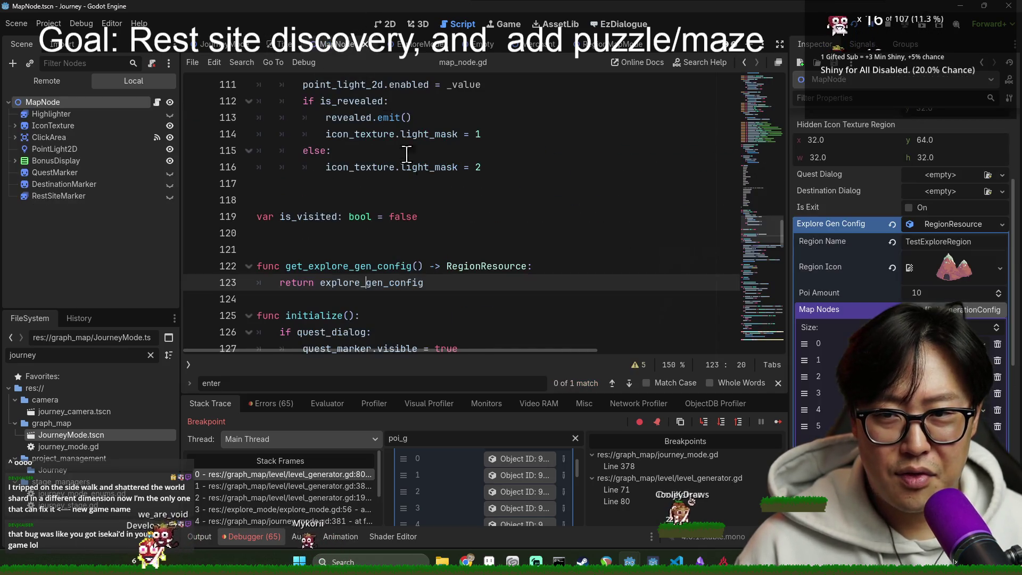
Step: Search map_node.gd for the rest_site_found declaration
{"action": "left_click", "coordinate": [430, 233]}
{"action": "key", "text": "ctrl+f"}
{"action": "type", "text": "rest_si"}
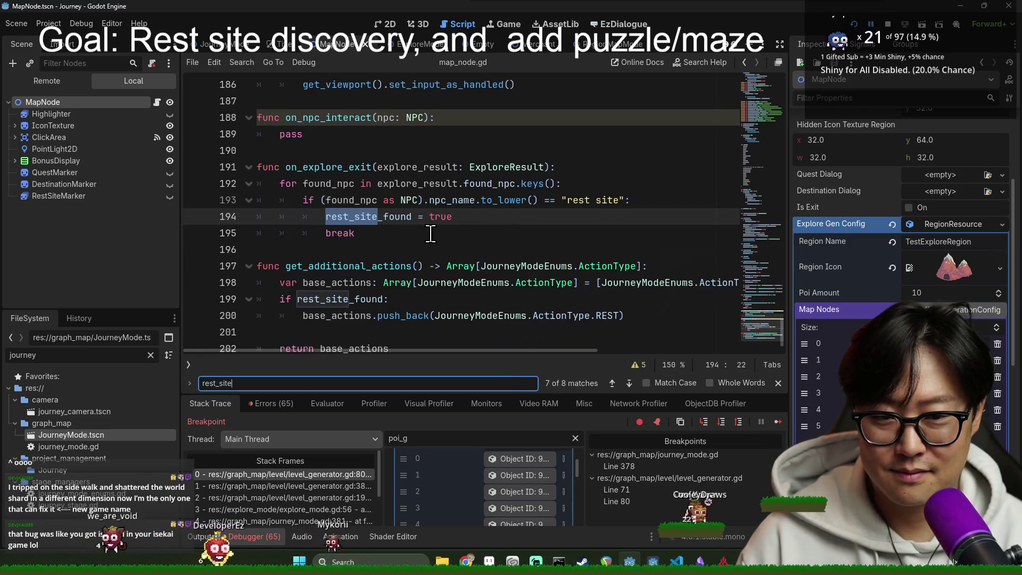
{"action": "double_click", "coordinate": [392, 219]}
{"action": "scroll", "coordinate": [416, 290], "scroll_direction": "down", "scroll_amount": 1}
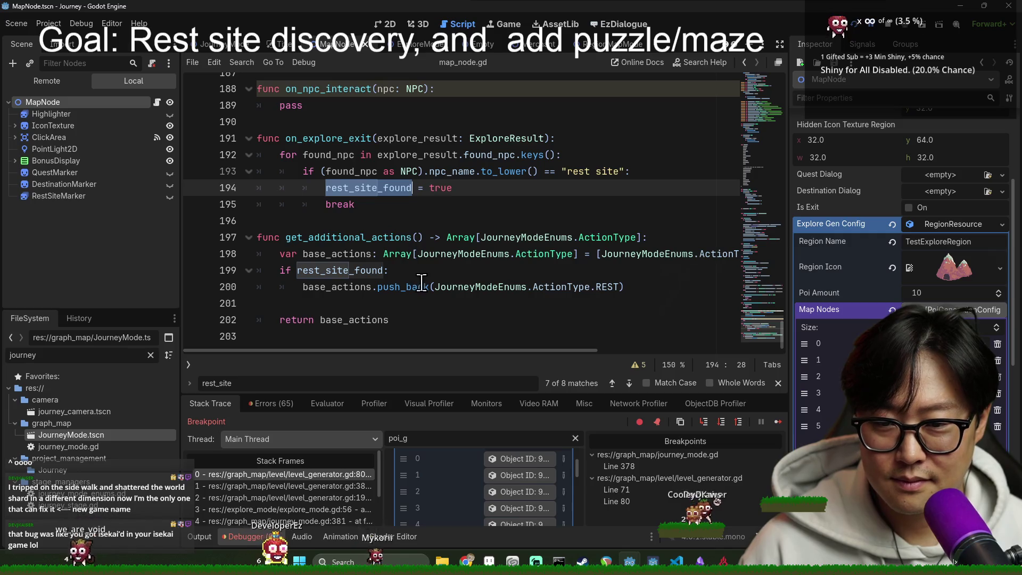
{"action": "key", "text": "ctrl+f"}
{"action": "key", "text": "Return"}
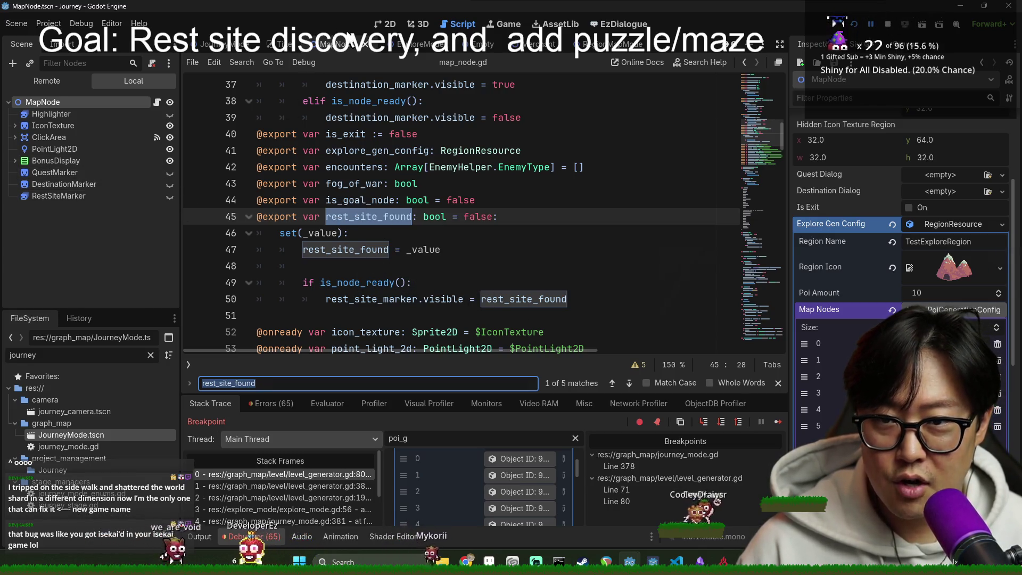
Step: Hide the RestSiteMarker campfire in the 2D view, save MapNode, and step to line 82
{"action": "key", "text": "ctrl+F1"}
{"action": "left_click", "coordinate": [170, 196]}
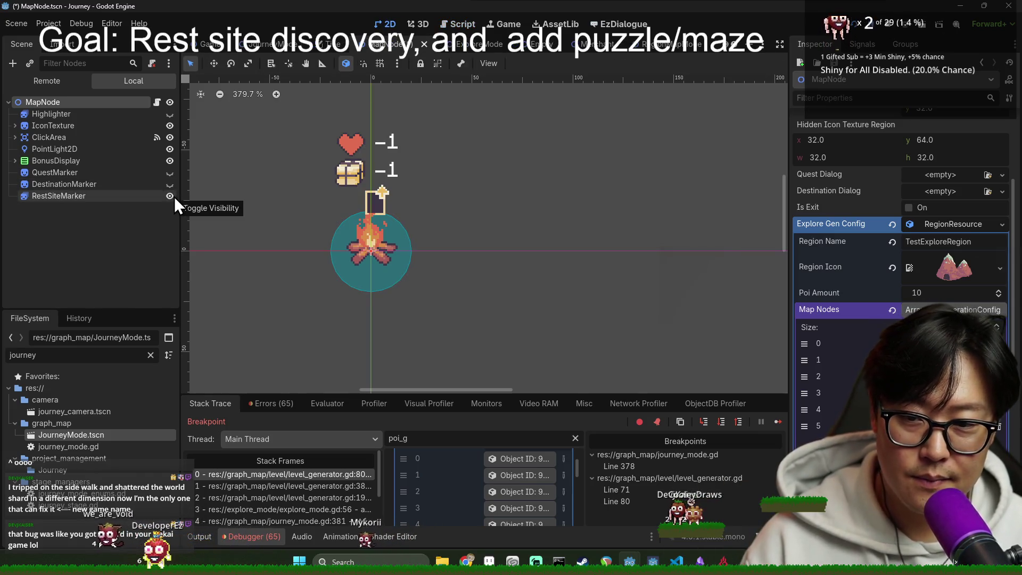
{"action": "left_click", "coordinate": [174, 196]}
{"action": "left_click", "coordinate": [174, 199]}
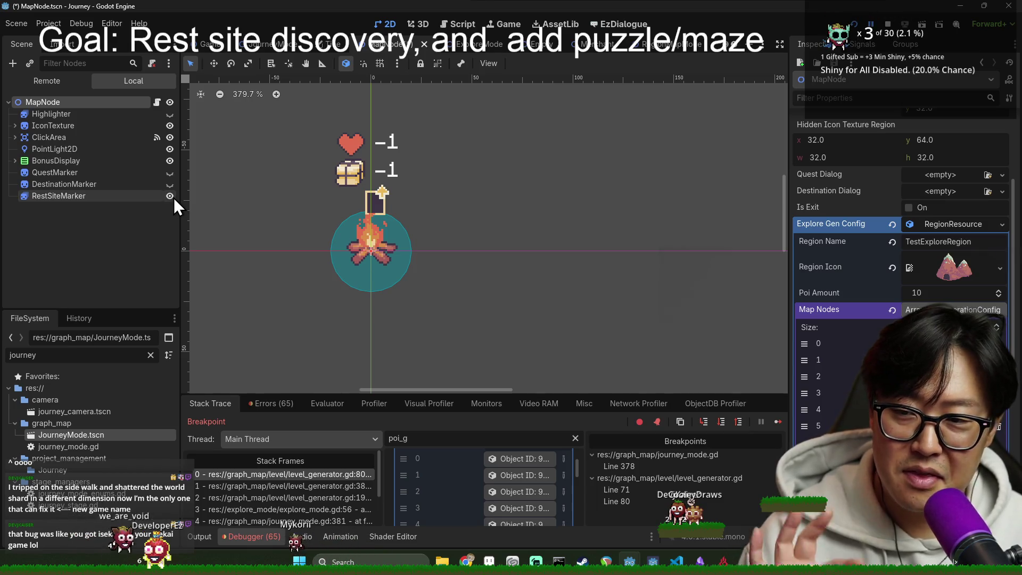
{"action": "left_click", "coordinate": [171, 197]}
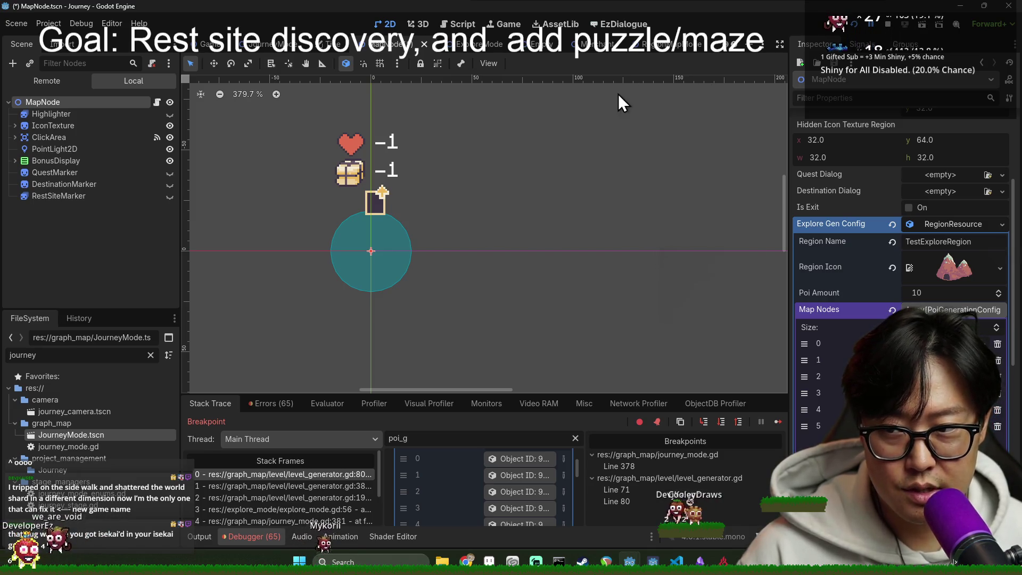
{"action": "key", "text": "ctrl+s"}
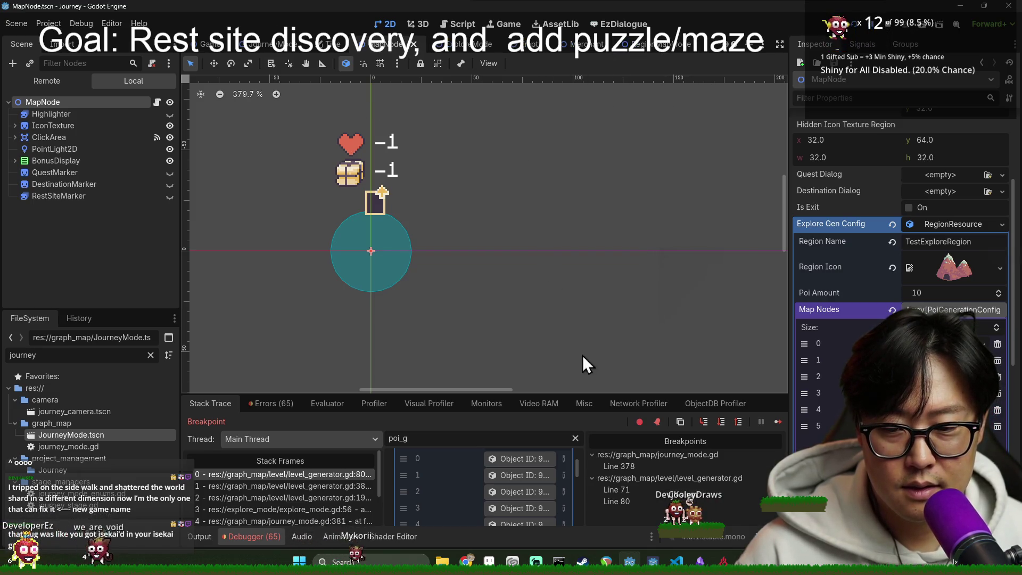
{"action": "left_click", "coordinate": [720, 421]}
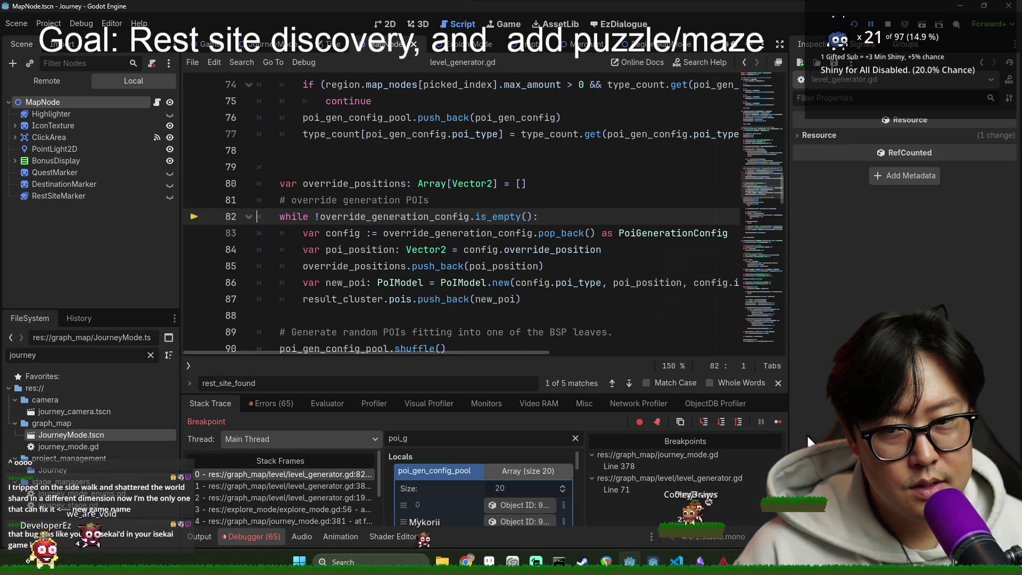
Step: Resume the game and switch the Scene dock to the live Remote tree
{"action": "left_click", "coordinate": [773, 423]}
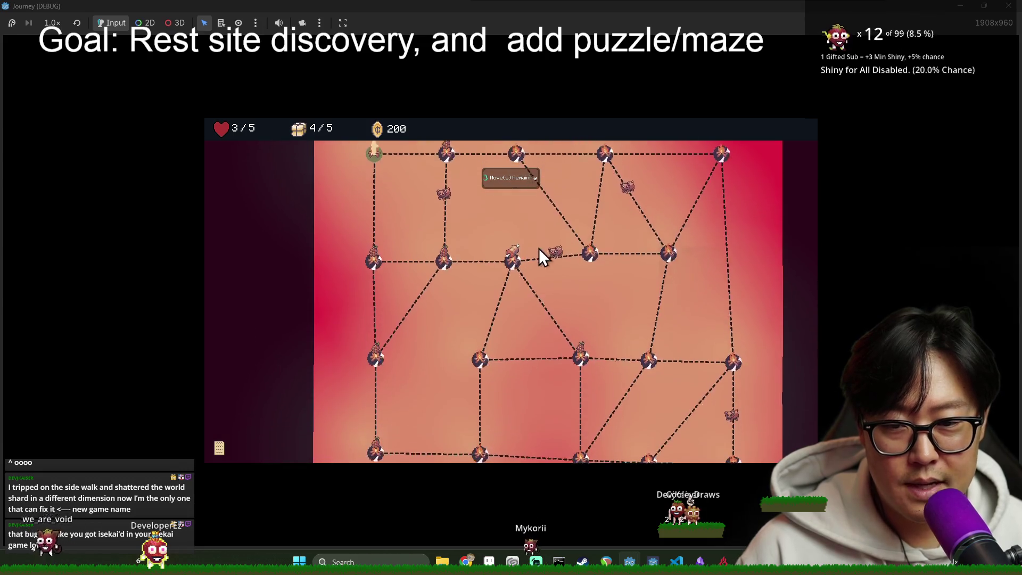
{"action": "key", "text": "alt+Tab"}
{"action": "left_click", "coordinate": [84, 82]}
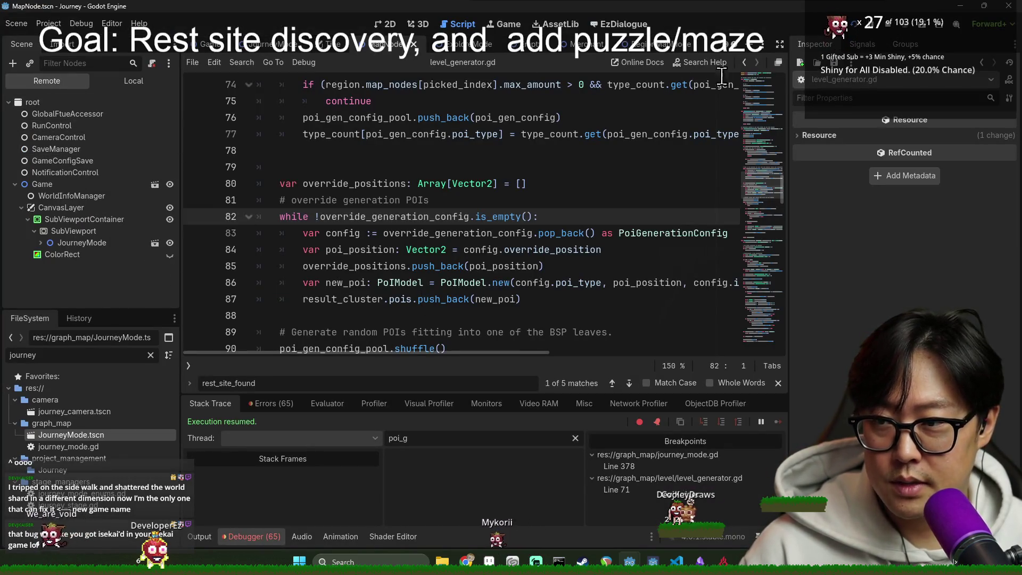
{"action": "key", "text": "alt+Tab"}
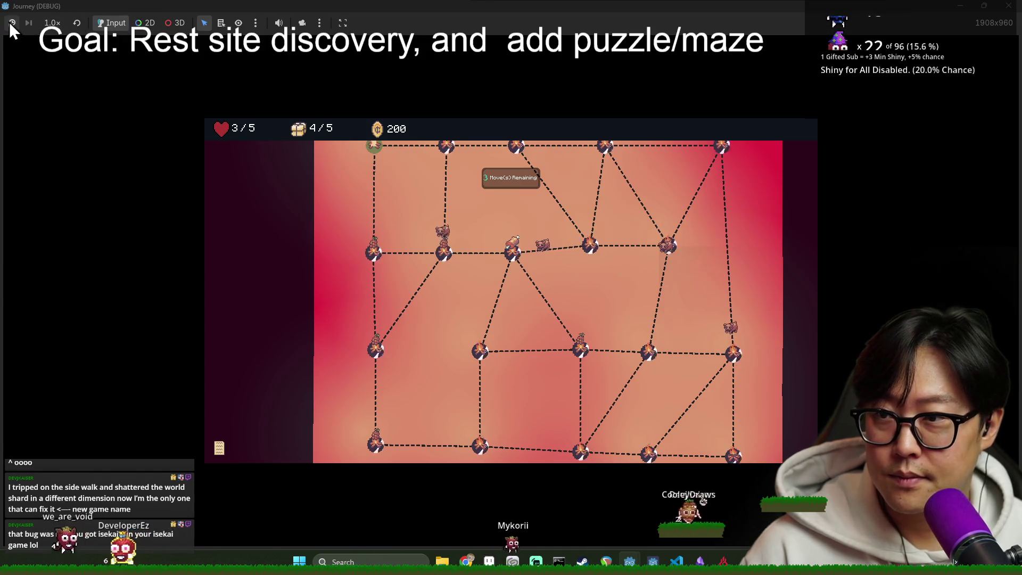
{"action": "key", "text": "alt+Tab"}
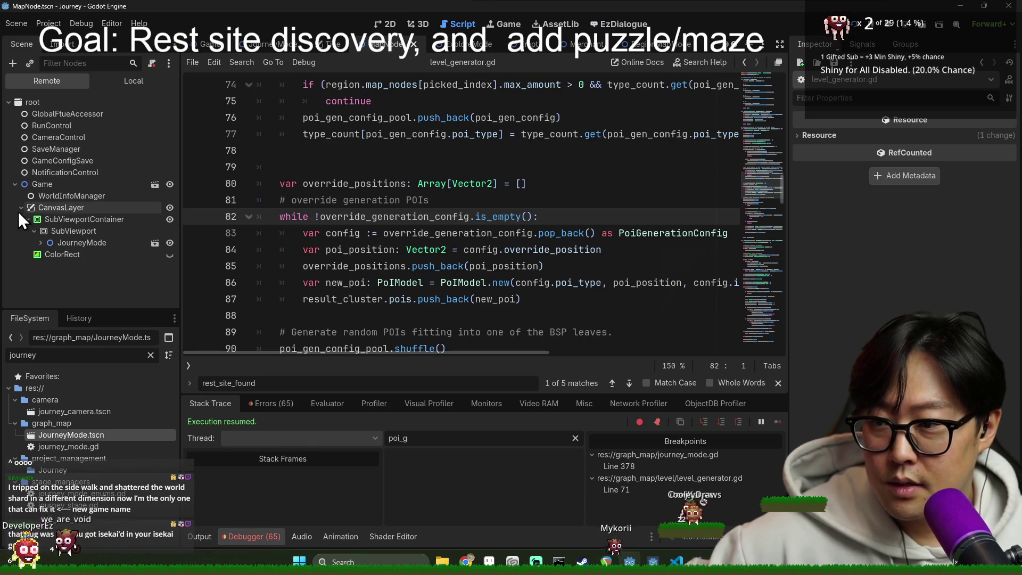
Step: Expand JourneyMode > ExploreMode > PoIContainer in the remote tree and select Start
{"action": "left_click", "coordinate": [45, 245]}
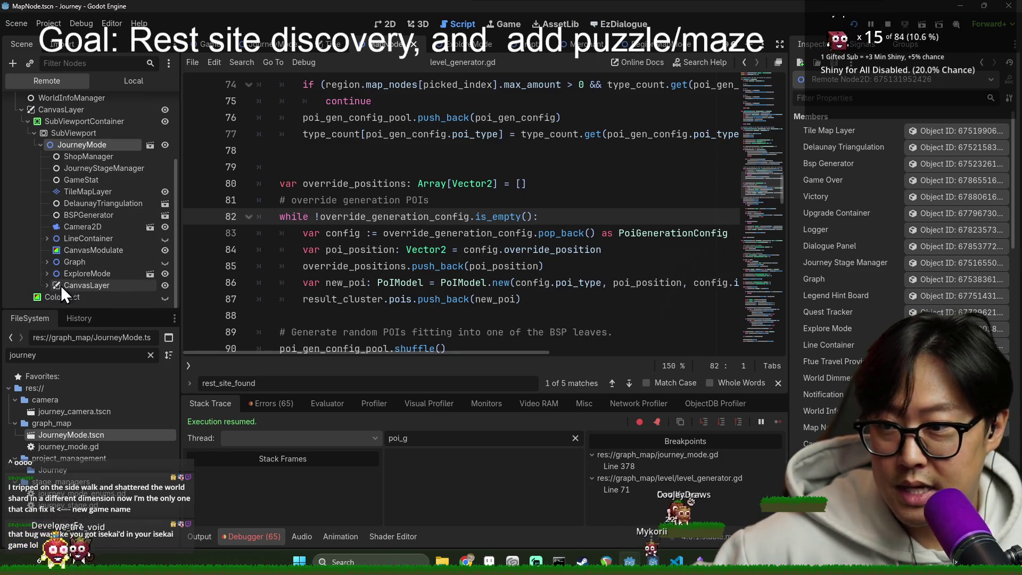
{"action": "left_click", "coordinate": [47, 275]}
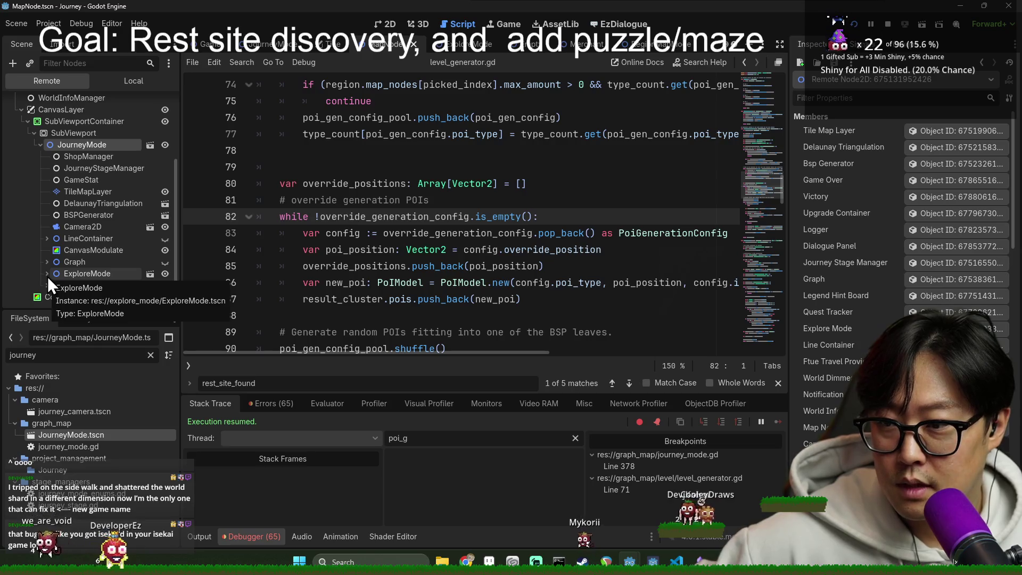
{"action": "scroll", "coordinate": [53, 276], "scroll_direction": "down", "scroll_amount": 3}
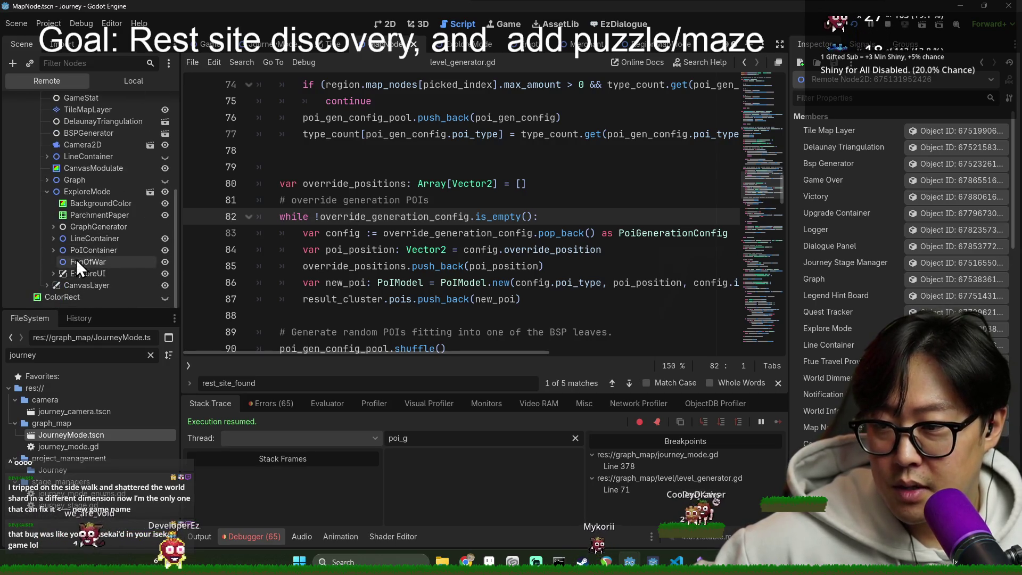
{"action": "left_click", "coordinate": [53, 250]}
{"action": "scroll", "coordinate": [97, 239], "scroll_direction": "down", "scroll_amount": 10}
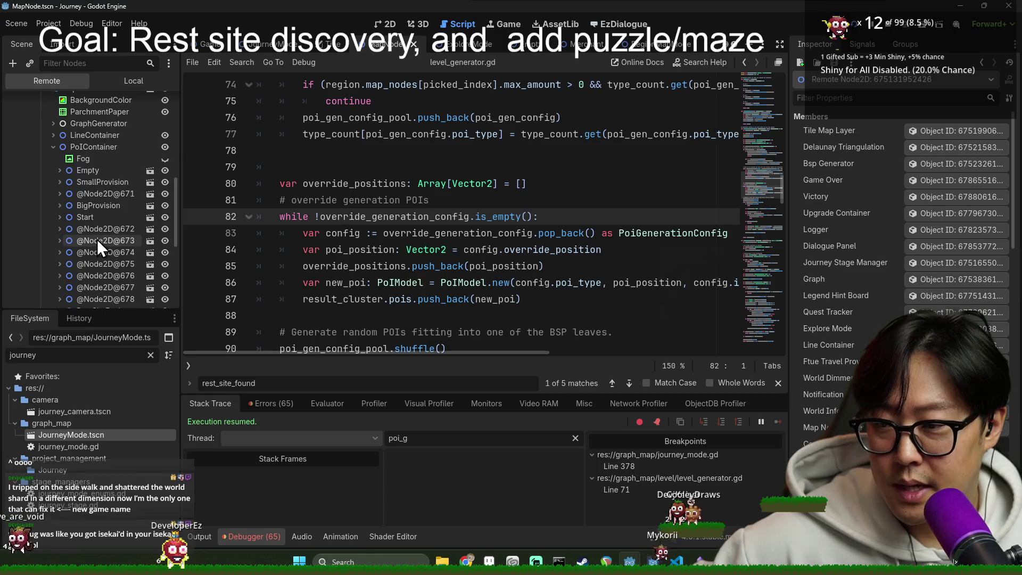
{"action": "scroll", "coordinate": [114, 249], "scroll_direction": "up", "scroll_amount": 3}
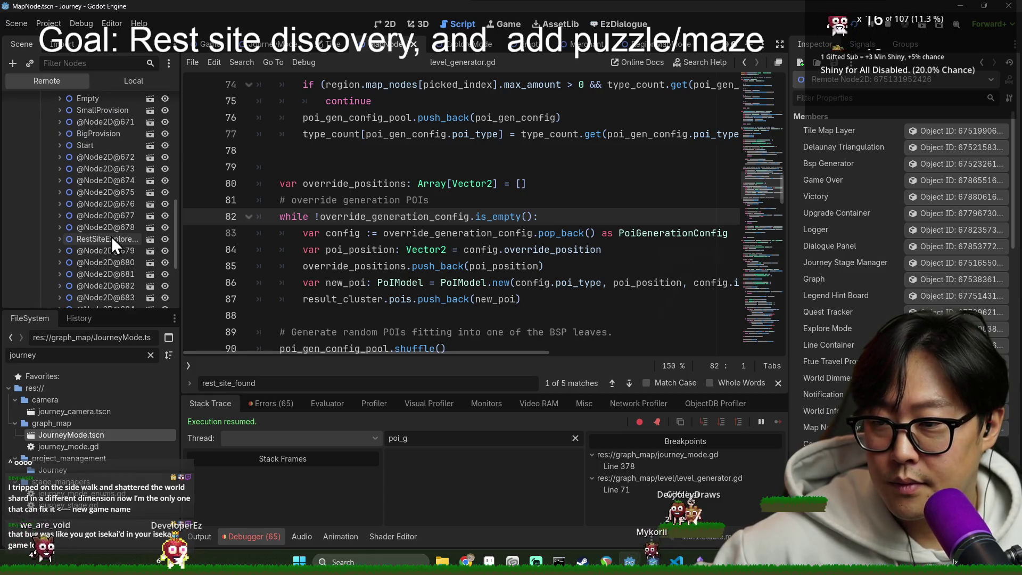
{"action": "left_click", "coordinate": [103, 148]}
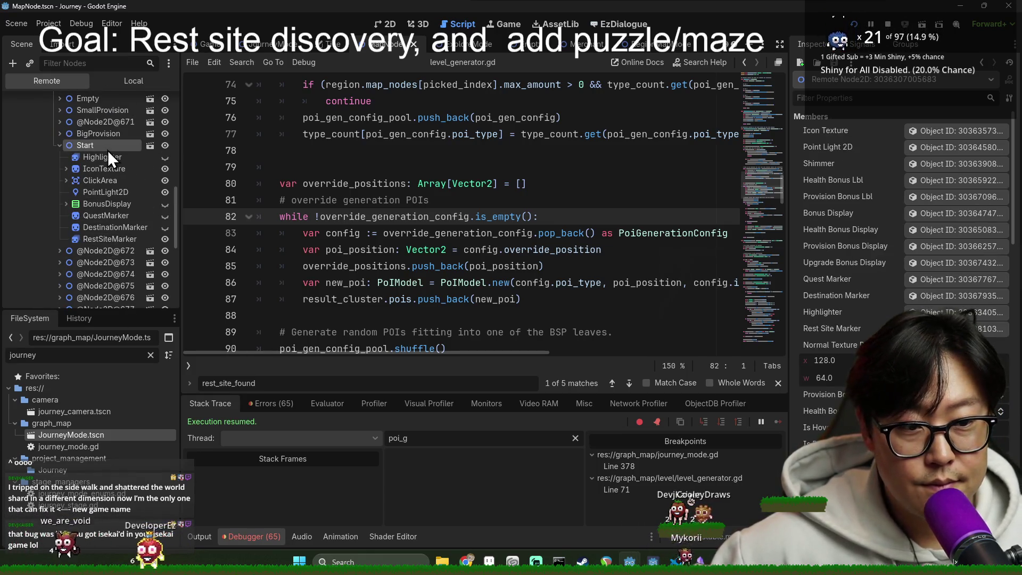
Step: Scroll Start's Inspector to Rest Site Found, then restart the game with F5
{"action": "scroll", "coordinate": [899, 239], "scroll_direction": "down", "scroll_amount": 10}
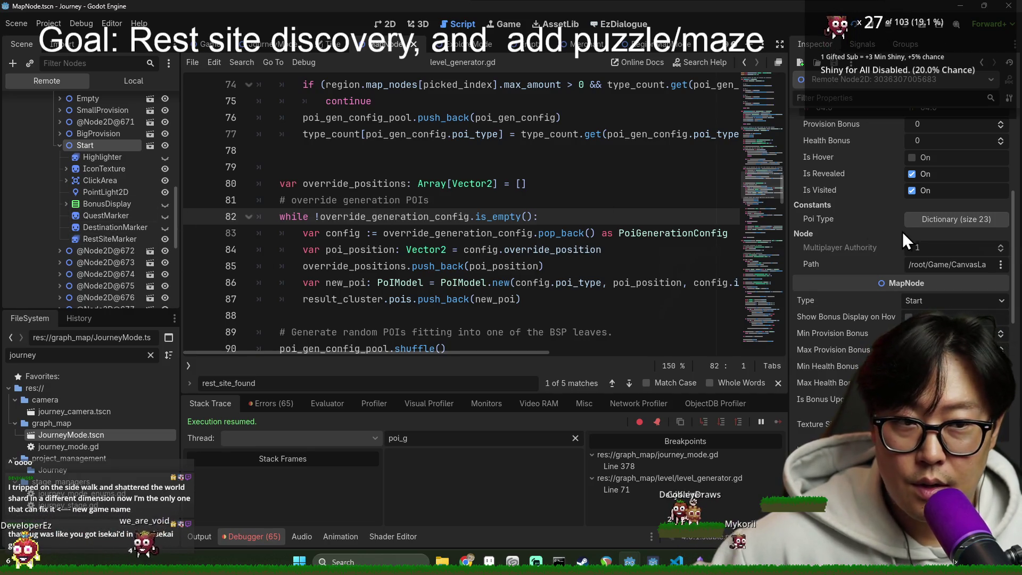
{"action": "scroll", "coordinate": [898, 250], "scroll_direction": "down", "scroll_amount": 5}
{"action": "scroll", "coordinate": [917, 267], "scroll_direction": "up", "scroll_amount": 3}
{"action": "scroll", "coordinate": [914, 272], "scroll_direction": "down", "scroll_amount": 5}
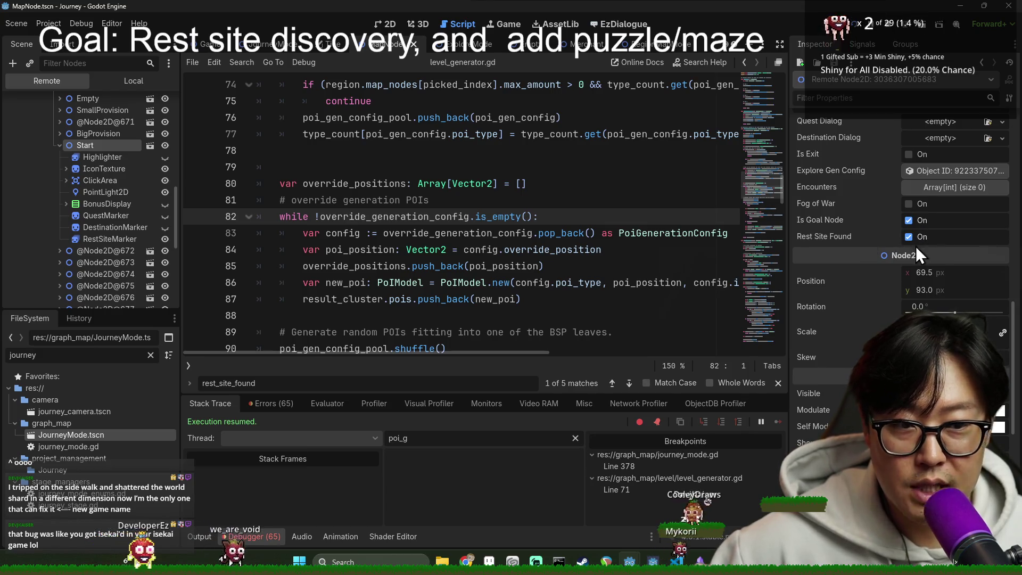
{"action": "left_click", "coordinate": [498, 198]}
{"action": "key", "text": "F5"}
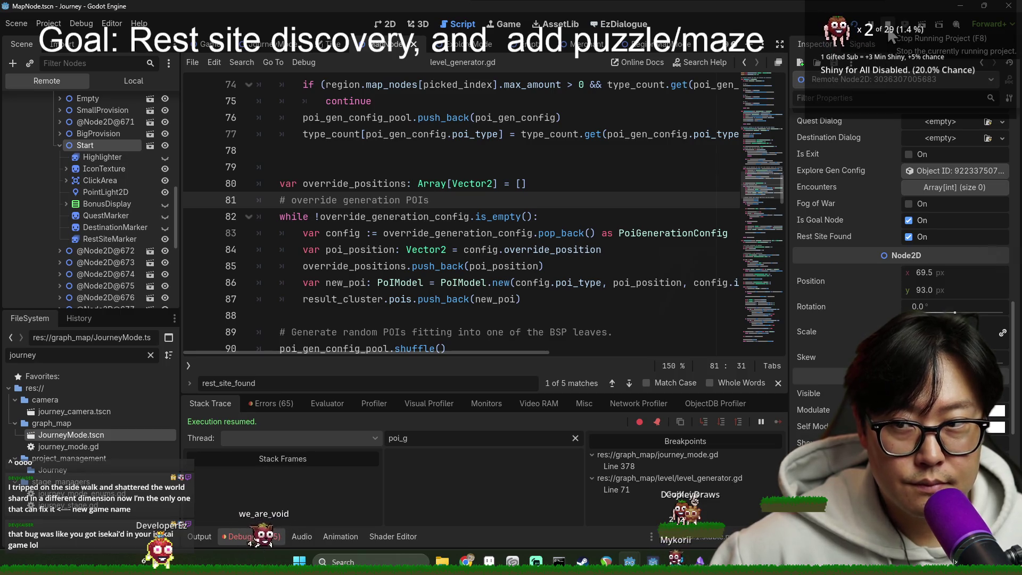
Step: Stop the running game and open the Empty.tscn explore node scene using an 'empty' file filter
{"action": "key", "text": "F8"}
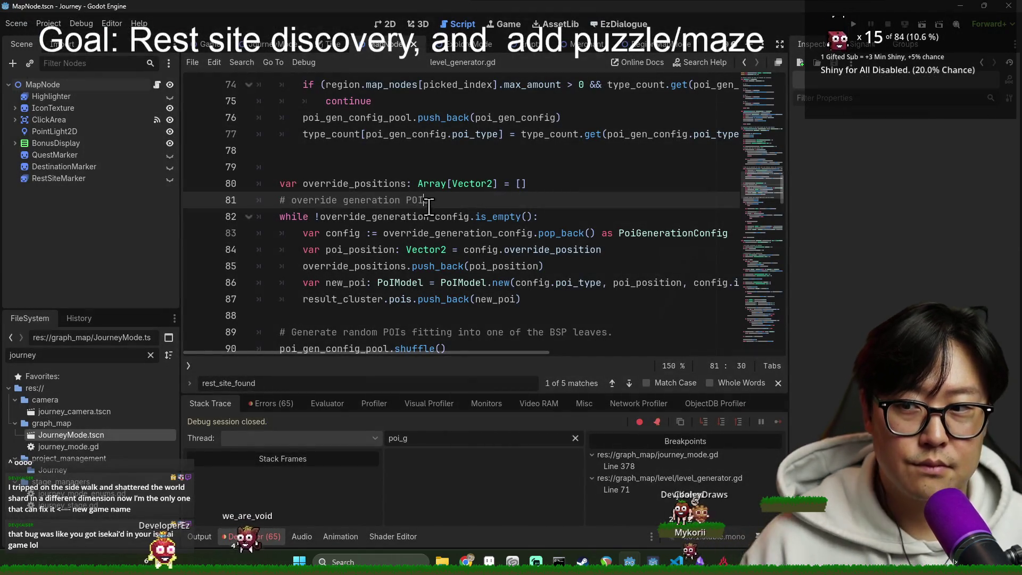
{"action": "scroll", "coordinate": [420, 224], "scroll_direction": "down", "scroll_amount": 20}
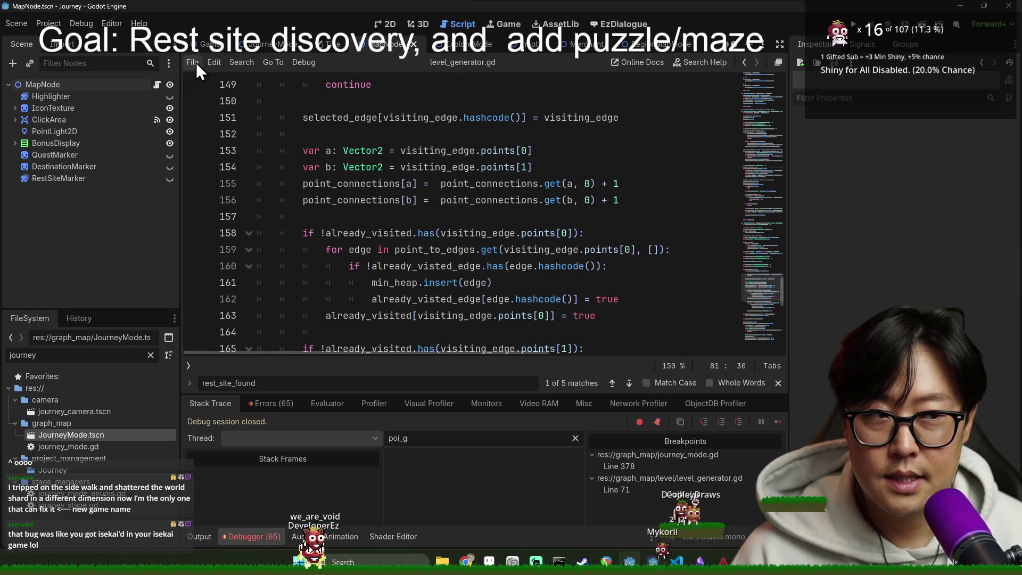
{"action": "double_click", "coordinate": [120, 355]}
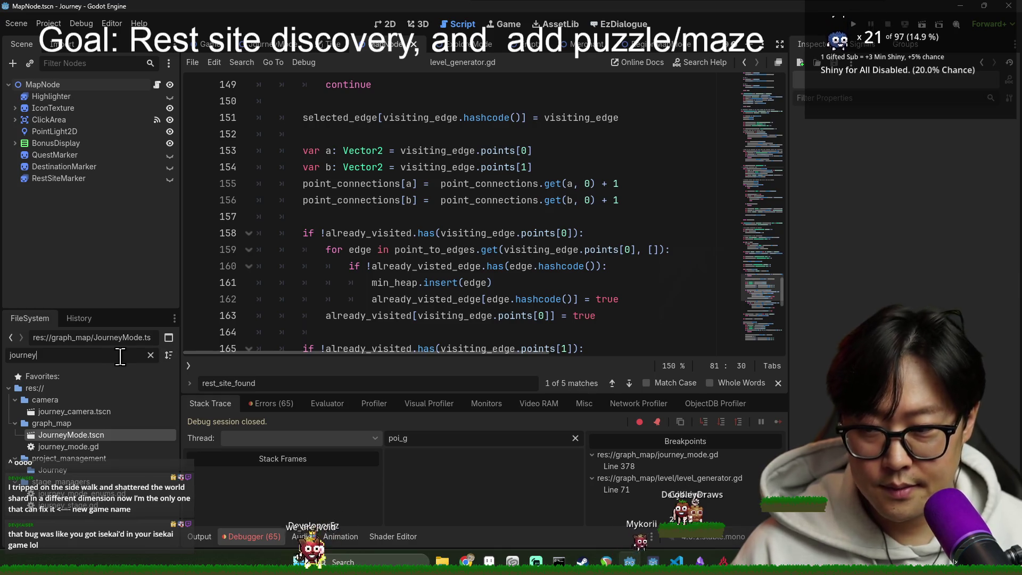
{"action": "type", "text": "empty"}
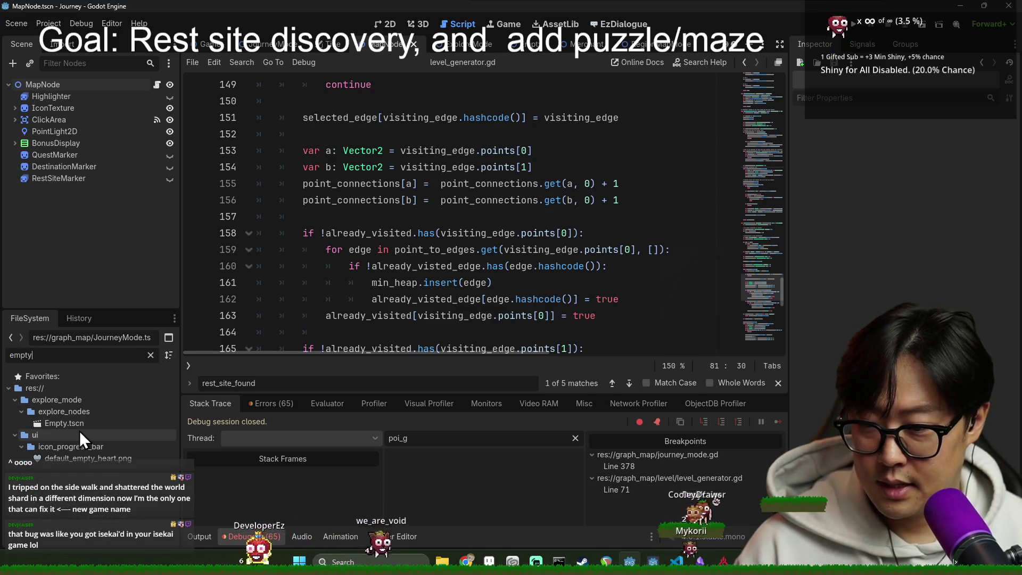
{"action": "left_click", "coordinate": [79, 426]}
{"action": "double_click", "coordinate": [79, 424]}
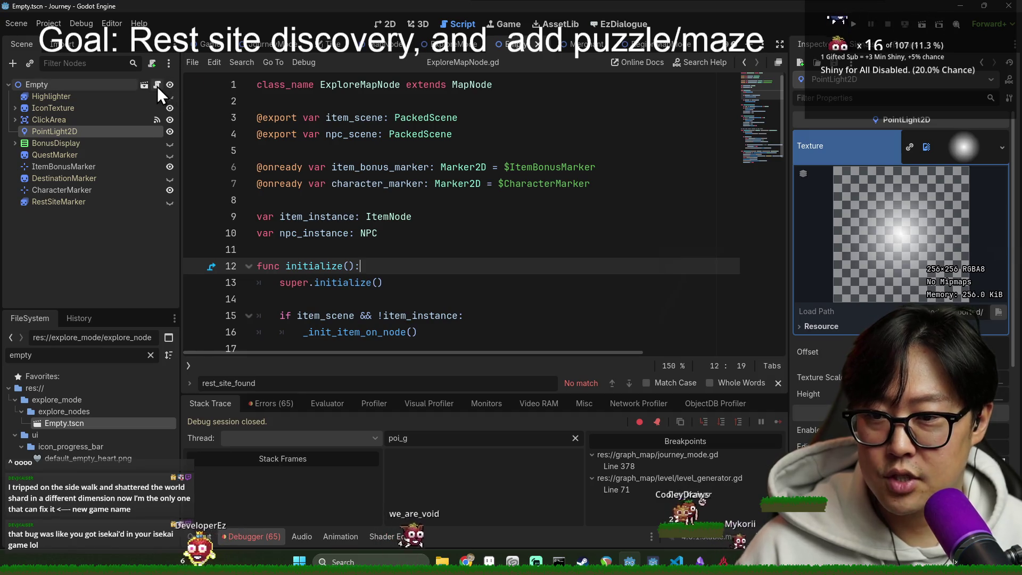
Step: Open the MapNode base script map_node.gd from the scene script's class declaration
{"action": "left_click", "coordinate": [456, 88]}
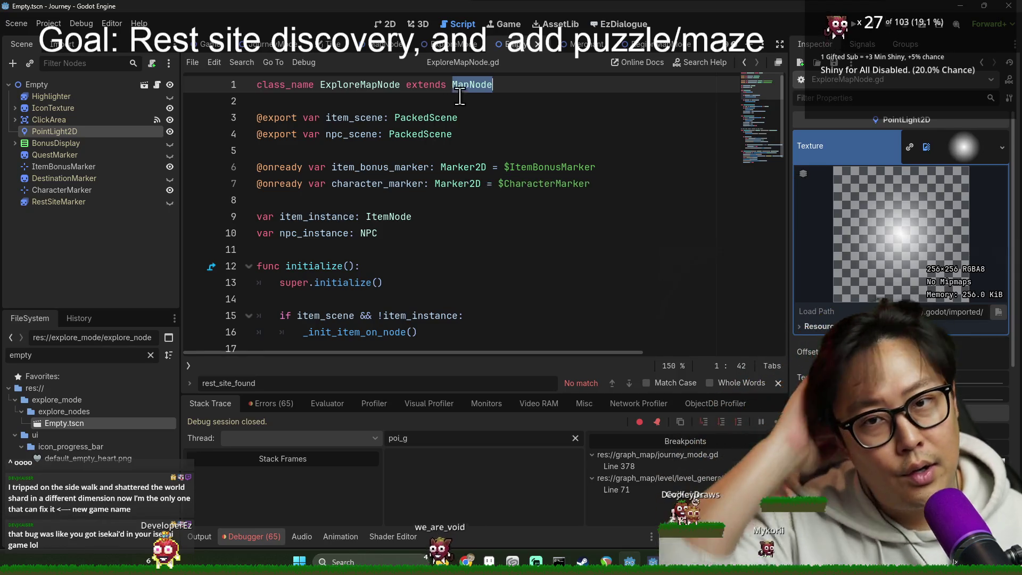
{"action": "double_click", "coordinate": [390, 89]}
{"action": "scroll", "coordinate": [382, 210], "scroll_direction": "down", "scroll_amount": 9}
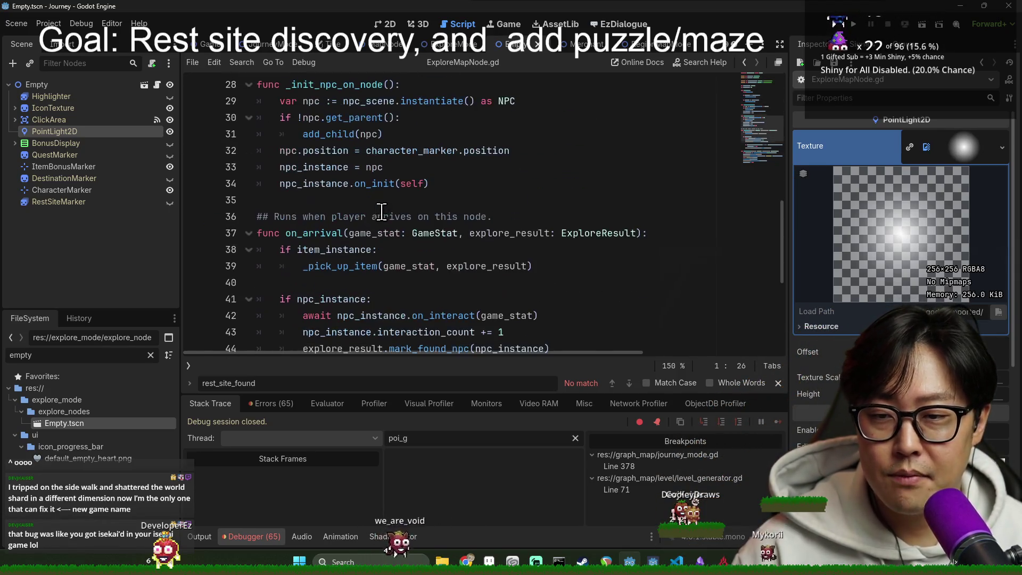
{"action": "scroll", "coordinate": [386, 209], "scroll_direction": "up", "scroll_amount": 9}
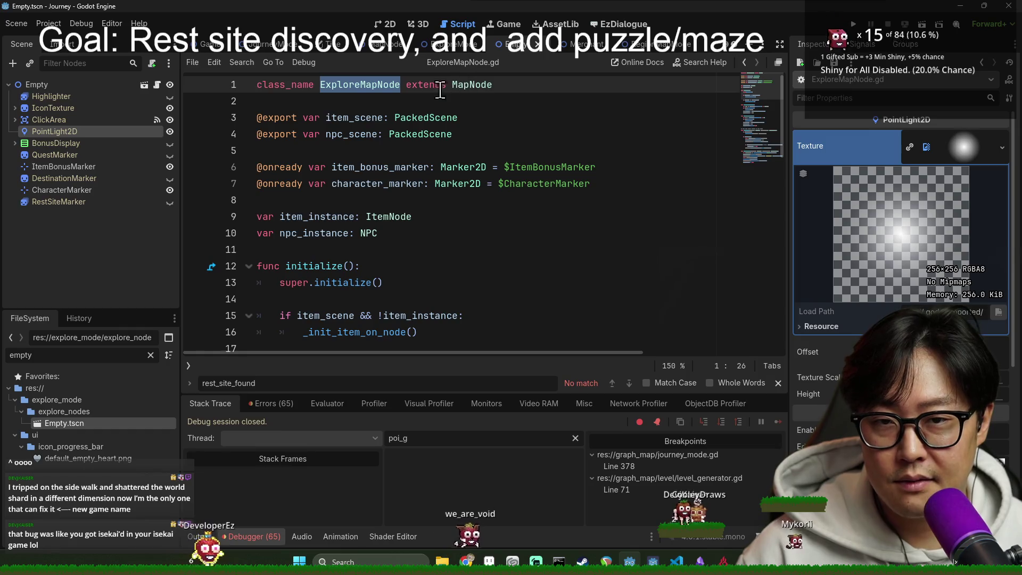
{"action": "left_click", "coordinate": [478, 85], "text": "ctrl"}
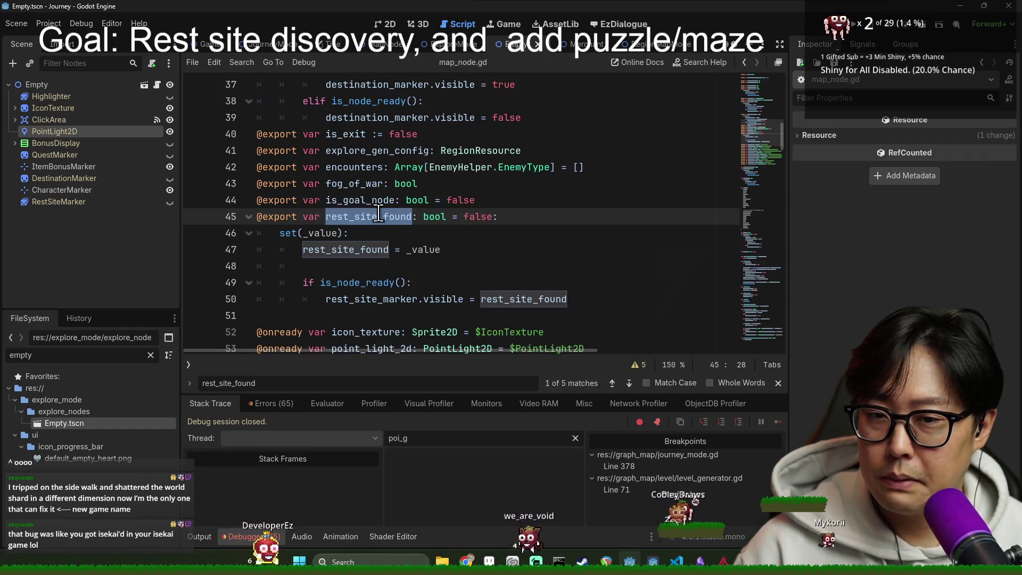
Step: Inspect the rest_site_found setter and its marker visibility line
{"action": "left_click", "coordinate": [567, 200]}
{"action": "left_click_drag", "start_coordinate": [567, 200], "coordinate": [505, 218]}
{"action": "left_click", "coordinate": [569, 201]}
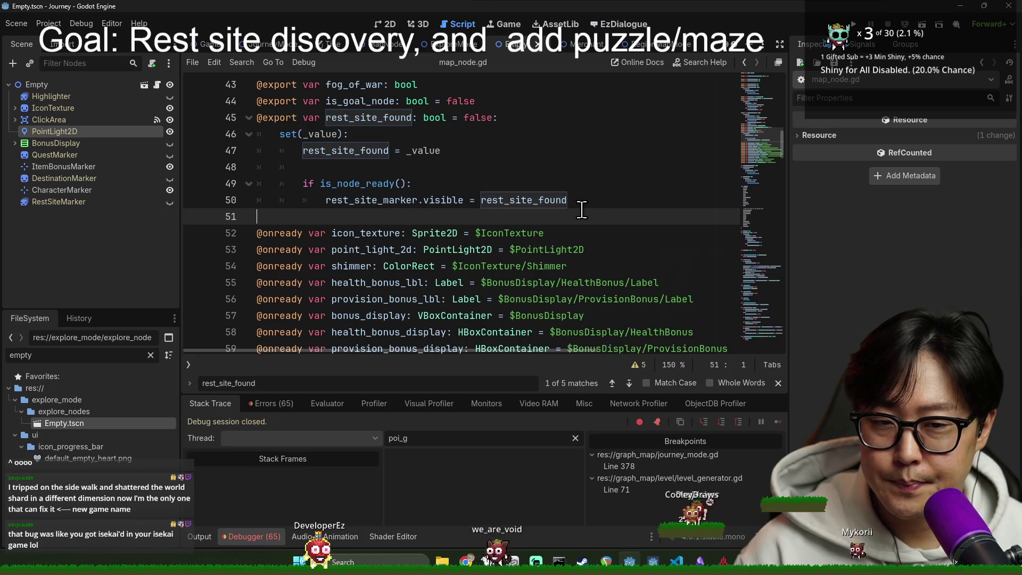
{"action": "left_click", "coordinate": [312, 198], "text": "shift"}
{"action": "mouse_move", "coordinate": [294, 133]}
{"action": "left_mouse_down"}
{"action": "mouse_move", "coordinate": [276, 120]}
{"action": "mouse_move", "coordinate": [568, 200]}
{"action": "left_mouse_up"}
{"action": "left_click", "coordinate": [582, 203]}
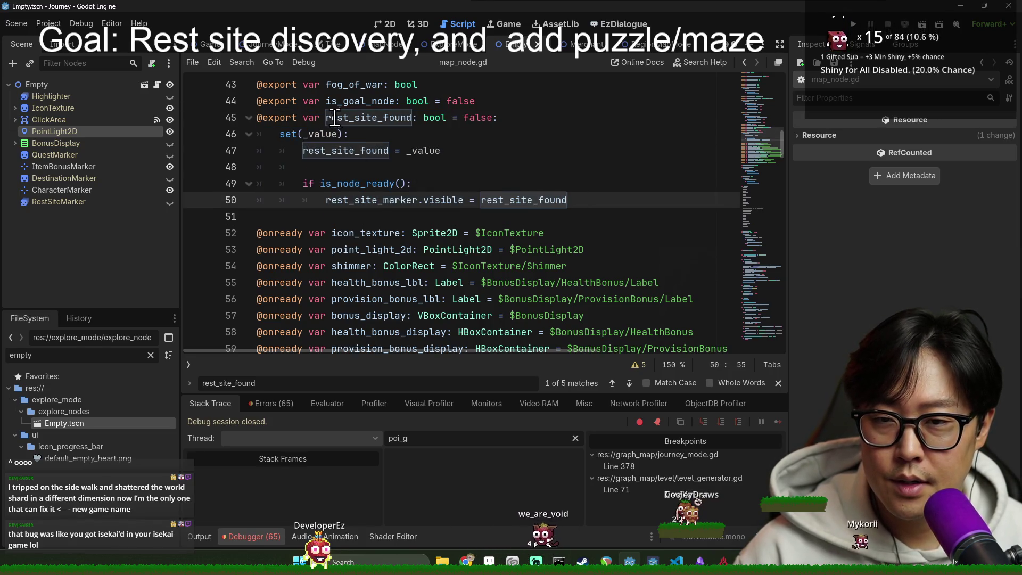
{"action": "left_click_drag", "start_coordinate": [328, 118], "coordinate": [569, 200]}
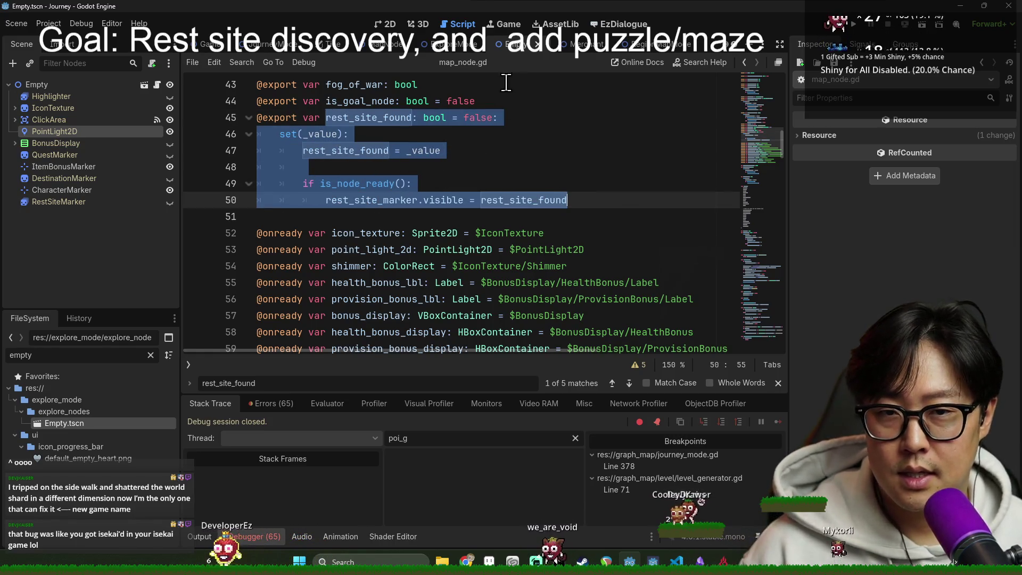
{"action": "left_click", "coordinate": [376, 118]}
{"action": "double_click", "coordinate": [376, 117]}
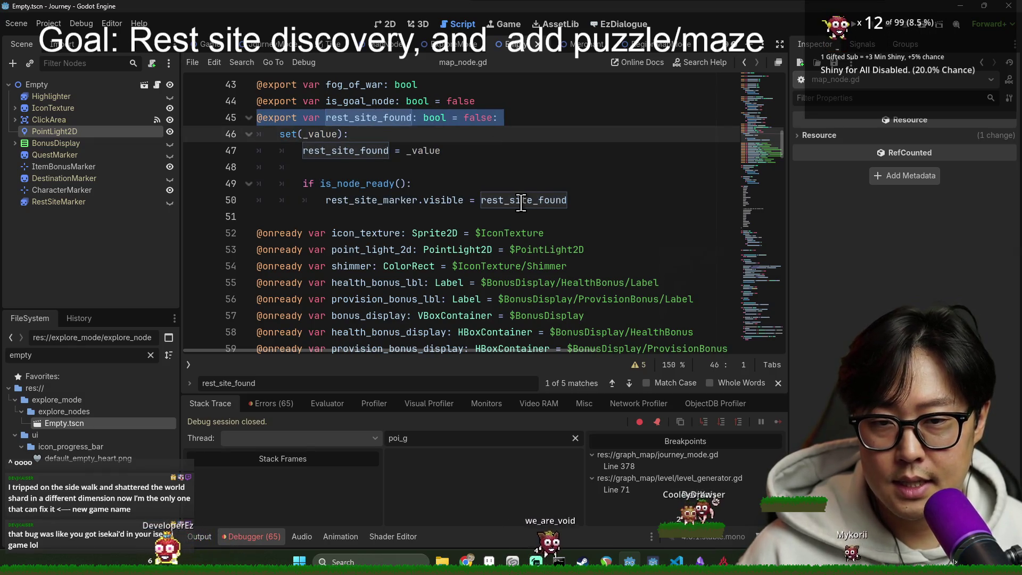
{"action": "left_click", "coordinate": [362, 199]}
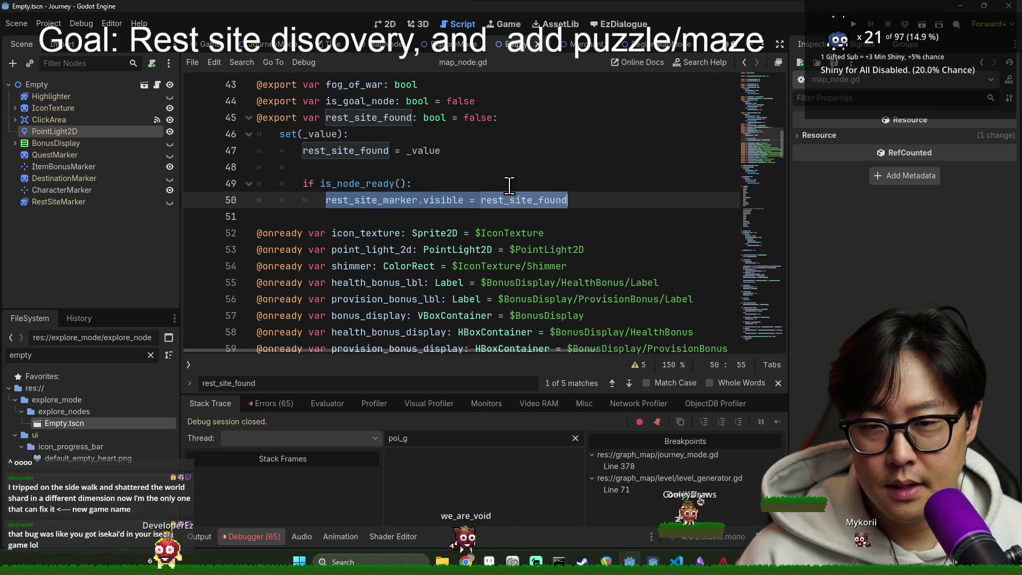
Step: Replace the setter's marker visibility line with a _render_rest_site_marker() call
{"action": "left_click", "coordinate": [532, 189]}
{"action": "key", "text": "Return"}
{"action": "type", "text": "r"}
{"action": "key", "text": "BackSpace"}
{"action": "key", "text": "BackSpace"}
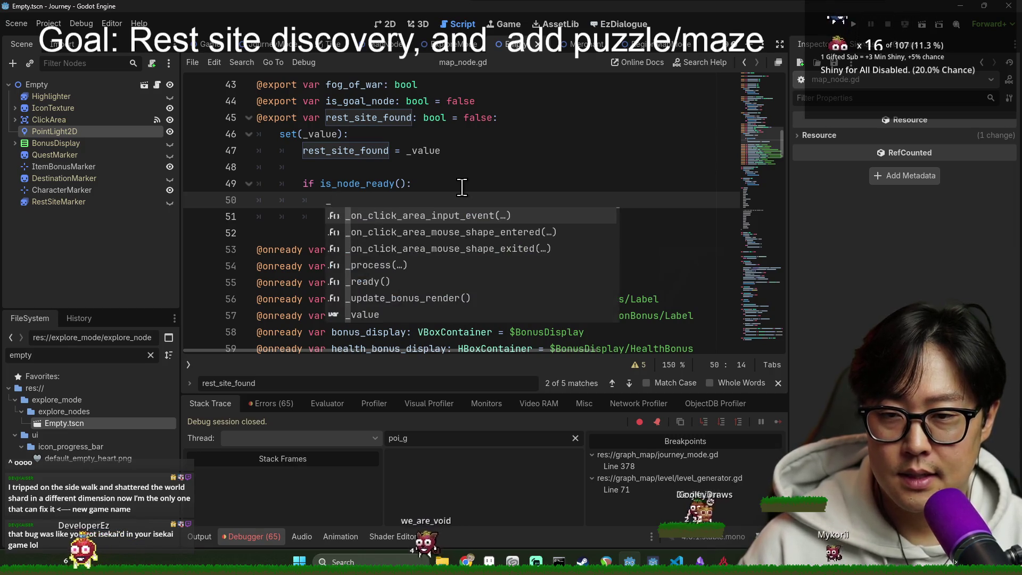
{"action": "type", "text": "render_rest_site"}
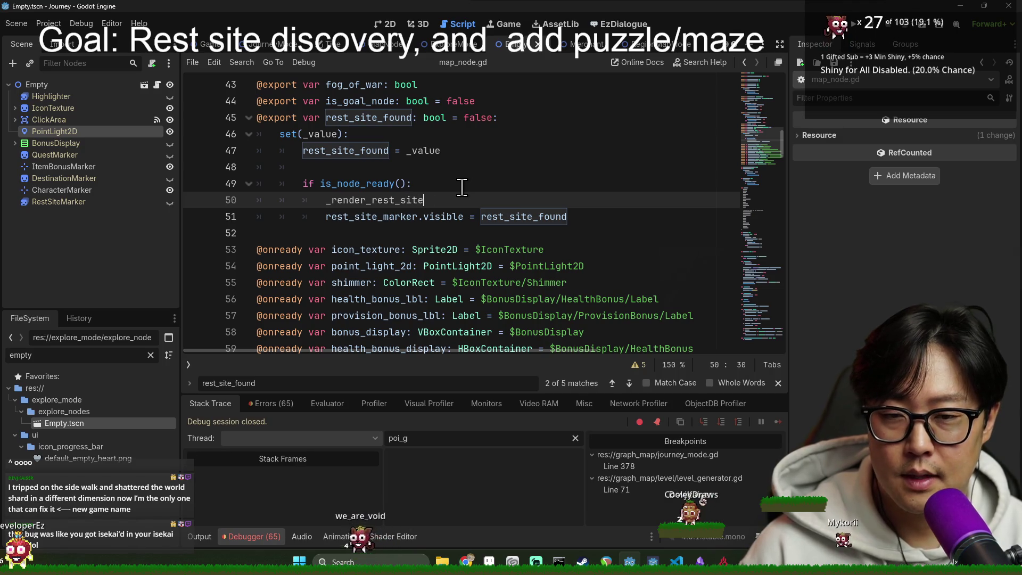
{"action": "triple_click", "coordinate": [588, 216]}
{"action": "key", "text": "BackSpace"}
{"action": "left_click", "coordinate": [355, 199]}
{"action": "double_click", "coordinate": [360, 202]}
Step: Hide the bottom debugger panel and add room after get_additional_actions
{"action": "scroll", "coordinate": [479, 239], "scroll_direction": "down", "scroll_amount": 20}
{"action": "scroll", "coordinate": [445, 323], "scroll_direction": "down", "scroll_amount": 13}
{"action": "left_click", "coordinate": [253, 537]}
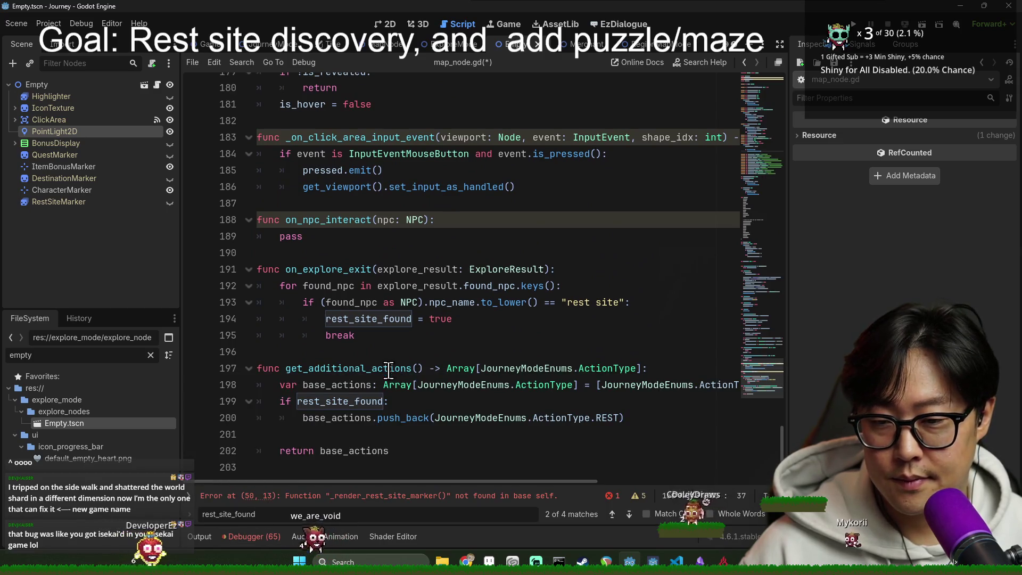
{"action": "scroll", "coordinate": [406, 440], "scroll_direction": "up", "scroll_amount": 2}
{"action": "scroll", "coordinate": [406, 439], "scroll_direction": "down", "scroll_amount": 2}
{"action": "left_click", "coordinate": [400, 447]}
{"action": "key", "text": "Return"}
{"action": "key", "text": "Return"}
{"action": "key", "text": "BackSpace"}
Step: Add func _render_rest_site_marker() setting rest_site_marker.visible to rest_site_found, and save
{"action": "type", "text": "fuinc"}
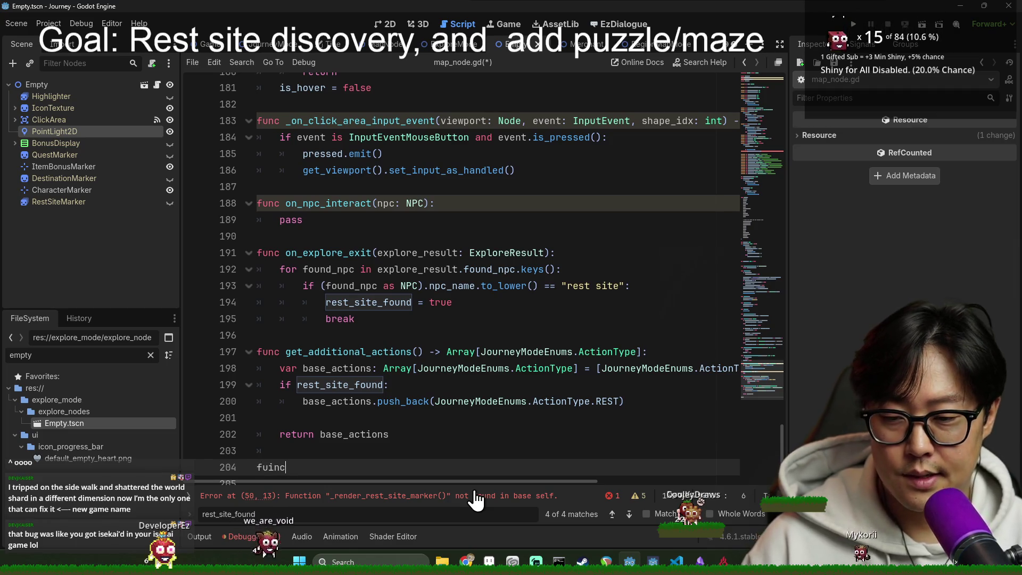
{"action": "key", "text": "BackSpace"}
{"action": "key", "text": "BackSpace"}
{"action": "key", "text": "BackSpace"}
{"action": "type", "text": "nc"}
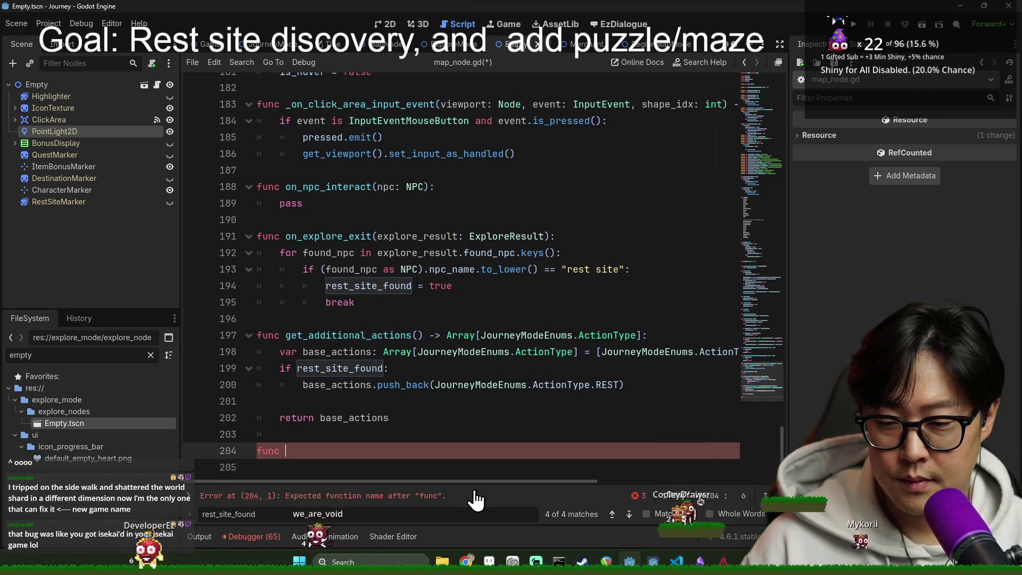
{"action": "key", "text": "BackSpace"}
{"action": "type", "text": "_render_rest_site_marker("}
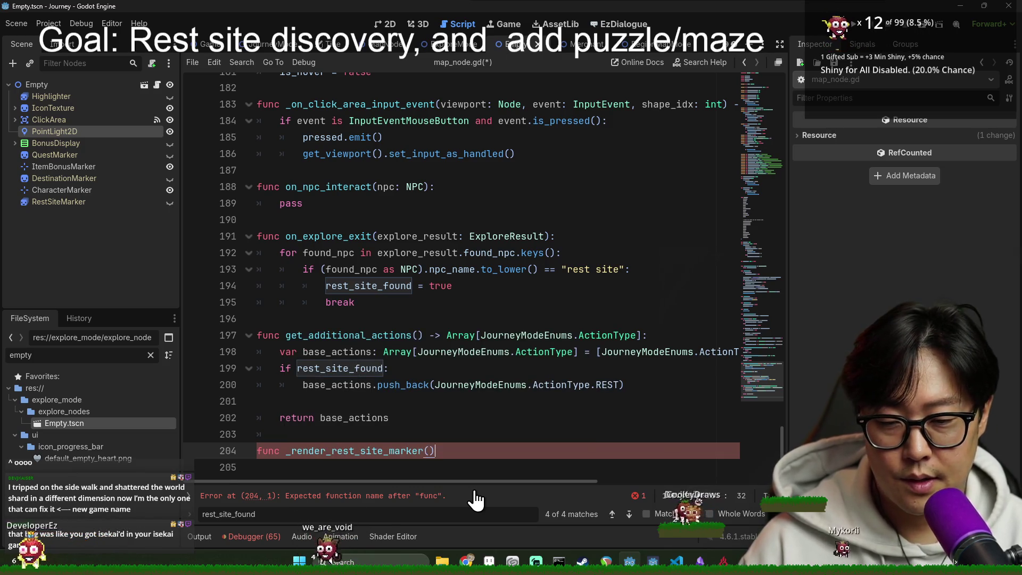
{"action": "type", "text": ":"}
{"action": "key", "text": "Return"}
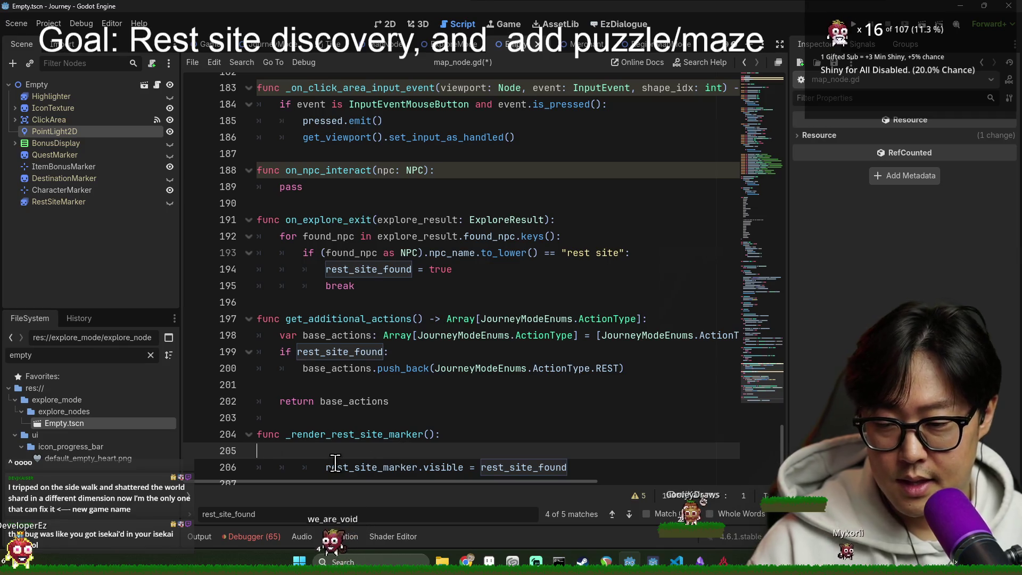
{"action": "key", "text": "BackSpace"}
{"action": "left_click", "coordinate": [325, 450]}
{"action": "key", "text": "shift+Tab"}
{"action": "key", "text": "ctrl+s"}
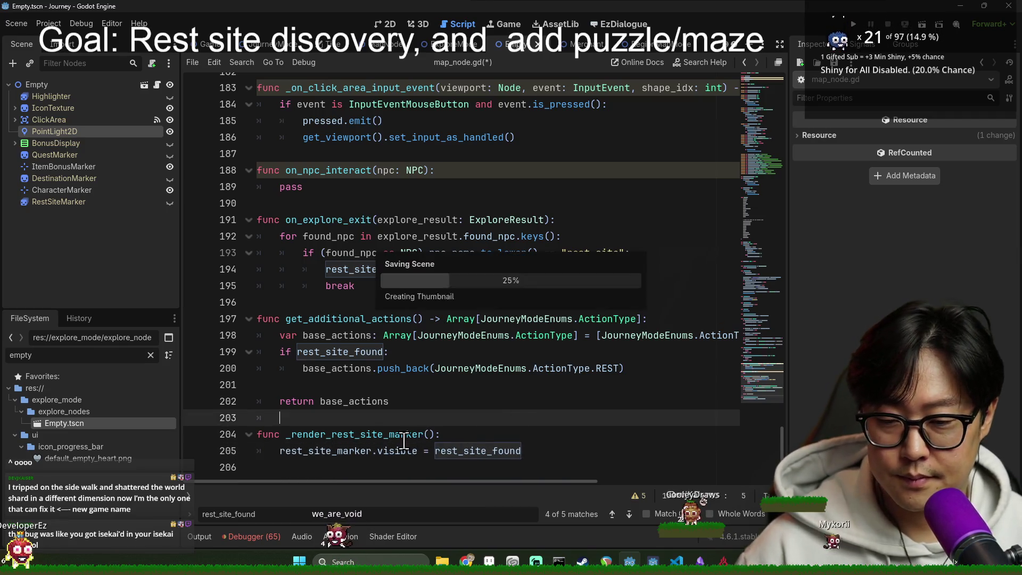
{"action": "triple_click", "coordinate": [271, 437]}
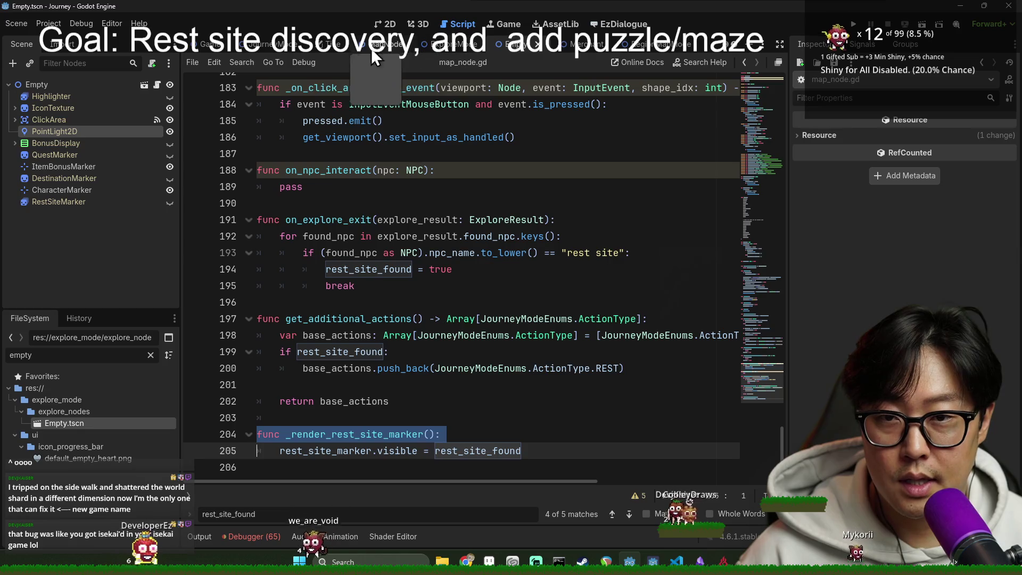
Step: Paste the _render_rest_site_marker() header at the end of ExploreMapNode.gd and save
{"action": "left_click", "coordinate": [157, 84]}
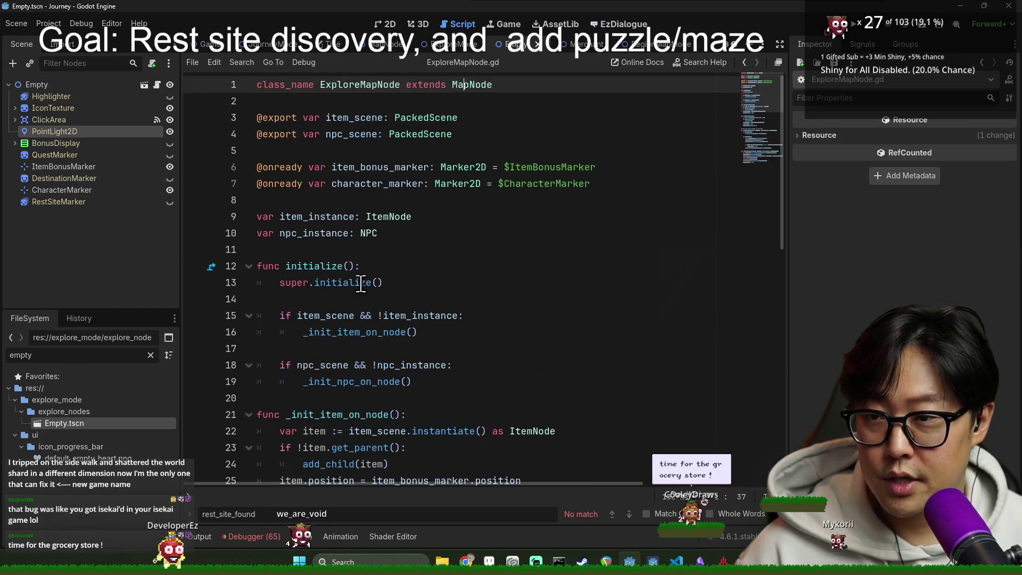
{"action": "scroll", "coordinate": [318, 428], "scroll_direction": "down", "scroll_amount": 10}
{"action": "left_click", "coordinate": [410, 459]}
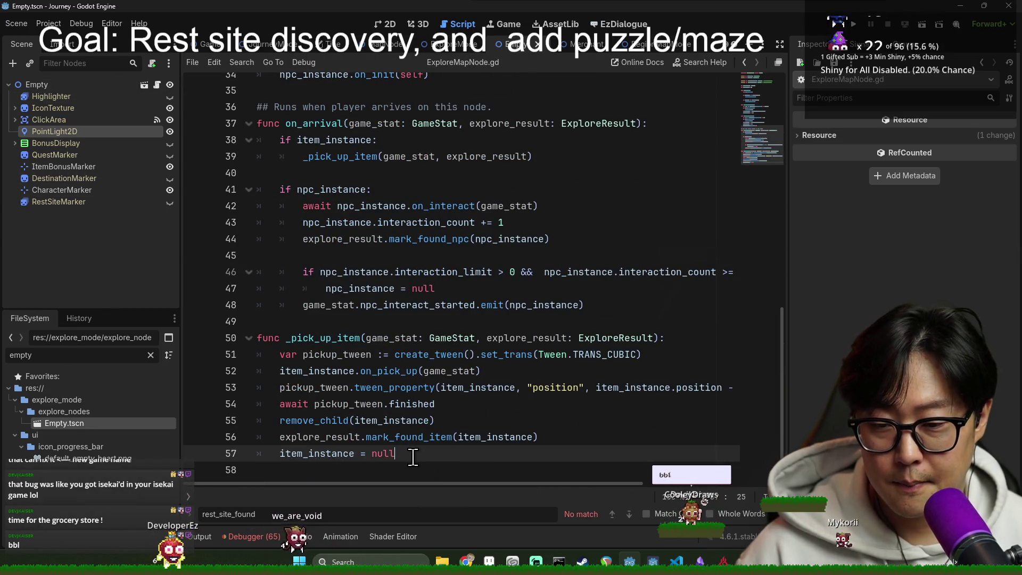
{"action": "key", "text": "ctrl+v"}
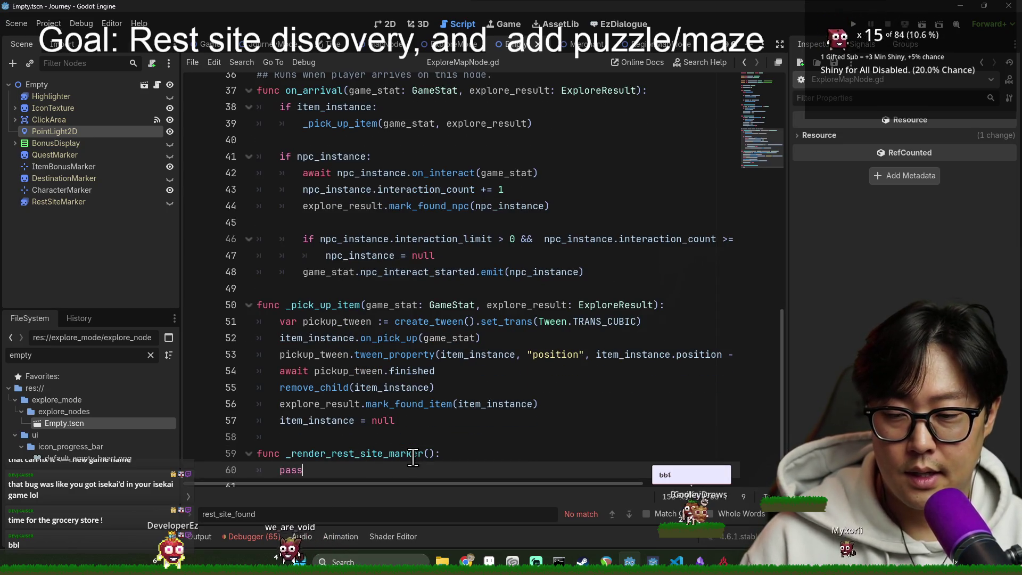
{"action": "key", "text": "ctrl+s"}
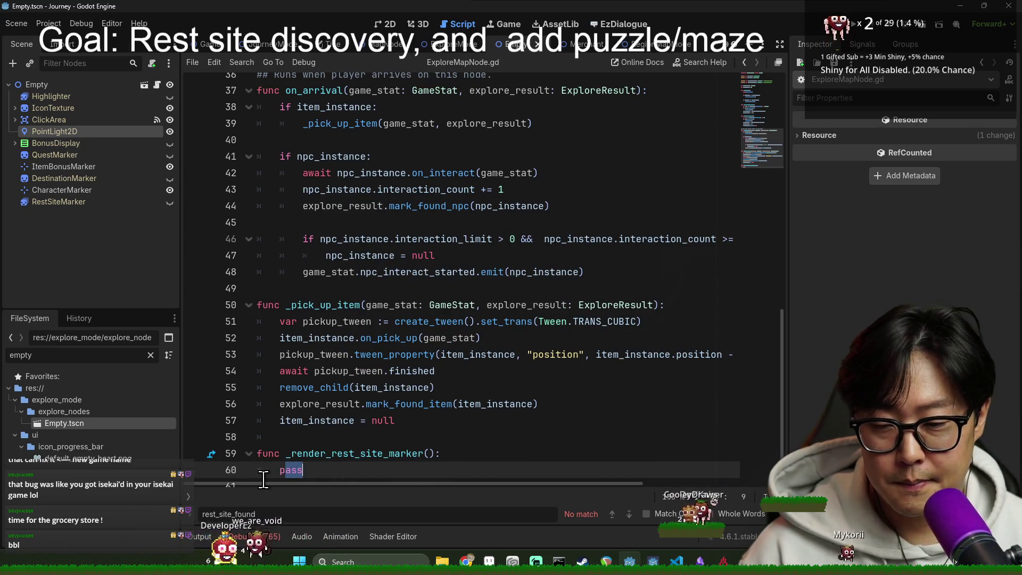
{"action": "key", "text": "ctrl+s"}
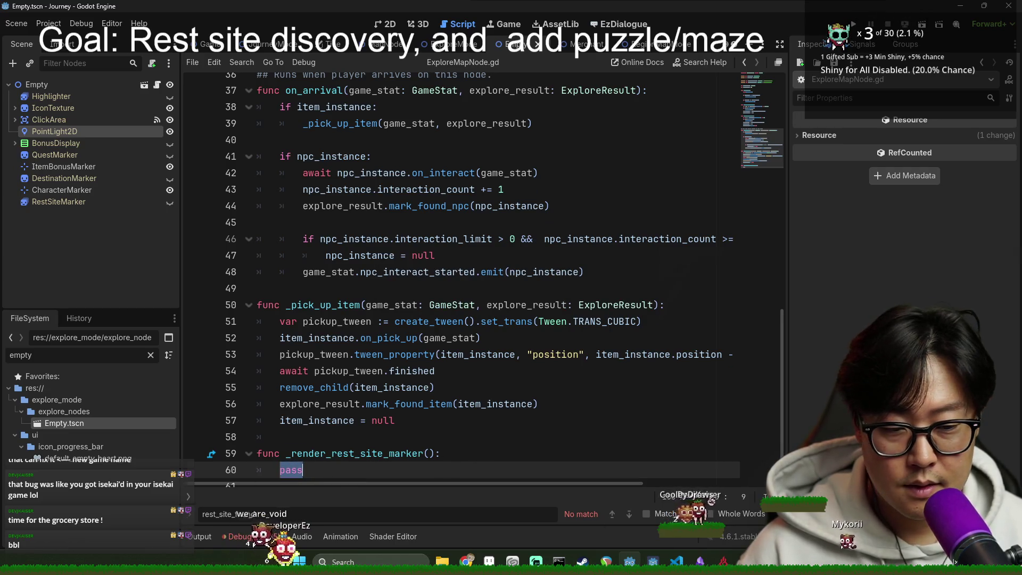
{"action": "key", "text": "Escape"}
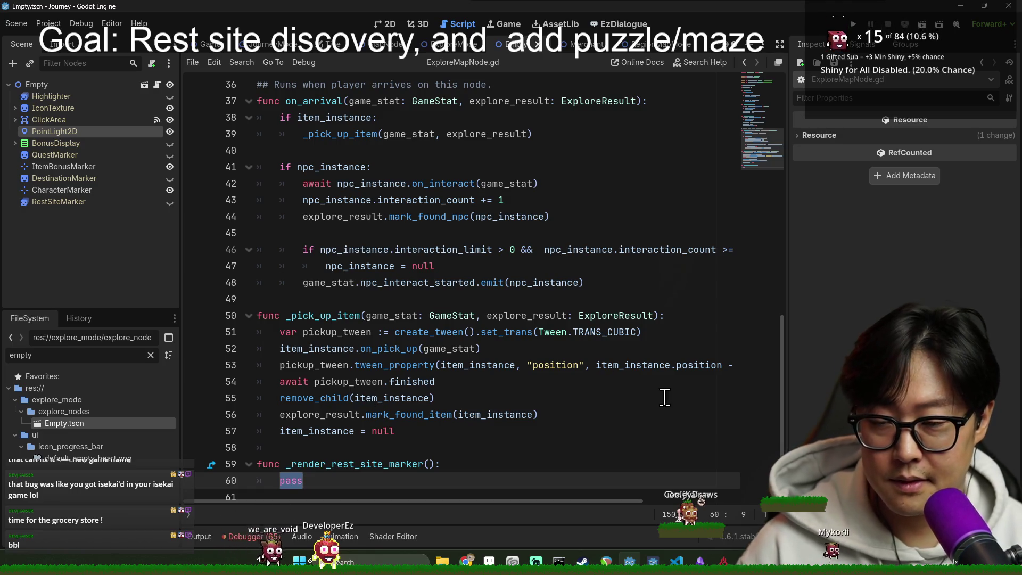
Step: Replace the override's pass with rest_site_marker.visible = false, save, and run with F5
{"action": "left_click", "coordinate": [382, 466], "text": "ctrl"}
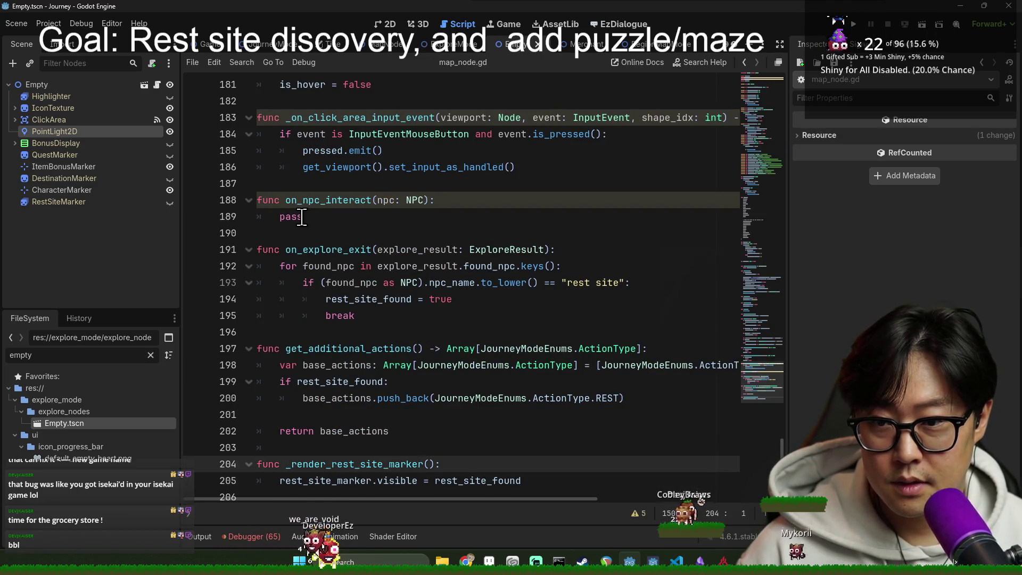
{"action": "scroll", "coordinate": [421, 414], "scroll_direction": "down", "scroll_amount": 1}
{"action": "triple_click", "coordinate": [322, 468]}
{"action": "key", "text": "ctrl+c"}
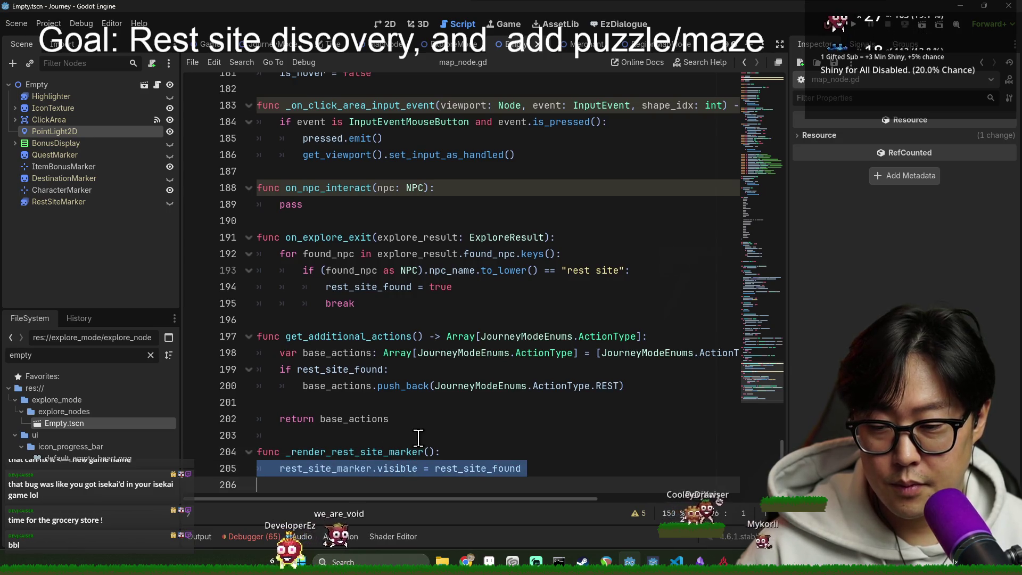
{"action": "key", "text": "alt+Left"}
{"action": "double_click", "coordinate": [301, 481]}
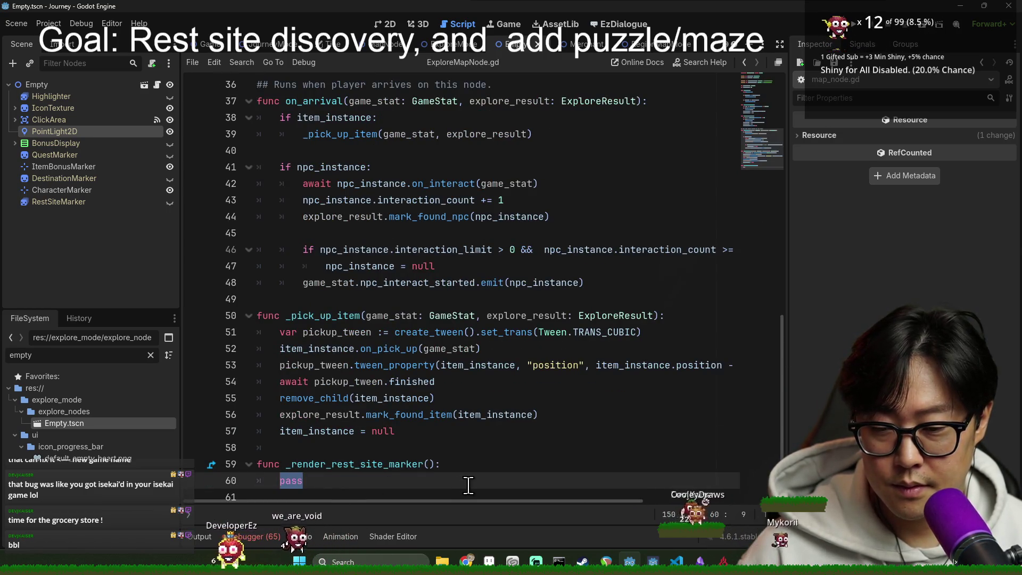
{"action": "key", "text": "ctrl+v"}
{"action": "key", "text": "ctrl+shift+Left"}
{"action": "type", "text": "fal"}
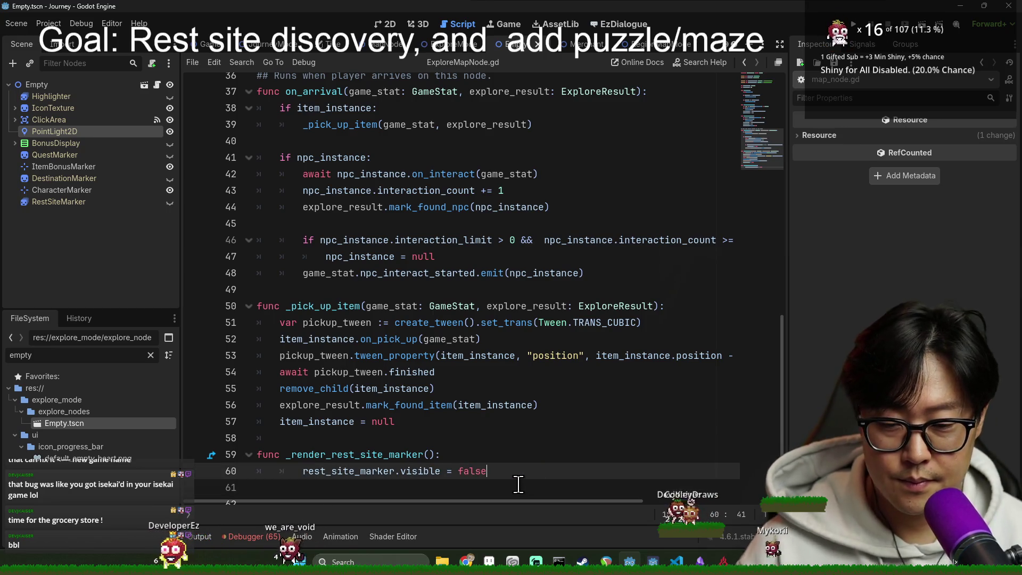
{"action": "left_click", "coordinate": [532, 388]}
{"action": "key", "text": "ctrl+s"}
{"action": "left_click", "coordinate": [665, 256]}
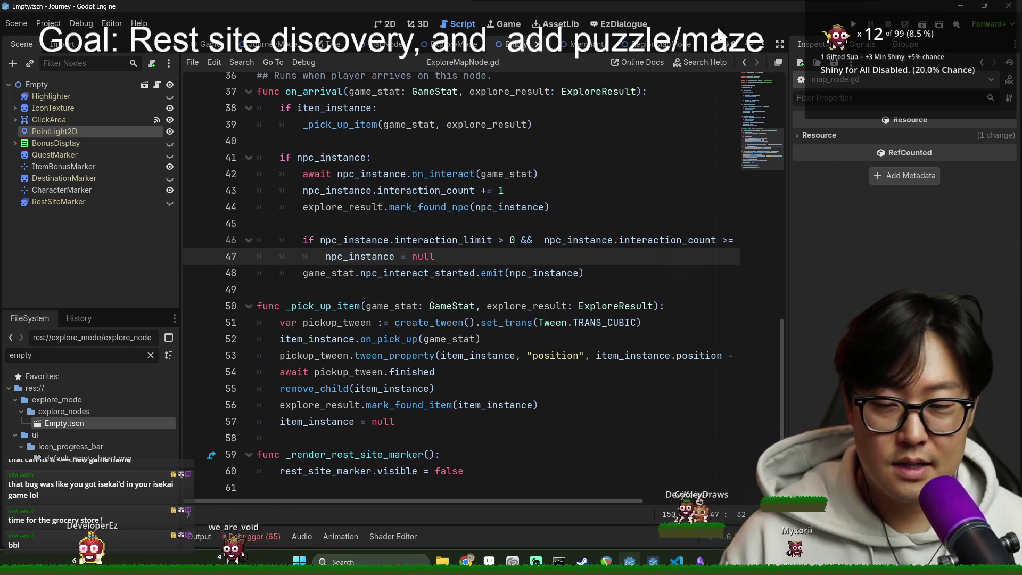
{"action": "left_click", "coordinate": [593, 174]}
{"action": "key", "text": "F5"}
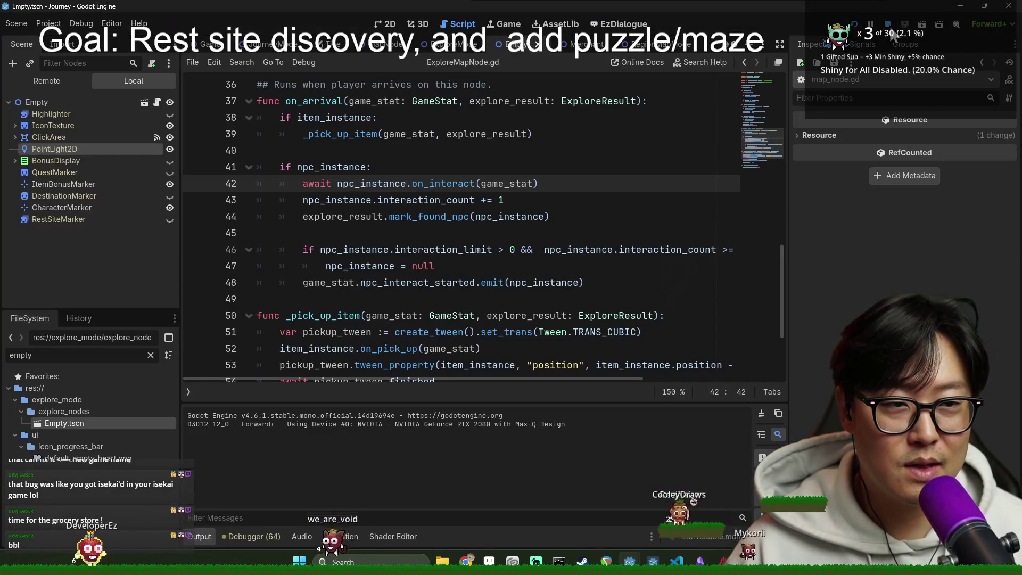
Step: Launch the game from the Game scene, start a new game, and resume past the breakpoint
{"action": "left_click", "coordinate": [208, 43]}
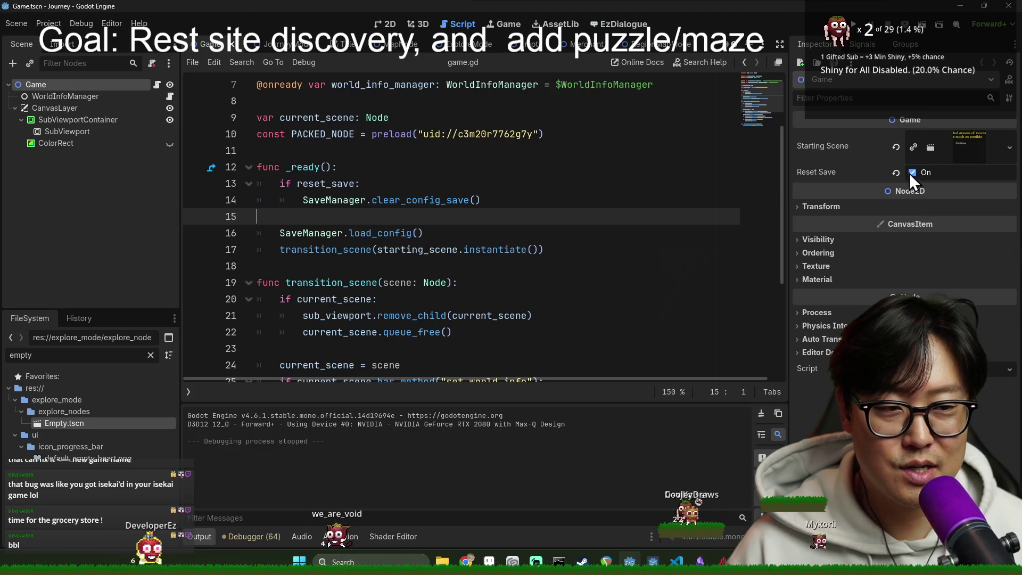
{"action": "left_click", "coordinate": [854, 24]}
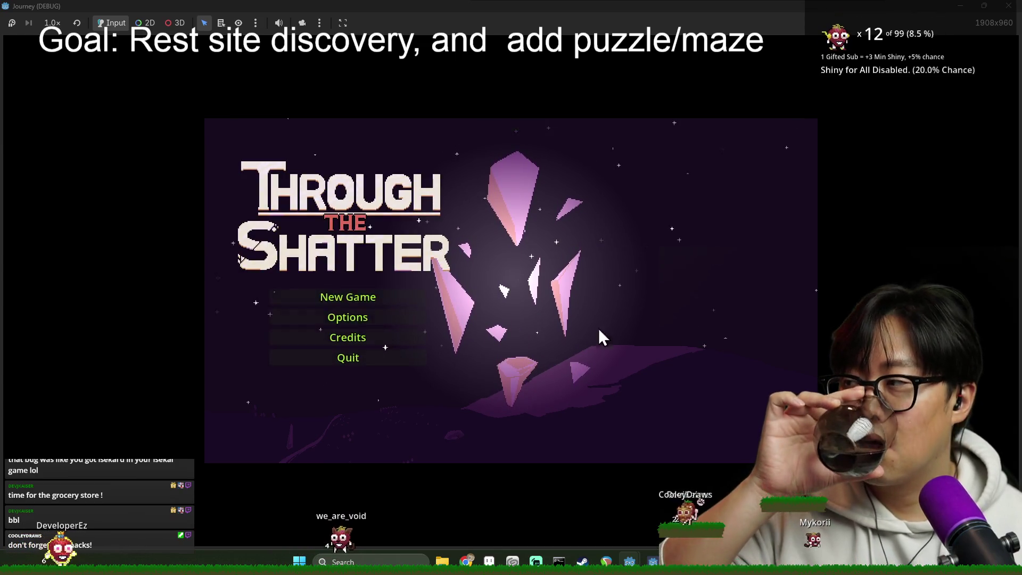
{"action": "left_click", "coordinate": [393, 297]}
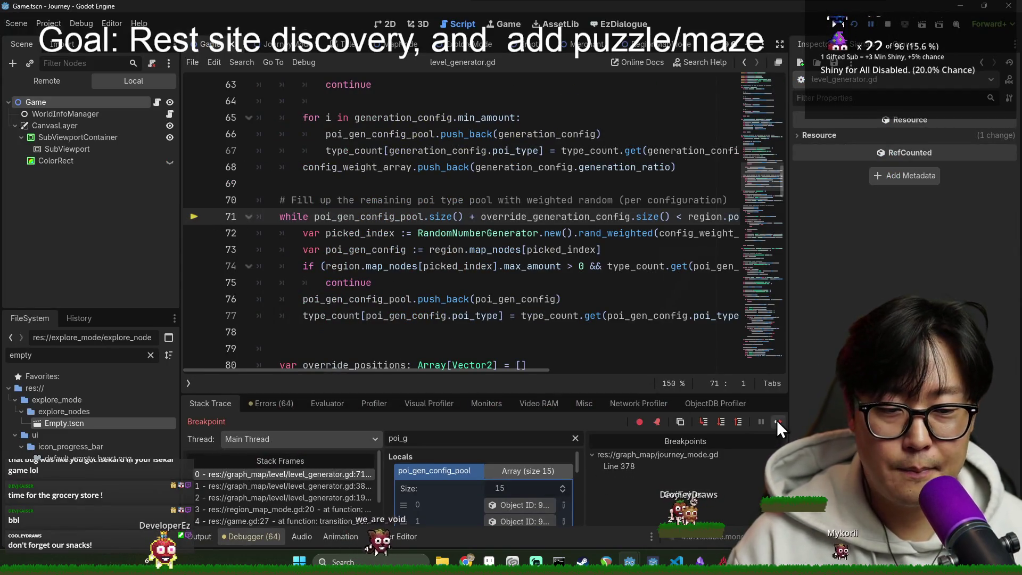
{"action": "left_click", "coordinate": [778, 422]}
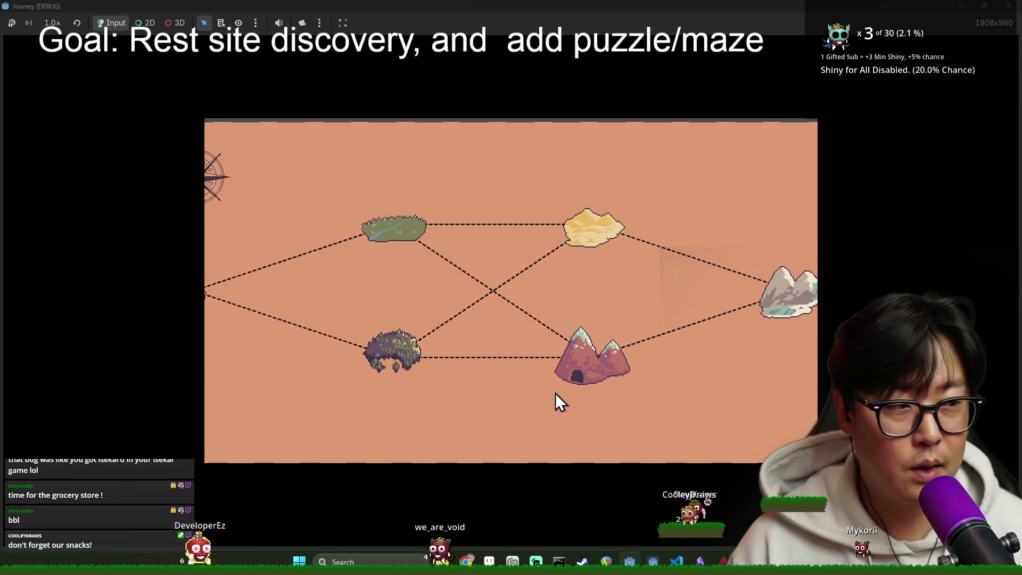
Step: Travel to the village, explore the maze to 3/5 provisions, and return to the editor
{"action": "left_click", "coordinate": [312, 308]}
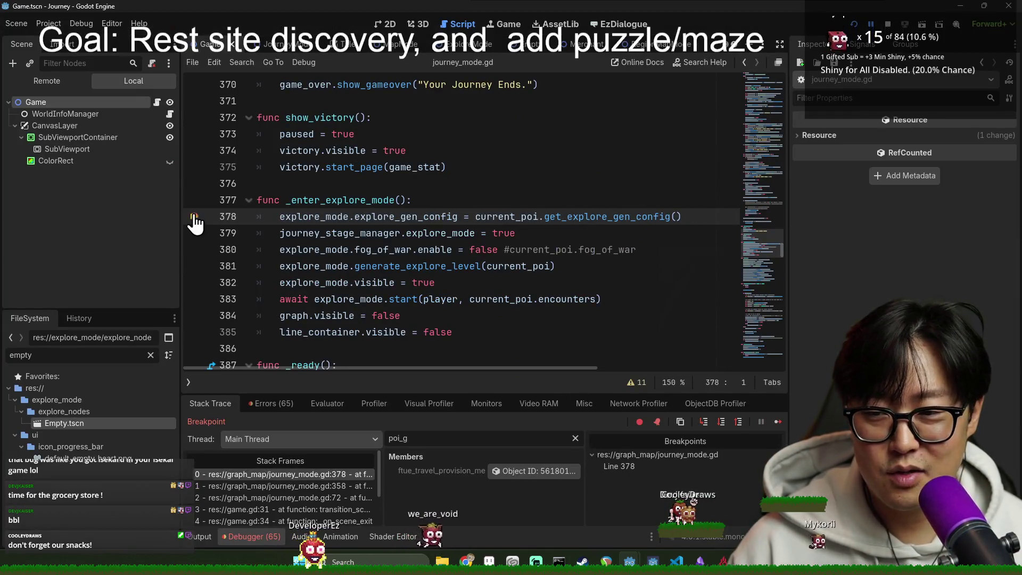
{"action": "left_click", "coordinate": [774, 423]}
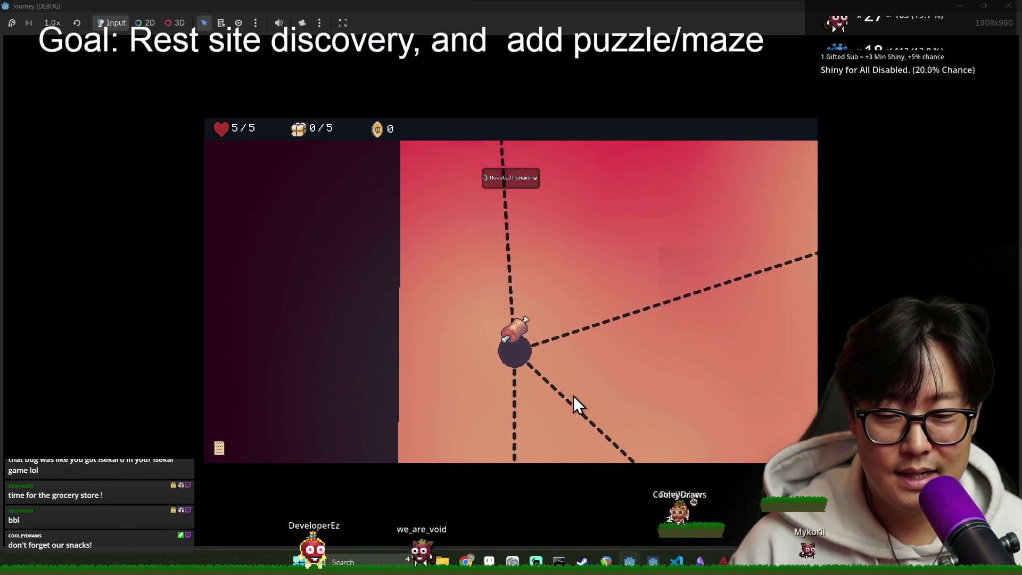
{"action": "left_click", "coordinate": [519, 296]}
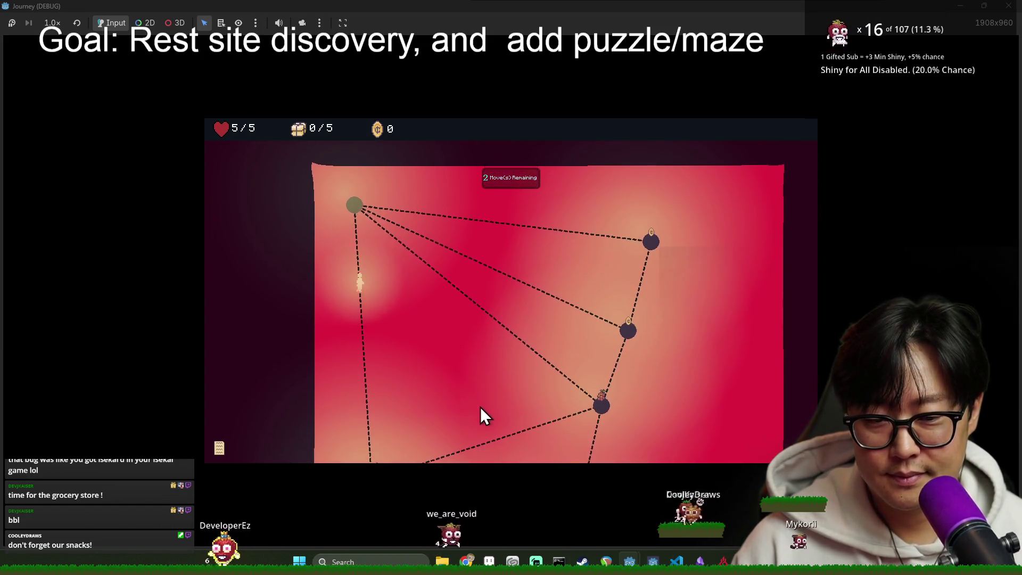
{"action": "scroll", "coordinate": [533, 387], "scroll_direction": "down", "scroll_amount": 5}
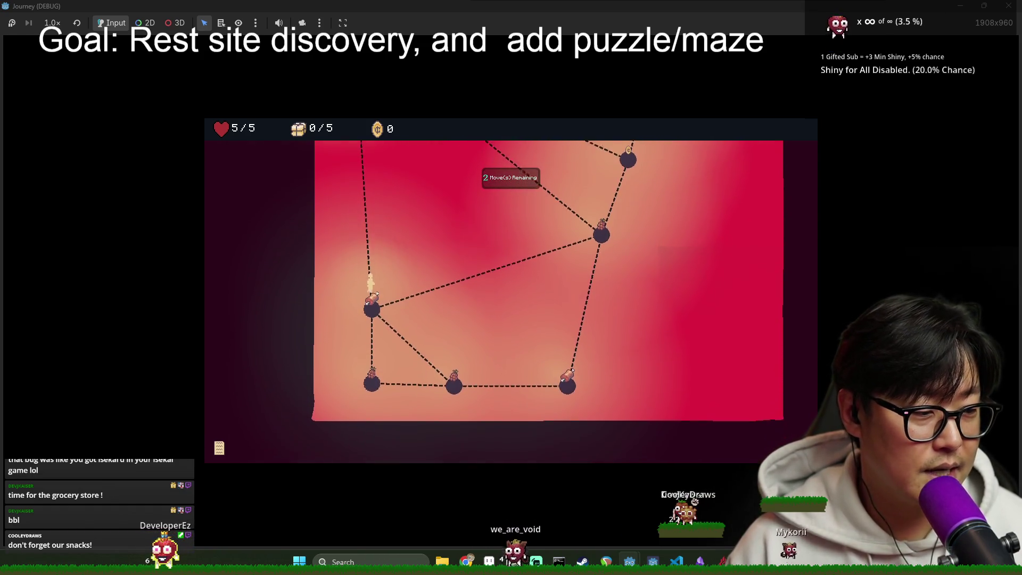
{"action": "left_click", "coordinate": [512, 293]}
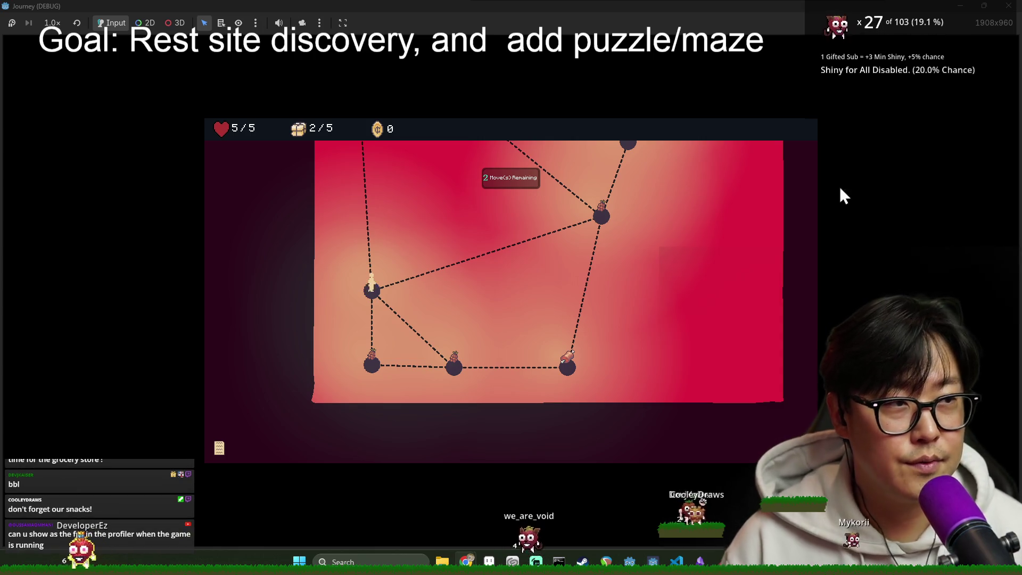
{"action": "left_click", "coordinate": [374, 366]}
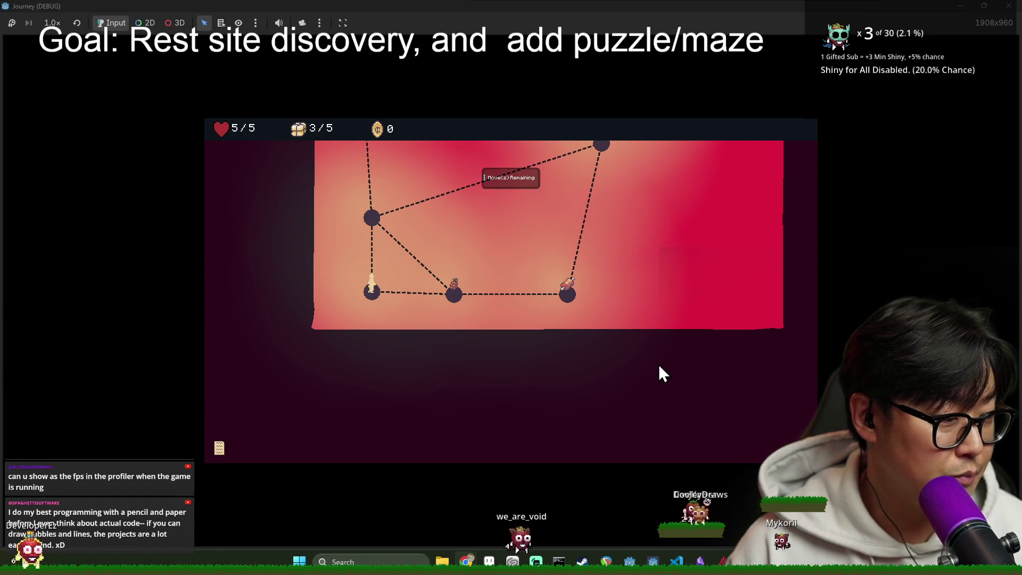
{"action": "key", "text": "alt+Tab"}
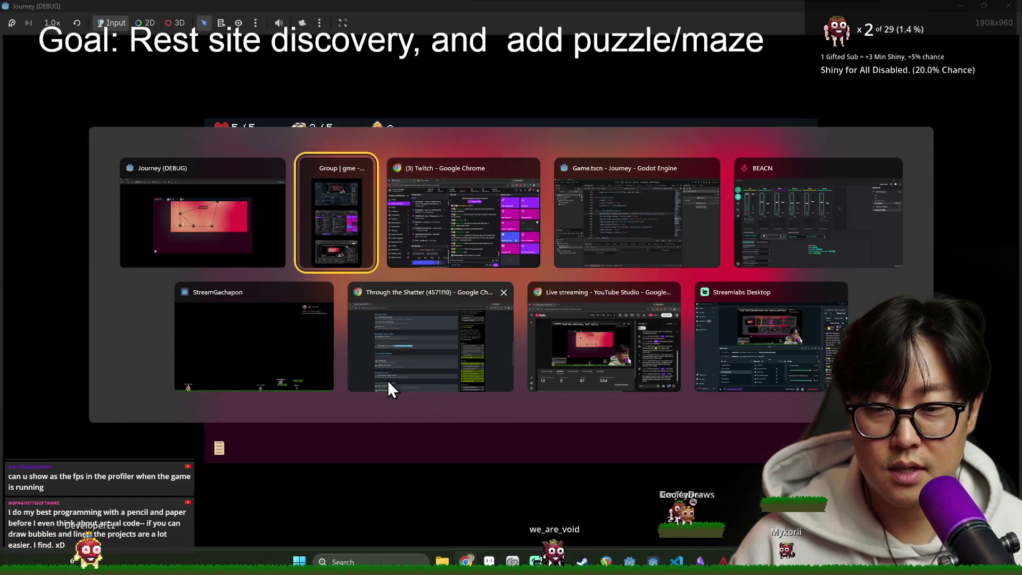
{"action": "left_click", "coordinate": [669, 252]}
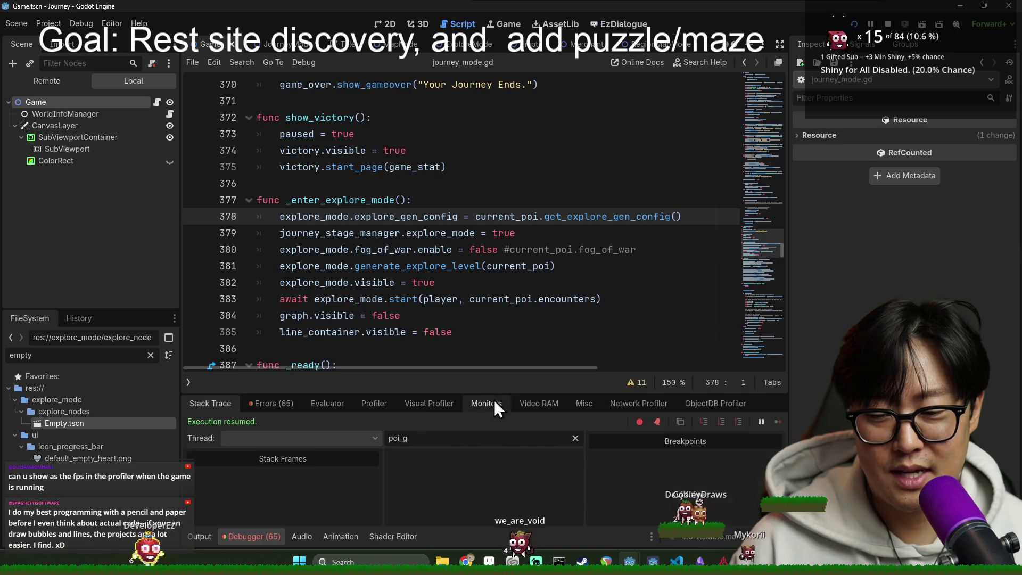
Step: Check FPS in the Debugger's Monitors tab, scroll the monitor list, and return to the game
{"action": "left_click", "coordinate": [495, 408]}
{"action": "left_click", "coordinate": [296, 452]}
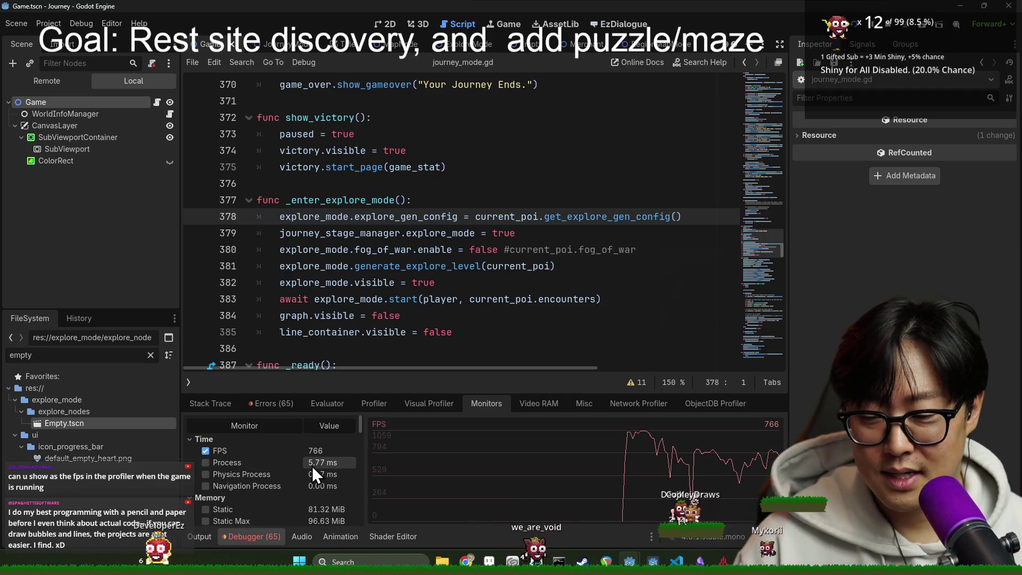
{"action": "scroll", "coordinate": [318, 477], "scroll_direction": "down", "scroll_amount": 2}
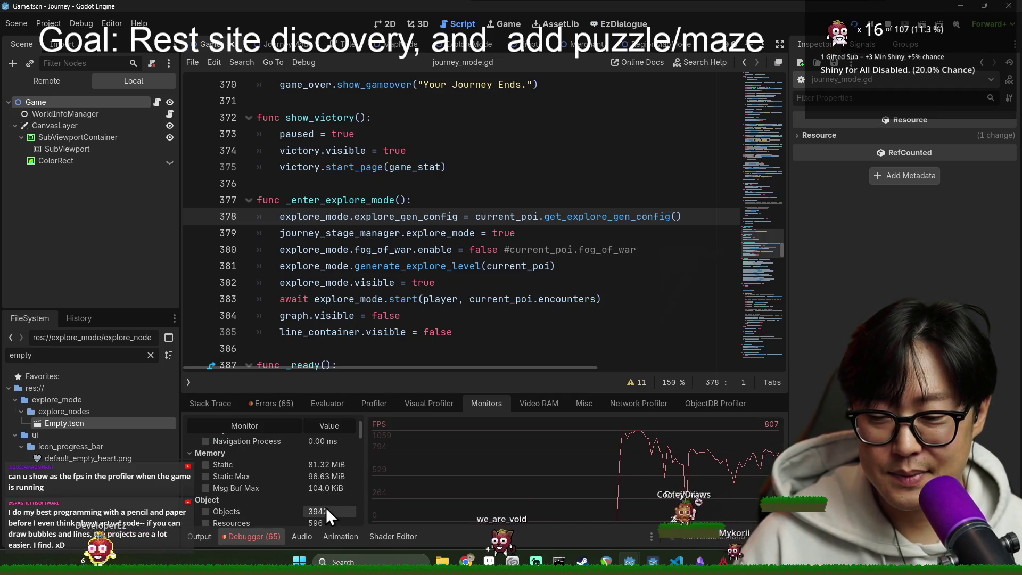
{"action": "scroll", "coordinate": [340, 504], "scroll_direction": "down", "scroll_amount": 5}
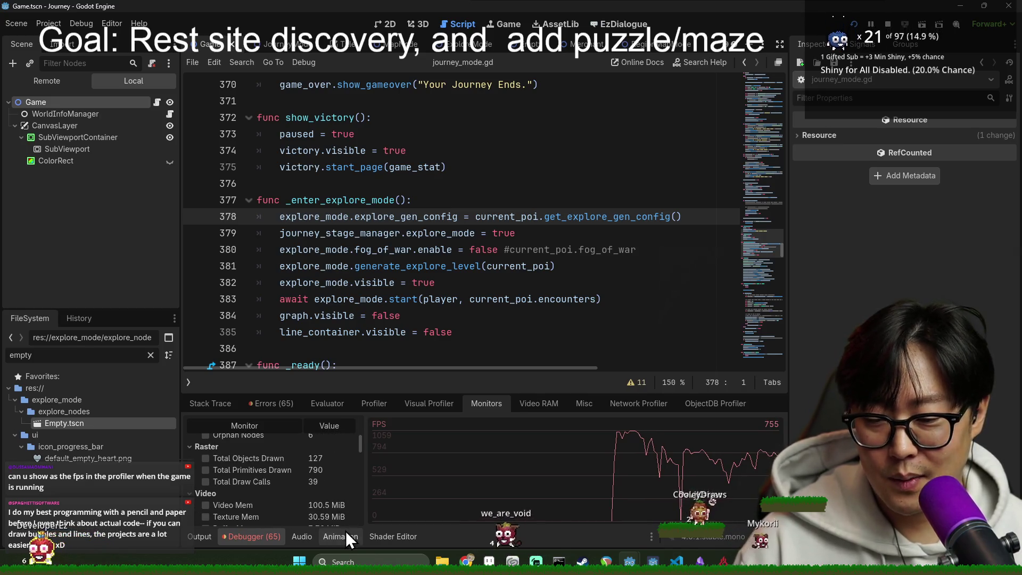
{"action": "scroll", "coordinate": [322, 518], "scroll_direction": "down", "scroll_amount": 5}
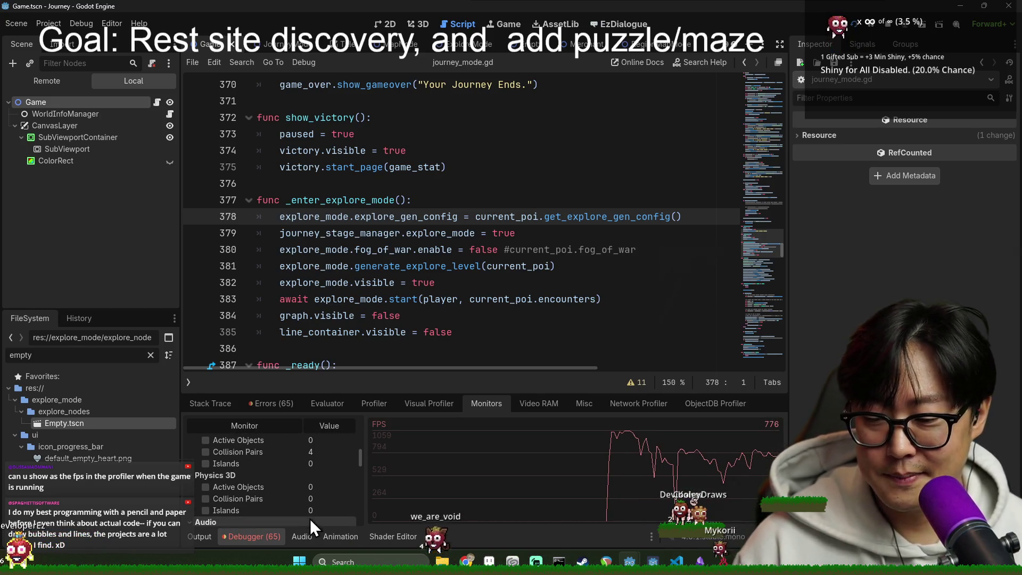
{"action": "scroll", "coordinate": [311, 516], "scroll_direction": "down", "scroll_amount": 6}
{"action": "scroll", "coordinate": [313, 510], "scroll_direction": "down", "scroll_amount": 5}
{"action": "scroll", "coordinate": [327, 508], "scroll_direction": "up", "scroll_amount": 3}
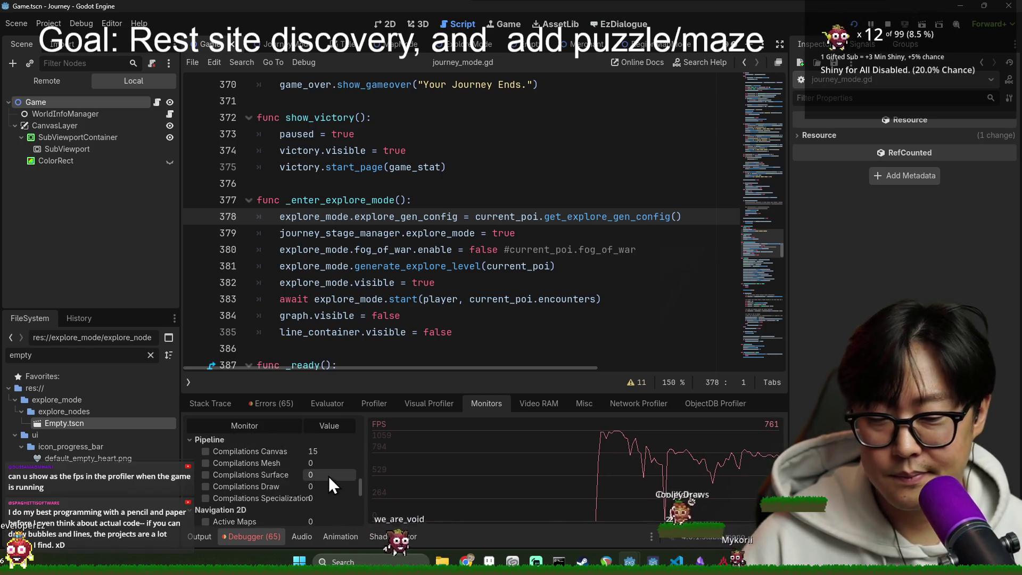
{"action": "scroll", "coordinate": [370, 463], "scroll_direction": "down", "scroll_amount": 3}
{"action": "key", "text": "alt+Tab"}
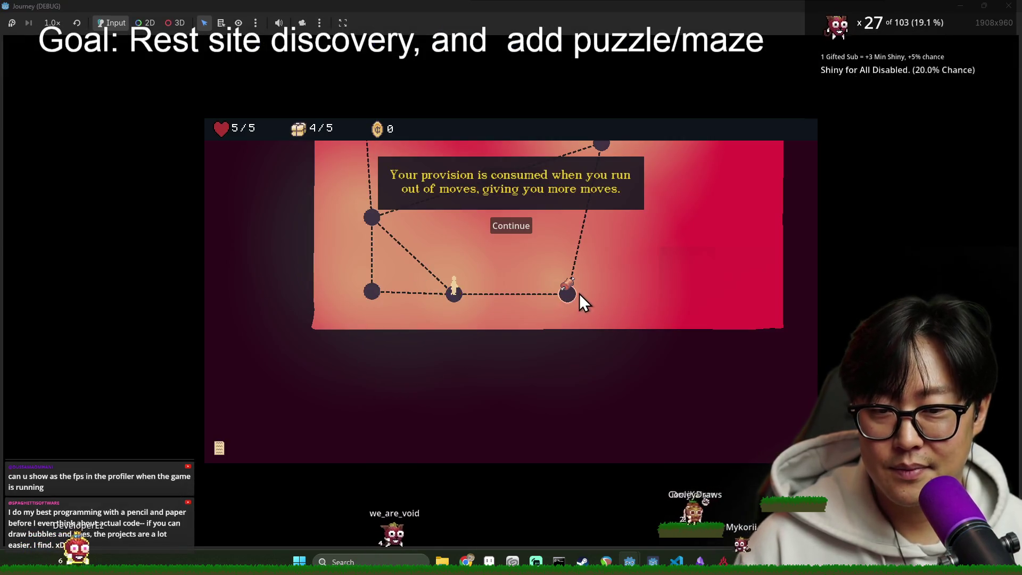
Step: Shrink and lower the game window, then explore the maze's right and upper nodes
{"action": "left_click", "coordinate": [511, 225]}
{"action": "mouse_move", "coordinate": [525, 6]}
{"action": "left_mouse_down"}
{"action": "mouse_move", "coordinate": [397, 91]}
{"action": "mouse_move", "coordinate": [430, 40]}
{"action": "mouse_move", "coordinate": [489, 33]}
{"action": "left_mouse_up"}
{"action": "left_click", "coordinate": [542, 237]}
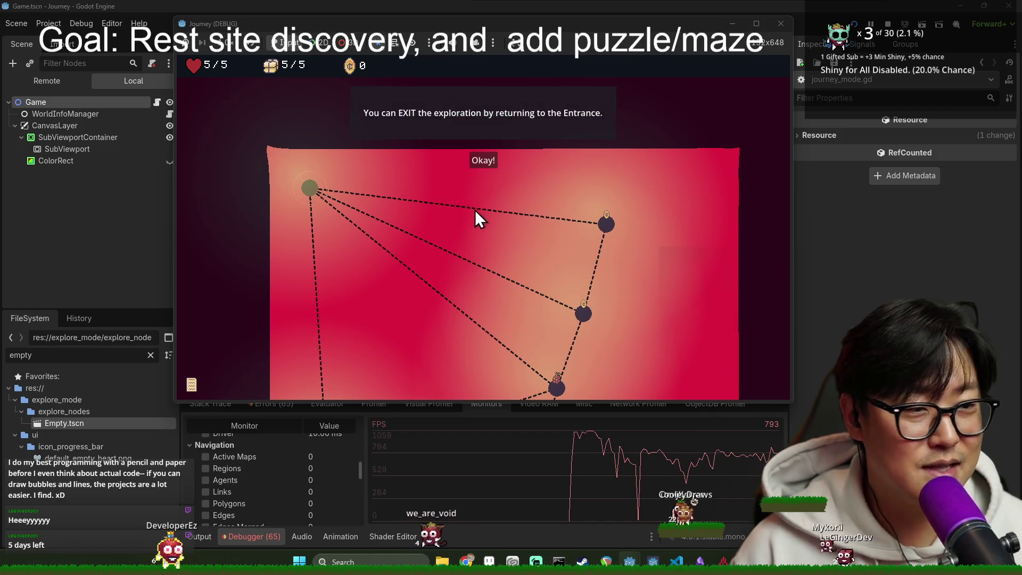
{"action": "left_click", "coordinate": [480, 160]}
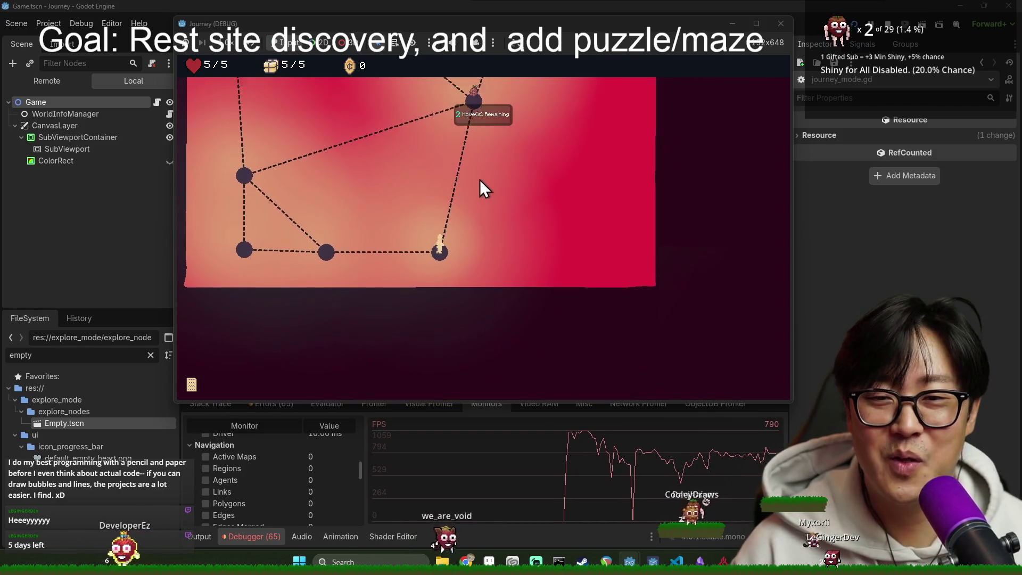
{"action": "left_click", "coordinate": [474, 143]}
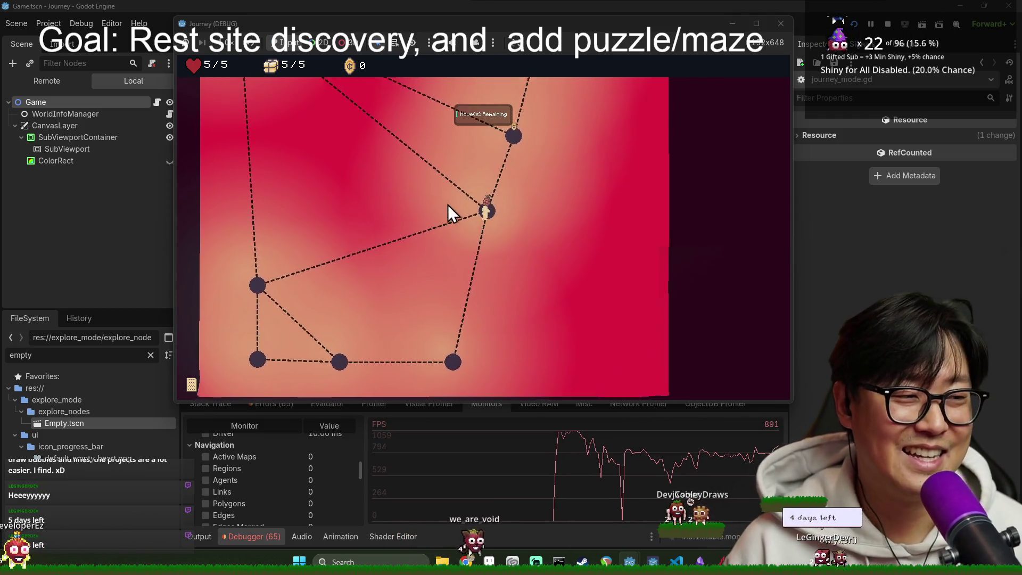
{"action": "left_click", "coordinate": [508, 160]}
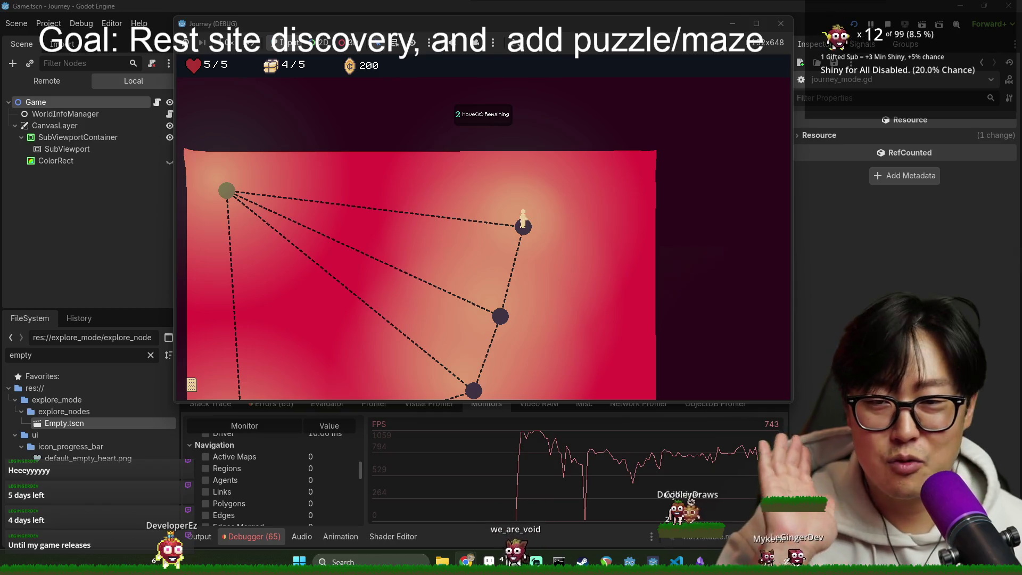
Step: Move to the top-left node and enemy location, close the health tutorial, then switch to Steam
{"action": "left_click", "coordinate": [228, 189]}
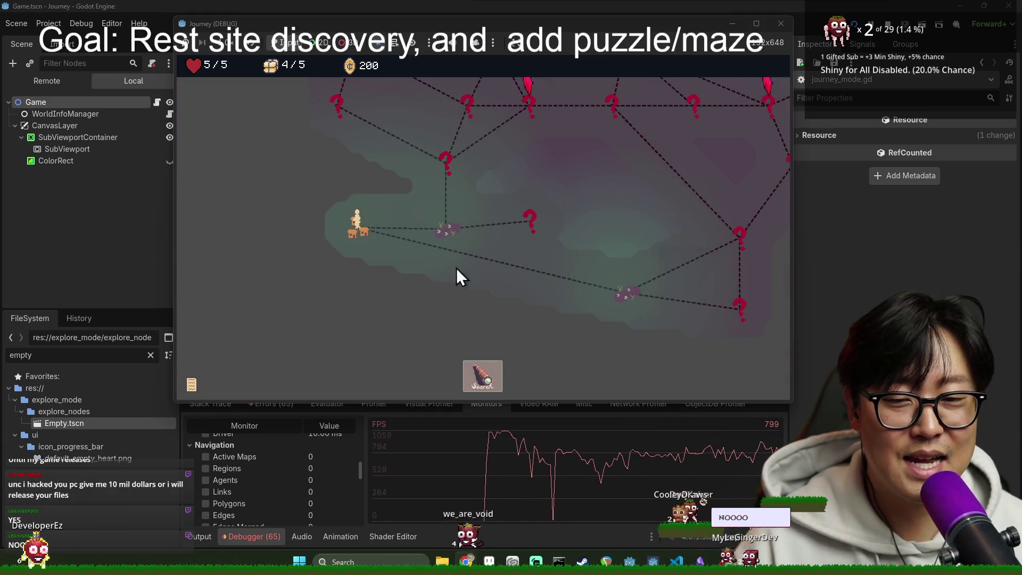
{"action": "left_click", "coordinate": [451, 232]}
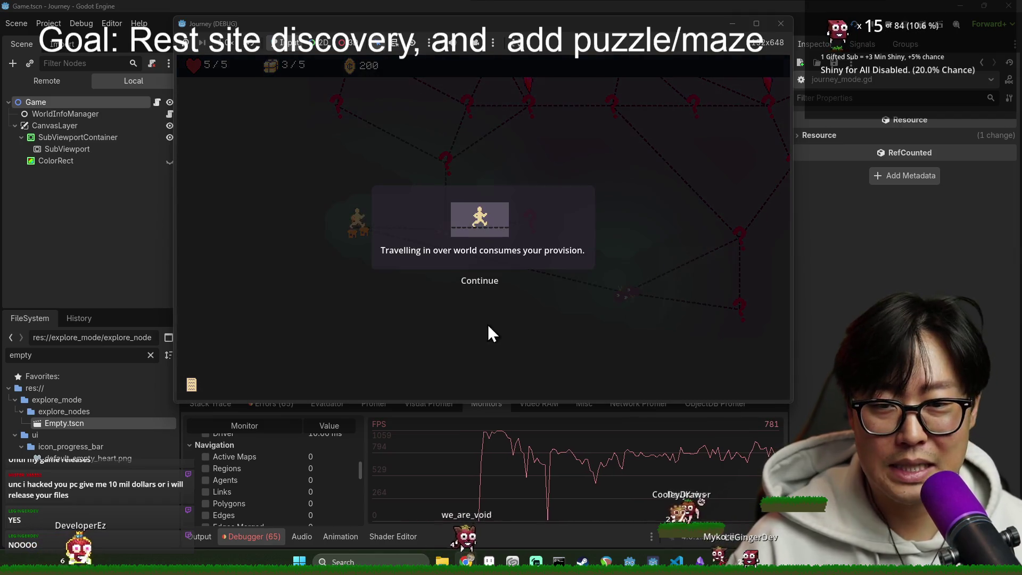
{"action": "left_click", "coordinate": [479, 283]}
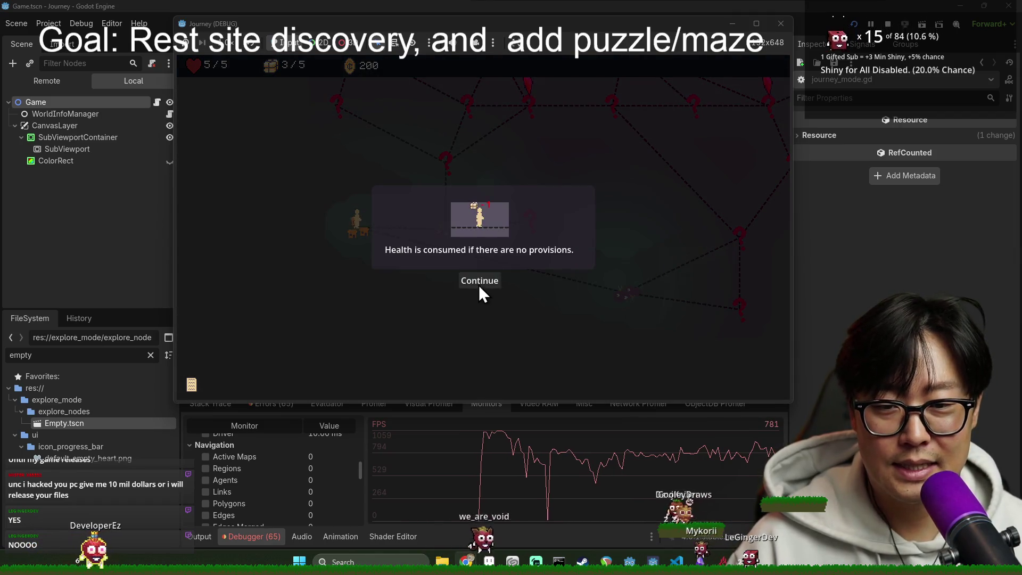
{"action": "left_click", "coordinate": [480, 282]}
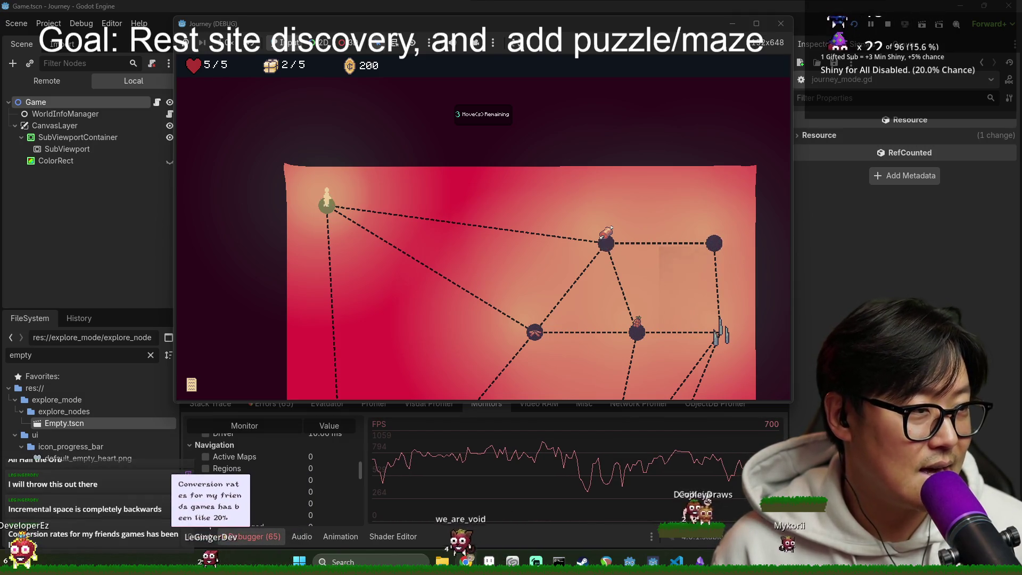
{"action": "key", "text": "alt+Tab"}
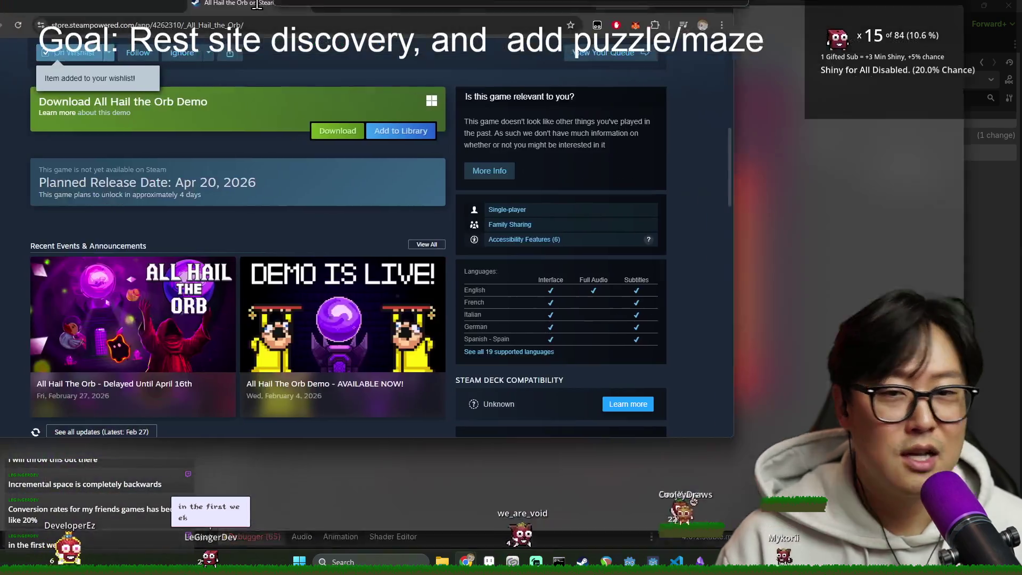
Step: Step through the All Hail the Orb screenshots and back to the trailer thumbnail
{"action": "scroll", "coordinate": [343, 187], "scroll_direction": "up", "scroll_amount": 8}
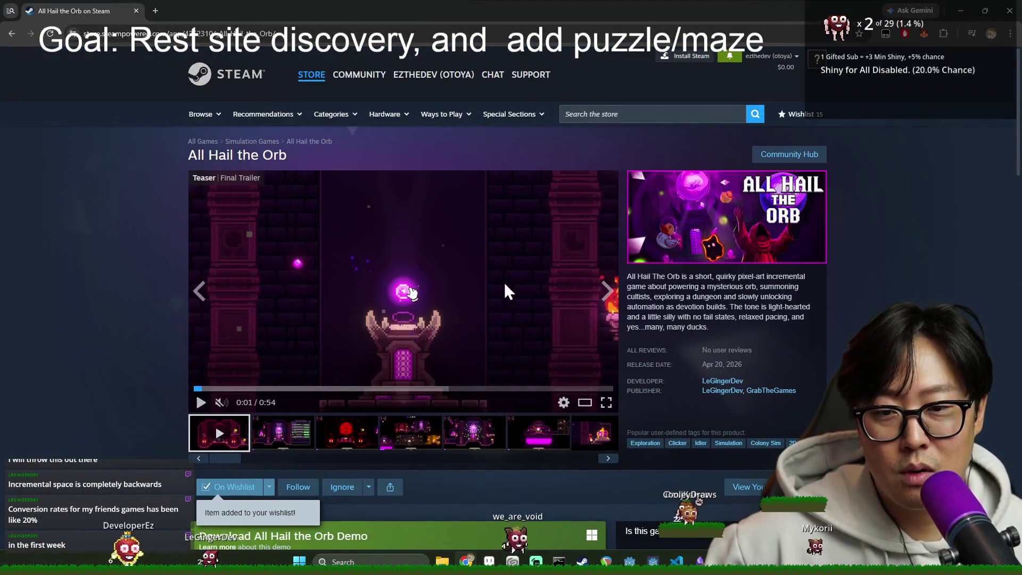
{"action": "left_click", "coordinate": [282, 433]}
{"action": "left_click", "coordinate": [323, 440]}
{"action": "left_click", "coordinate": [407, 434]}
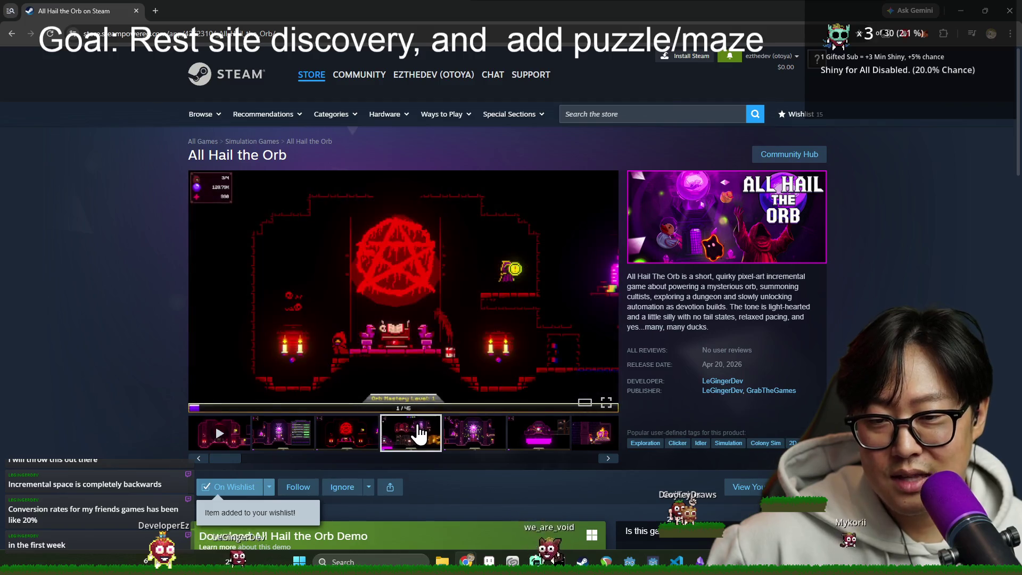
{"action": "left_click", "coordinate": [474, 434]}
{"action": "left_click", "coordinate": [527, 442]}
{"action": "left_click", "coordinate": [596, 433]}
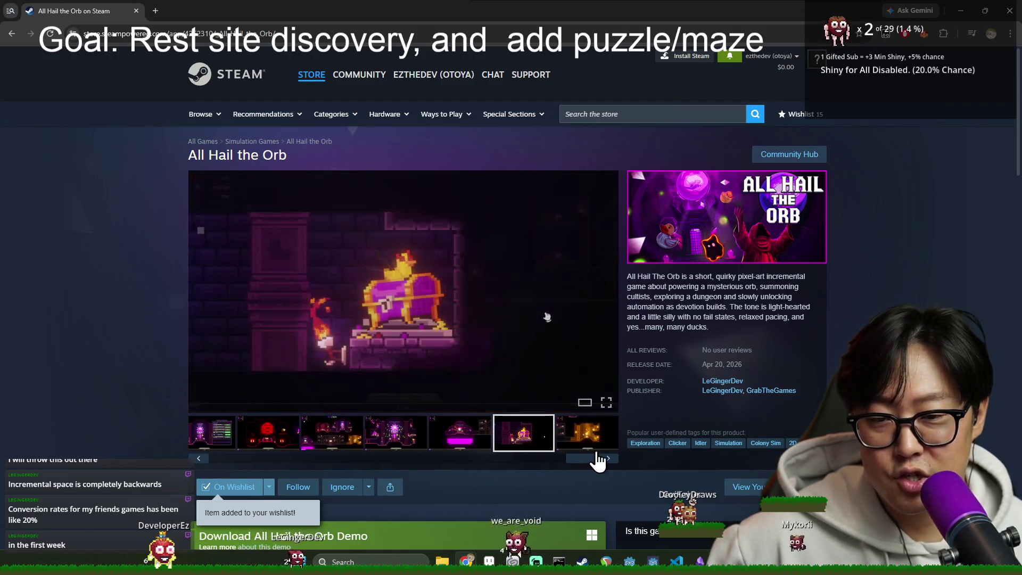
{"action": "left_click", "coordinate": [588, 436]}
{"action": "left_click", "coordinate": [459, 442]}
{"action": "left_click", "coordinate": [394, 442]}
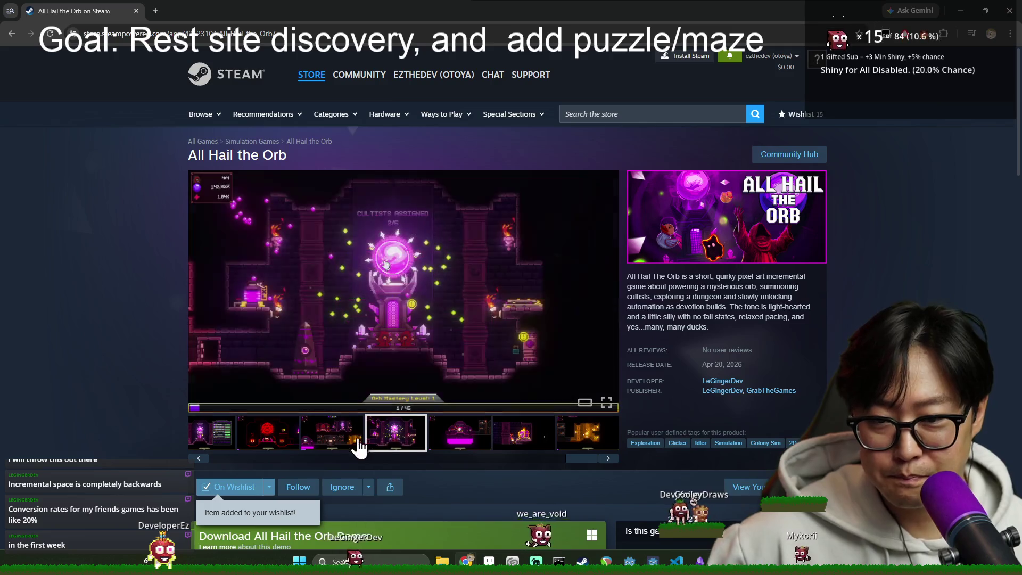
{"action": "left_click", "coordinate": [341, 448]}
{"action": "left_click", "coordinate": [231, 458]}
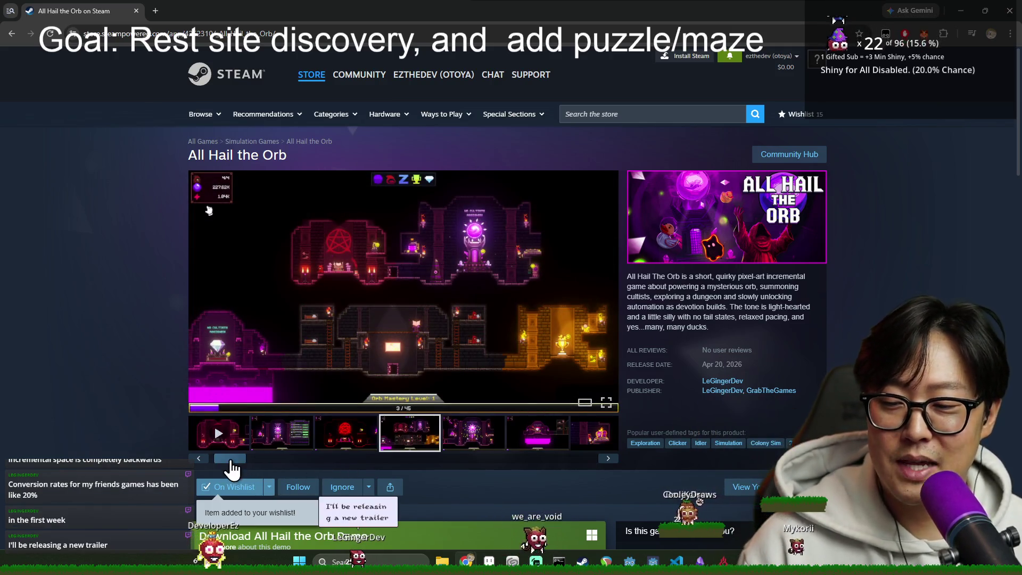
Step: Scroll through the store page, then close the Chrome window
{"action": "scroll", "coordinate": [300, 451], "scroll_direction": "down", "scroll_amount": 7}
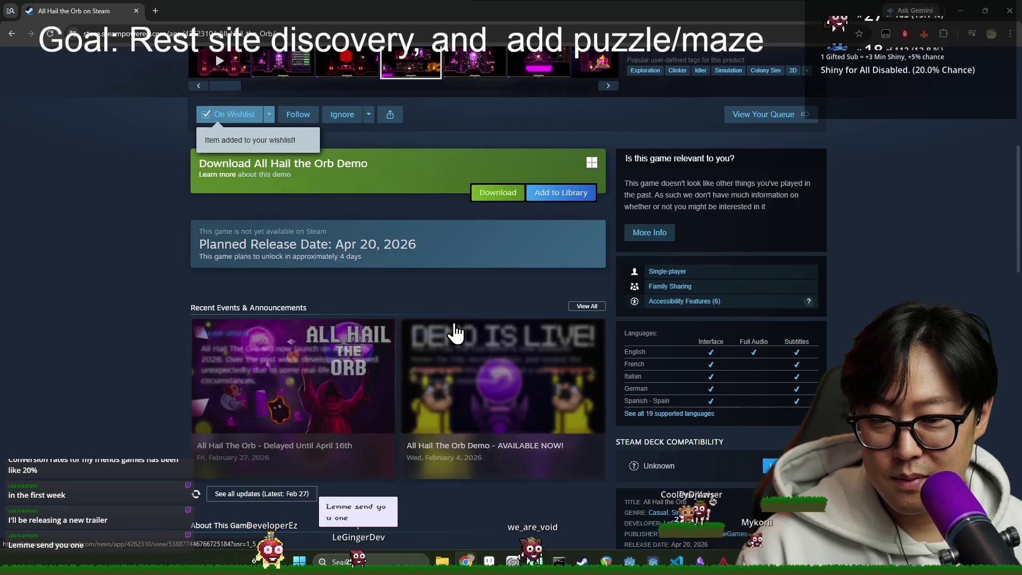
{"action": "scroll", "coordinate": [457, 334], "scroll_direction": "down", "scroll_amount": 7}
{"action": "scroll", "coordinate": [439, 351], "scroll_direction": "down", "scroll_amount": 9}
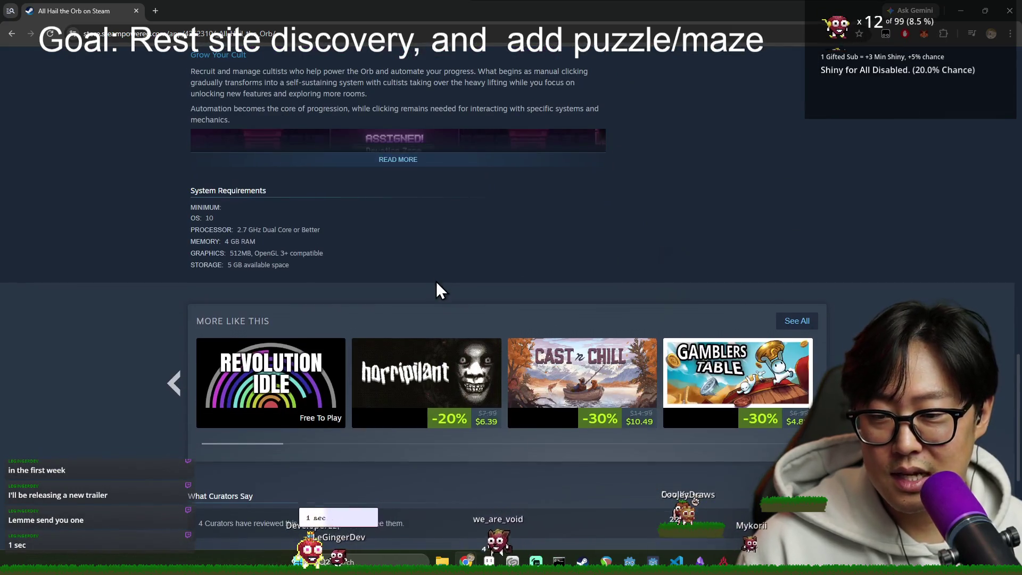
{"action": "scroll", "coordinate": [436, 287], "scroll_direction": "up", "scroll_amount": 5}
{"action": "scroll", "coordinate": [448, 326], "scroll_direction": "up", "scroll_amount": 15}
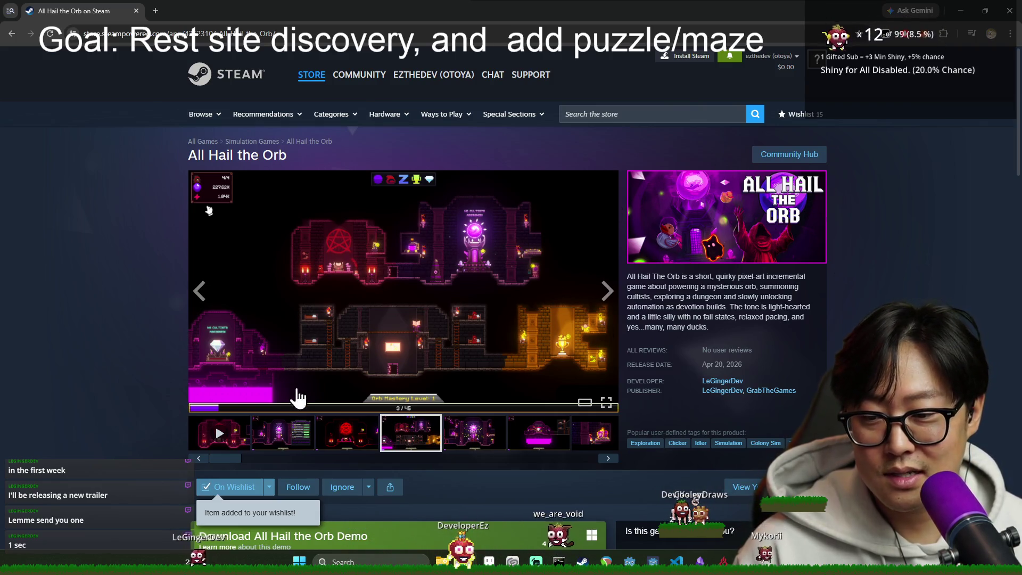
{"action": "left_click", "coordinate": [136, 11]}
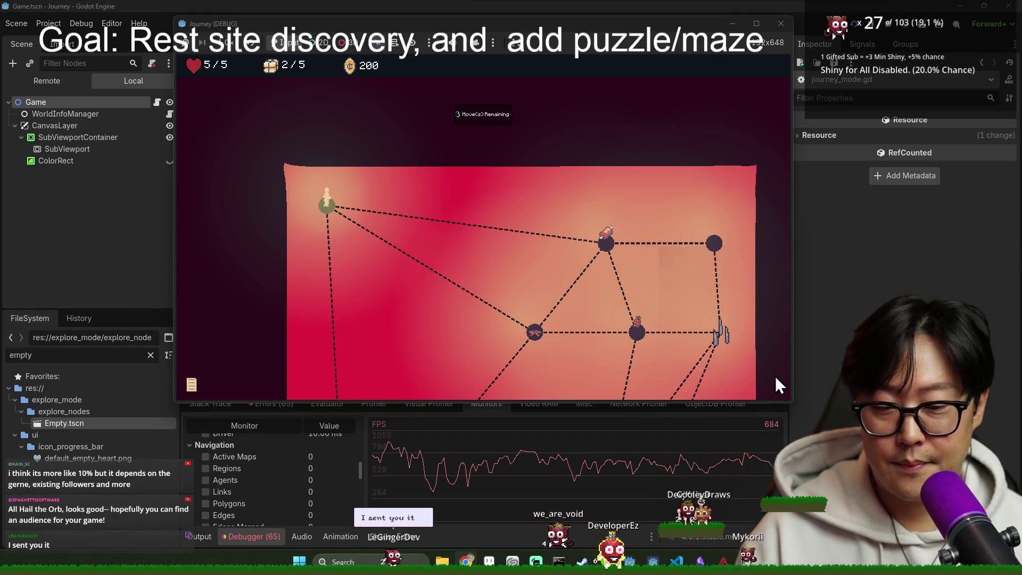
Step: Switch from the running game to Chrome showing the AHTO-ReleaseTrailer-FinalV4 Drive video
{"action": "key", "text": "alt+Tab"}
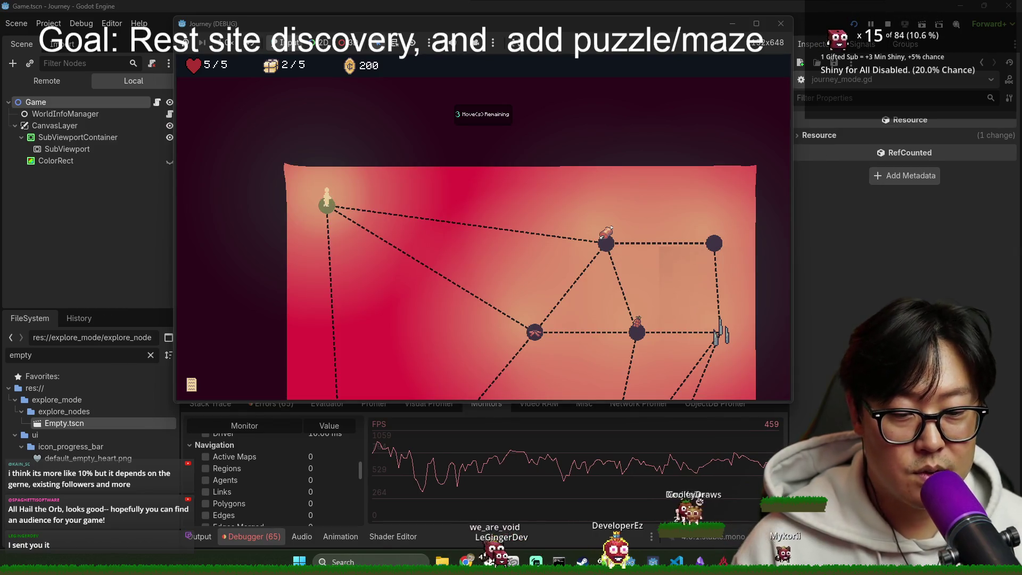
{"action": "key", "text": "alt+Tab"}
{"action": "key", "text": "alt+Tab"}
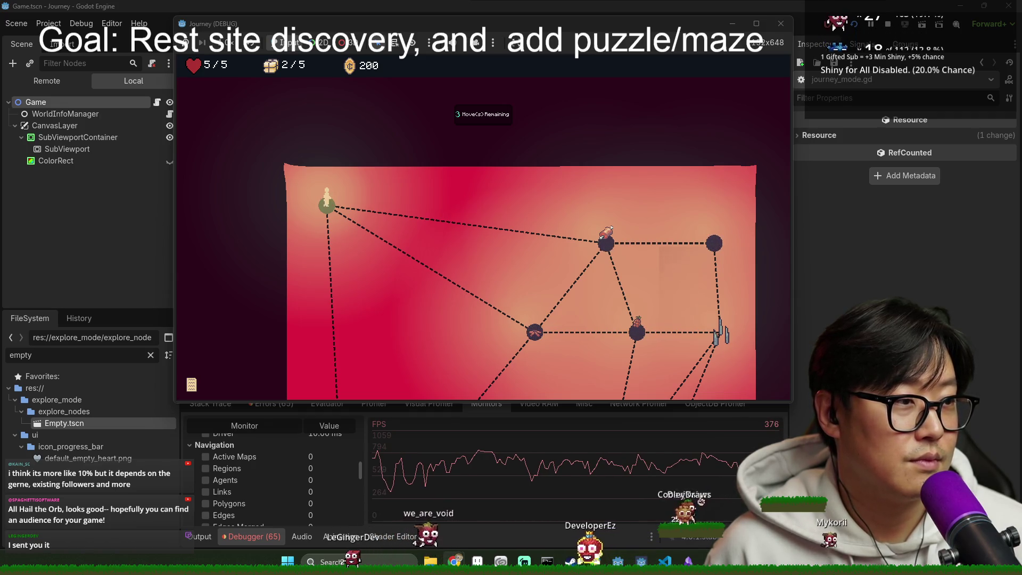
{"action": "key", "text": "alt+Tab"}
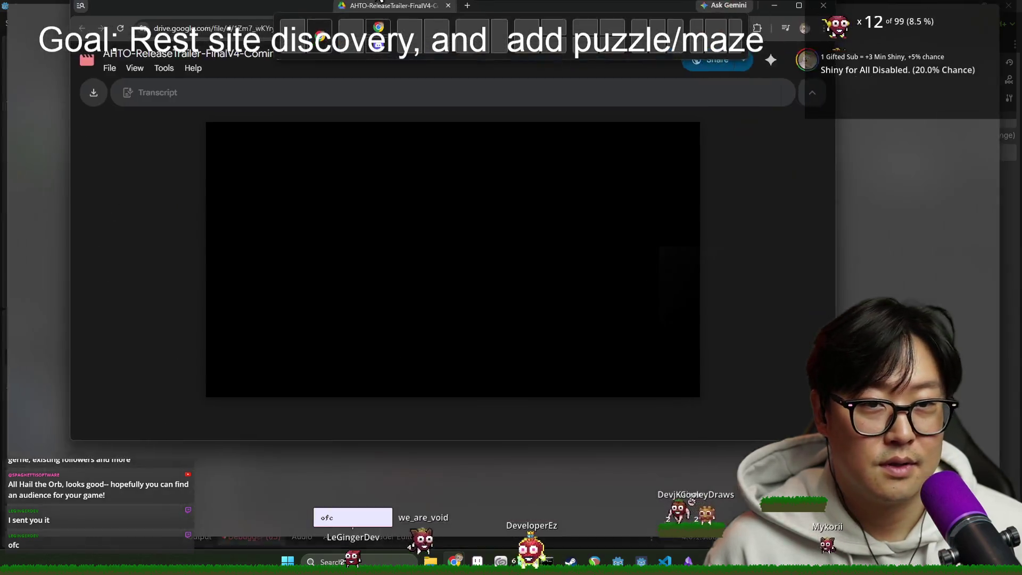
Step: Unmute the Drive trailer, play it briefly, then pause it
{"action": "key", "text": "alt+Tab"}
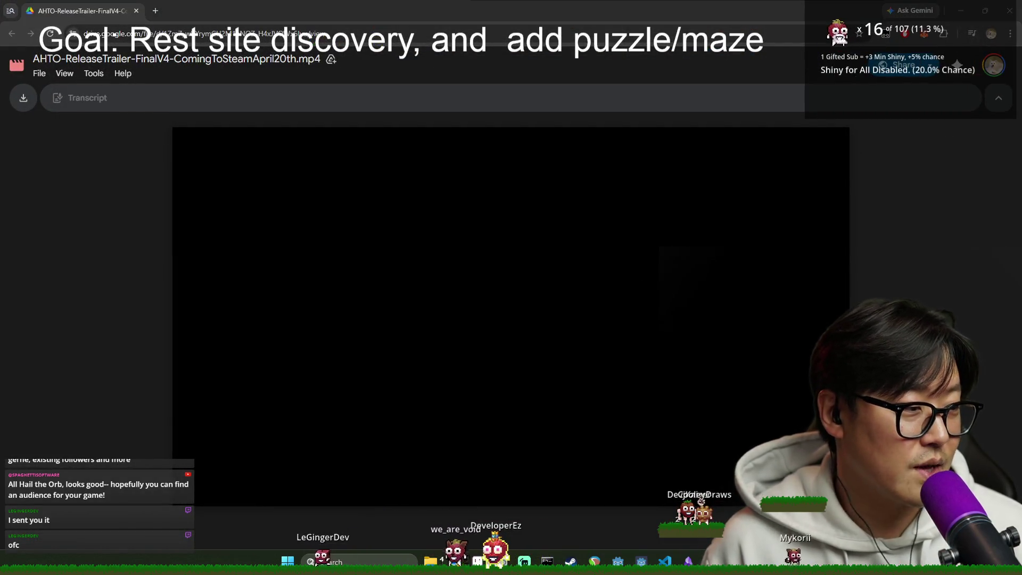
{"action": "key", "text": "alt+Tab"}
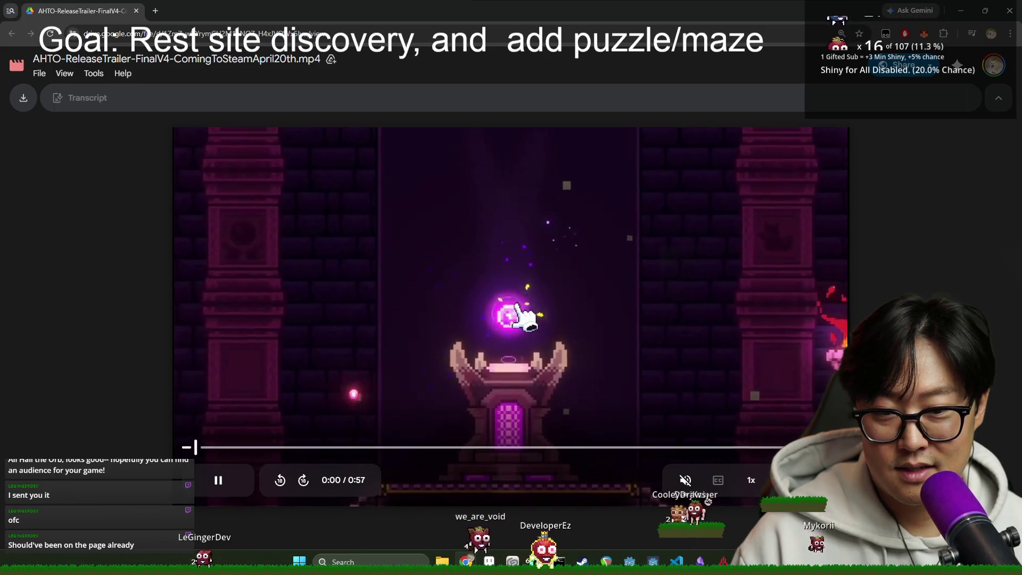
{"action": "left_click", "coordinate": [685, 480]}
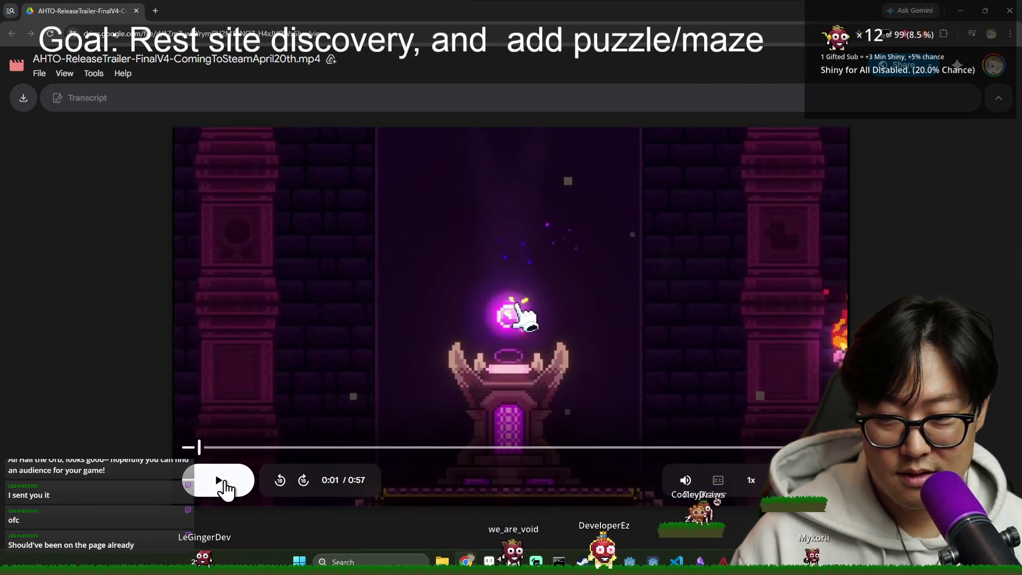
{"action": "left_click", "coordinate": [217, 486]}
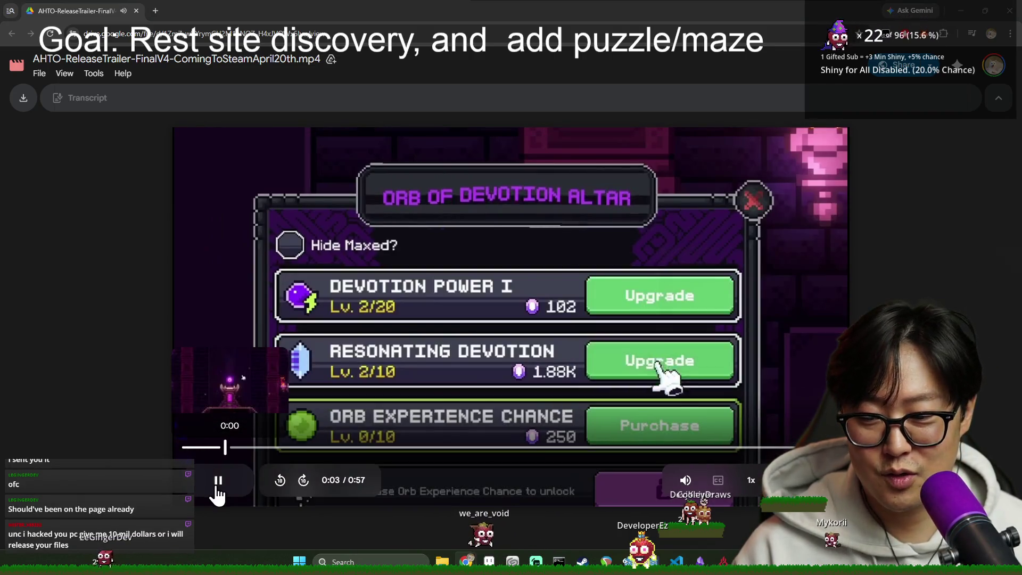
{"action": "left_click", "coordinate": [457, 365]}
Step: Raise the Browser faders in BEACN, replay the trailer from 0:00, then minimize Chrome
{"action": "key", "text": "alt+Tab"}
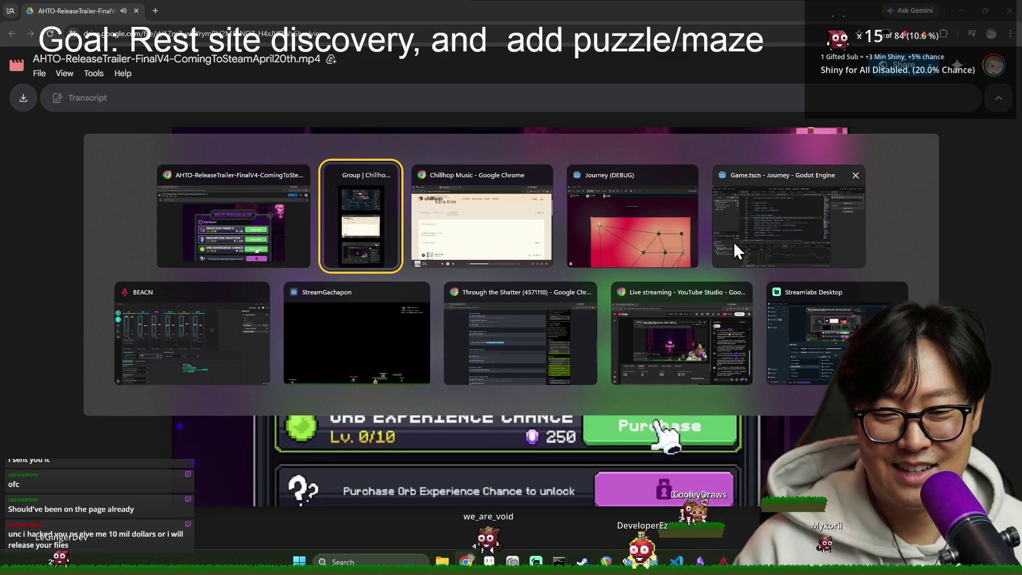
{"action": "left_click", "coordinate": [233, 372]}
{"action": "left_click_drag", "start_coordinate": [430, 218], "coordinate": [428, 179]}
{"action": "key", "text": "alt+Tab"}
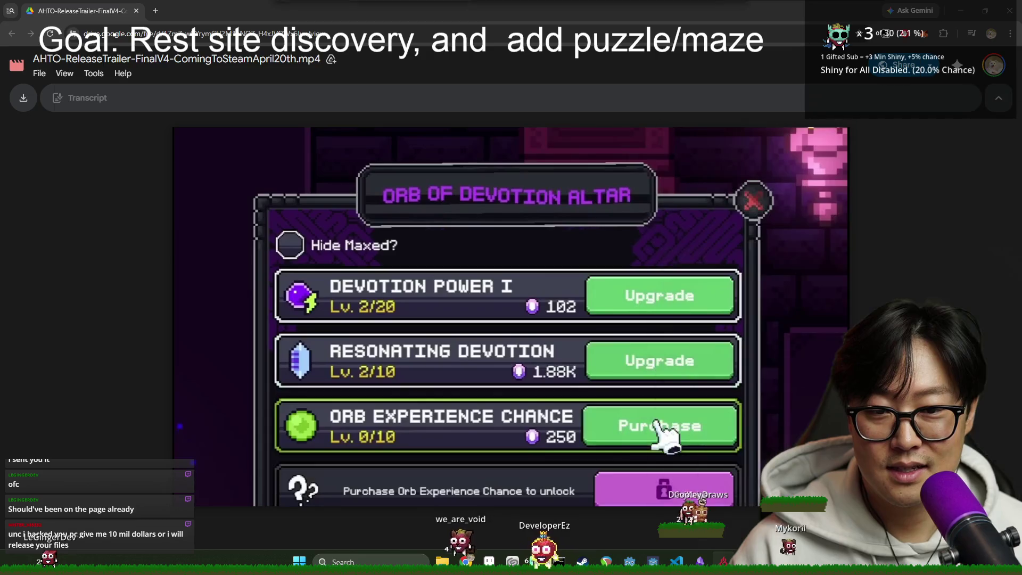
{"action": "left_click_drag", "start_coordinate": [245, 449], "coordinate": [183, 448]}
{"action": "left_click", "coordinate": [218, 480]}
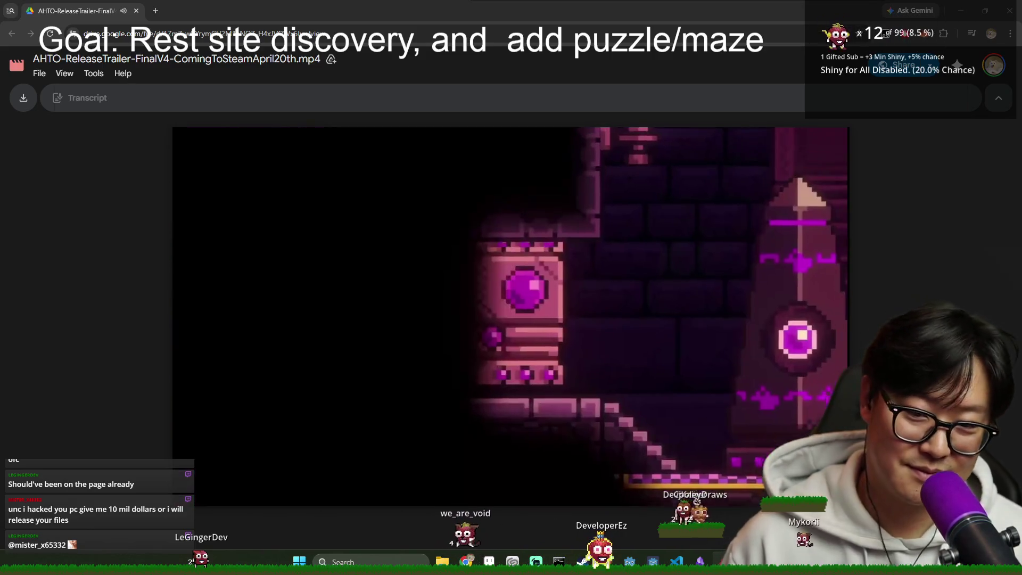
{"action": "mouse_move", "coordinate": [728, 307]}
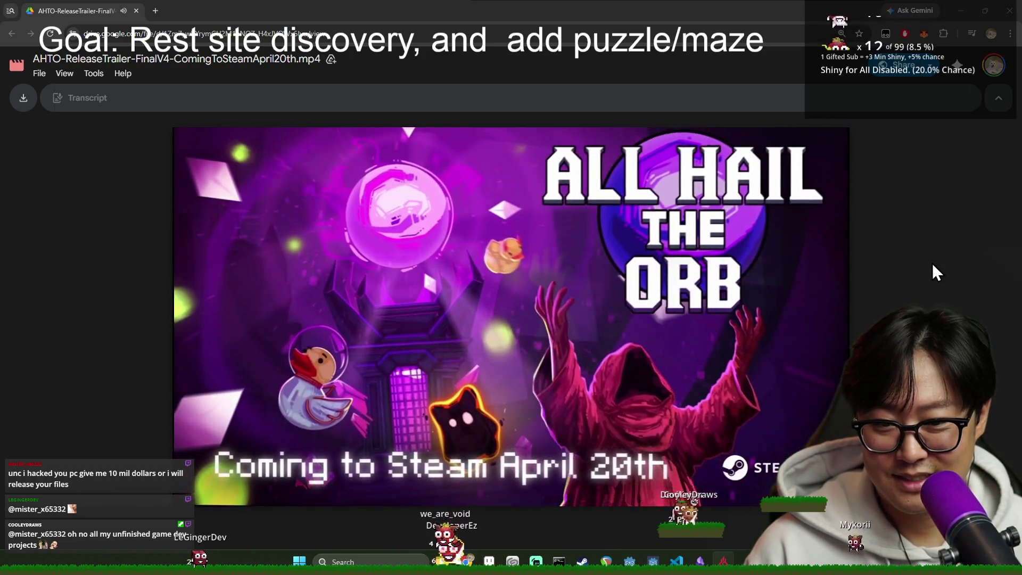
{"action": "mouse_move", "coordinate": [503, 346]}
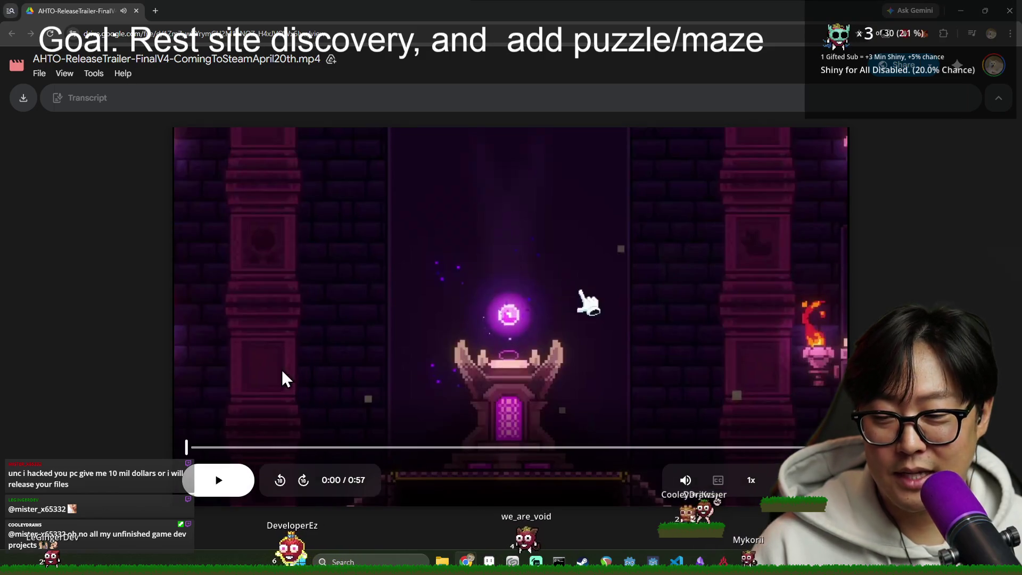
{"action": "left_click", "coordinate": [136, 11]}
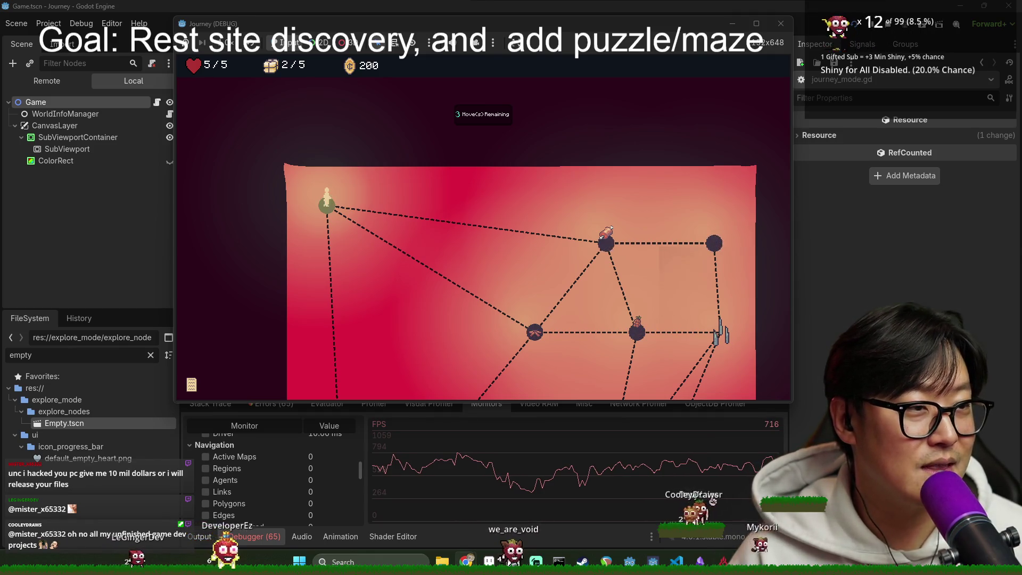
Step: Move through three maze nodes to the top-left node, then take the Rest action at the rest site
{"action": "left_click", "coordinate": [605, 286]}
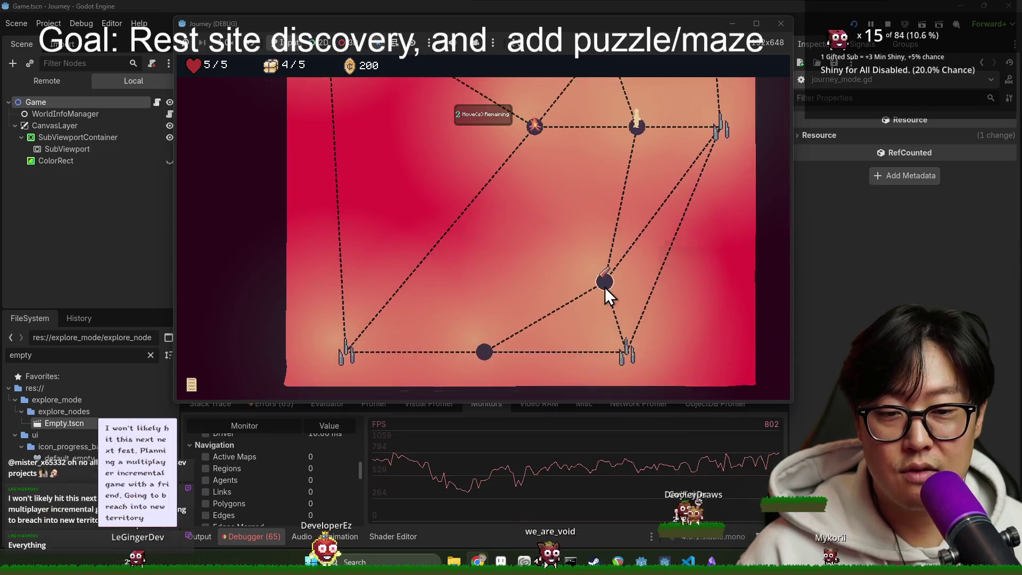
{"action": "left_click", "coordinate": [607, 240]}
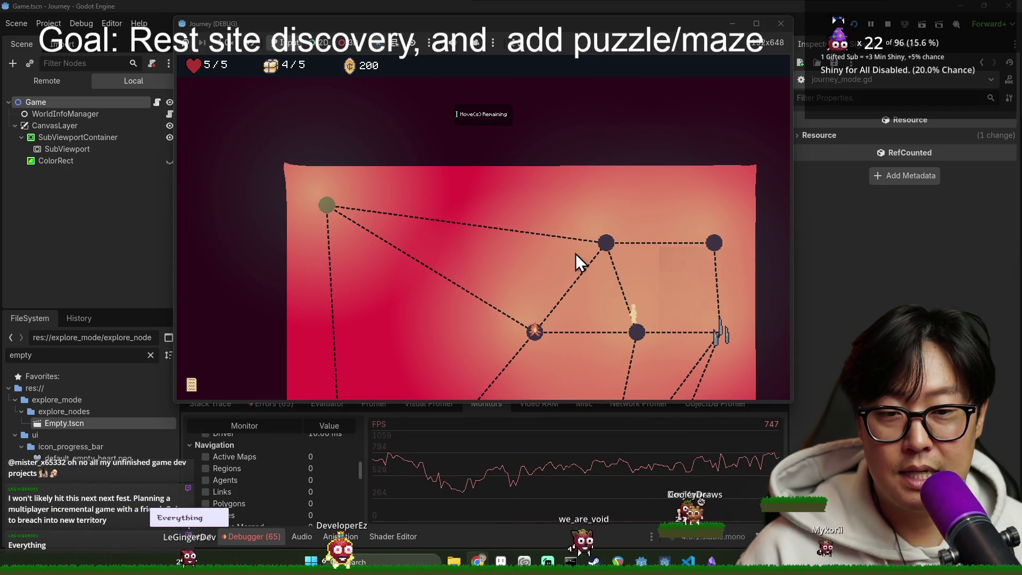
{"action": "left_click", "coordinate": [328, 207]}
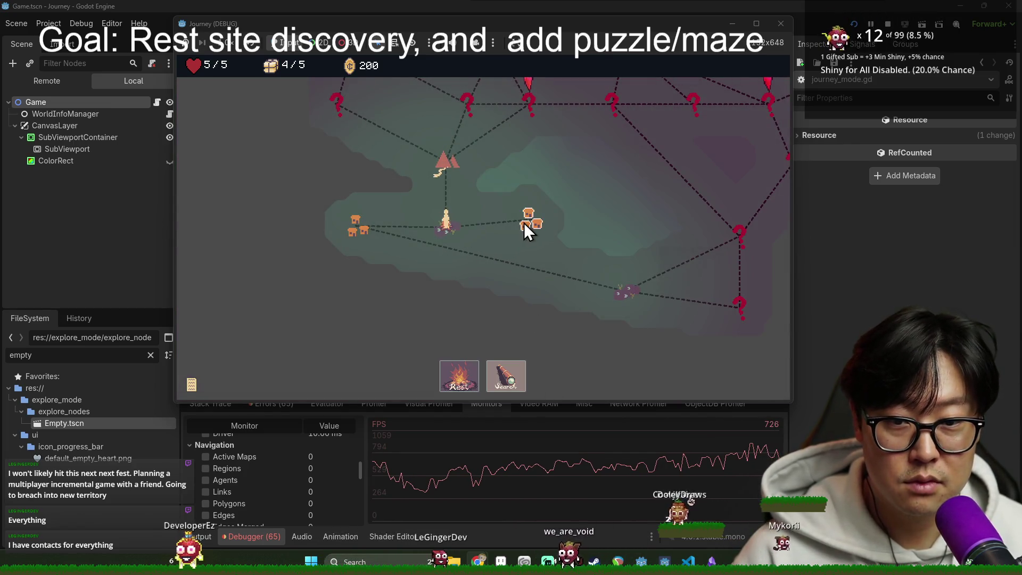
{"action": "left_click", "coordinate": [444, 382]}
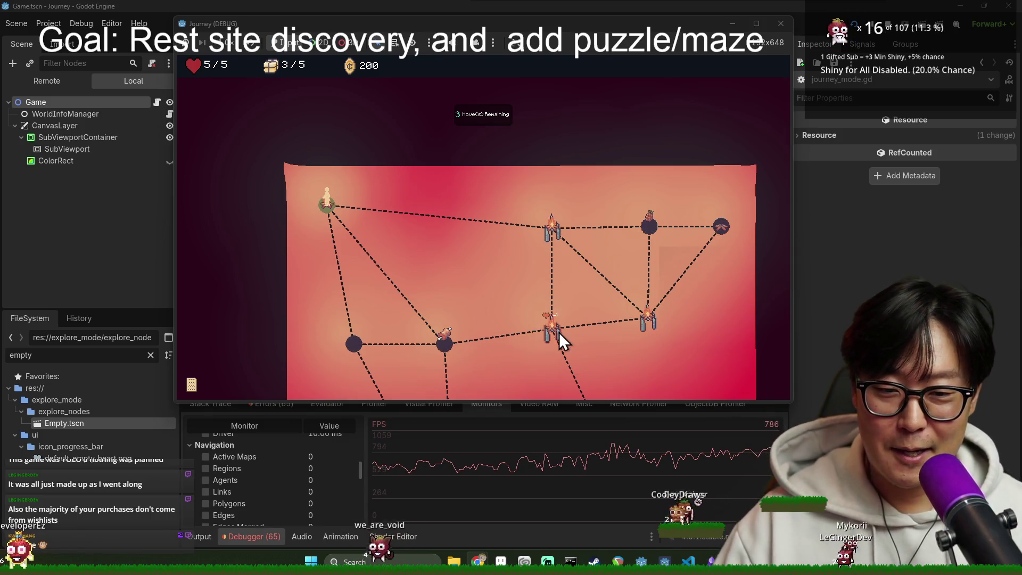
Step: Walk the maze path to the campfire node, take the Rest action, then stop the game with F8
{"action": "scroll", "coordinate": [547, 314], "scroll_direction": "down", "scroll_amount": 5}
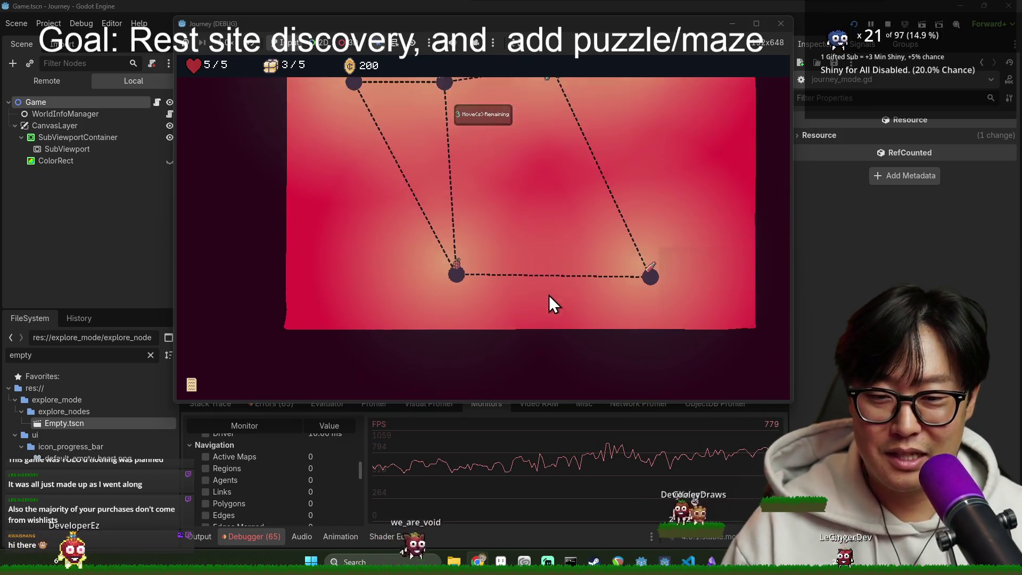
{"action": "scroll", "coordinate": [549, 295], "scroll_direction": "up", "scroll_amount": 5}
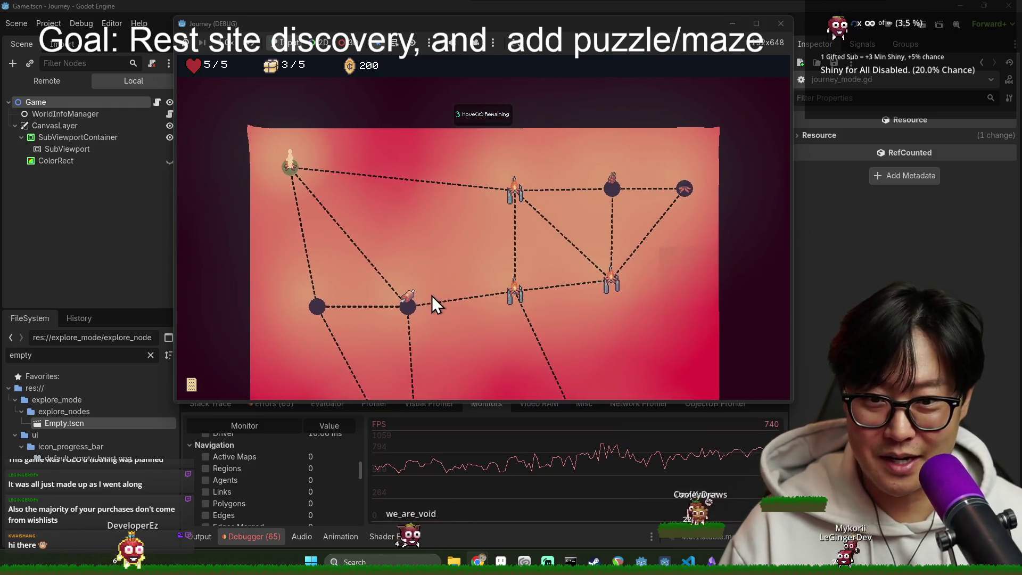
{"action": "left_click", "coordinate": [446, 304]}
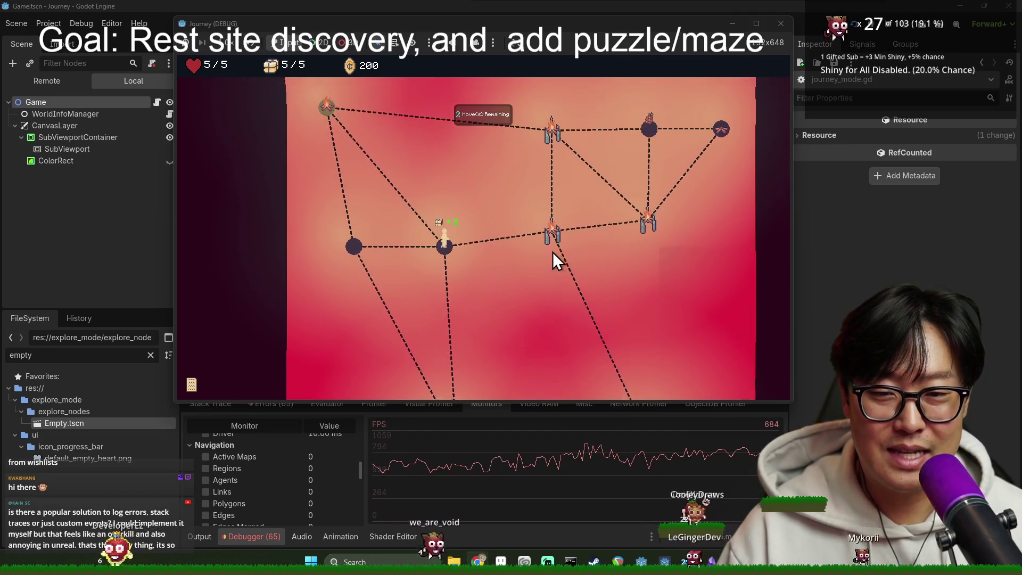
{"action": "left_click", "coordinate": [327, 123]}
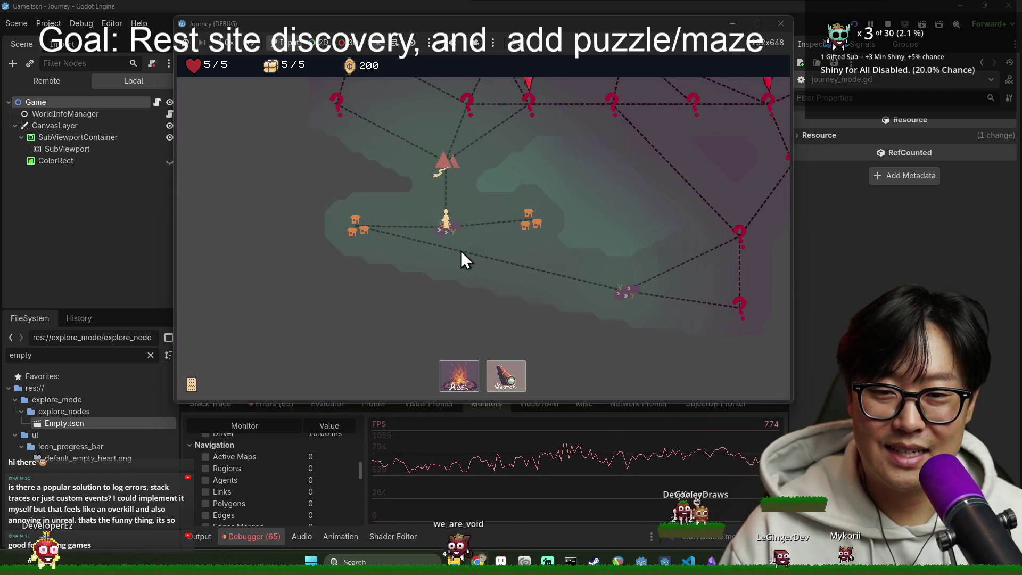
{"action": "left_click", "coordinate": [508, 374]}
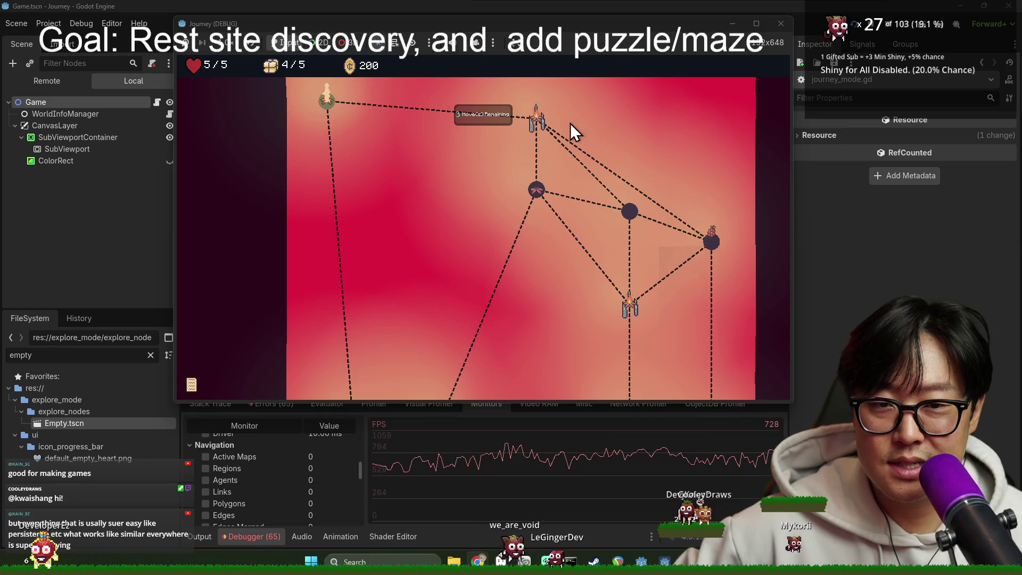
{"action": "key", "text": "F8"}
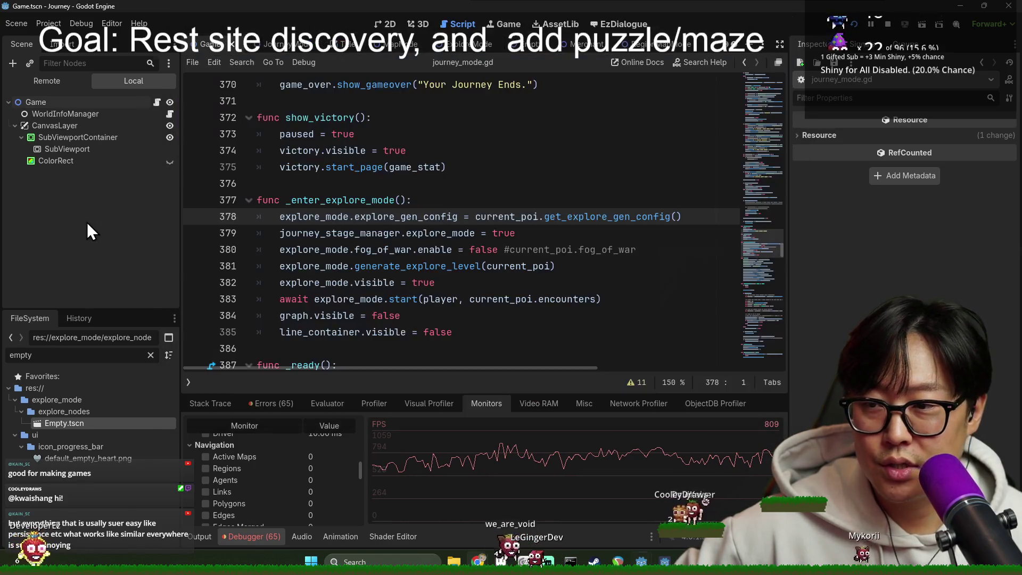
Step: Rerun the game with F5 and expand Game in the Remote tree to reveal WorldInfoManager and CanvasLayer
{"action": "left_click", "coordinate": [64, 351]}
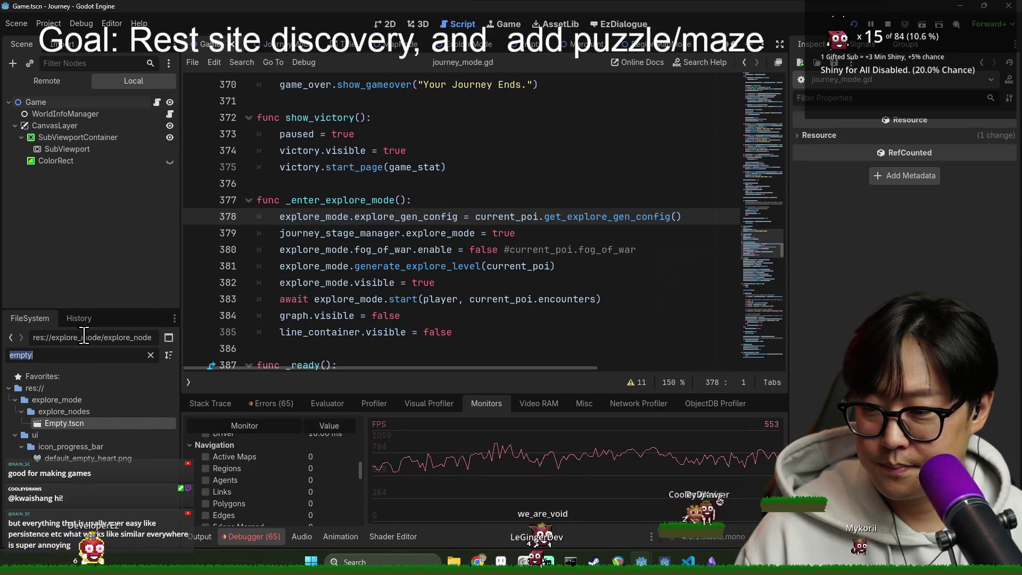
{"action": "key", "text": "F5"}
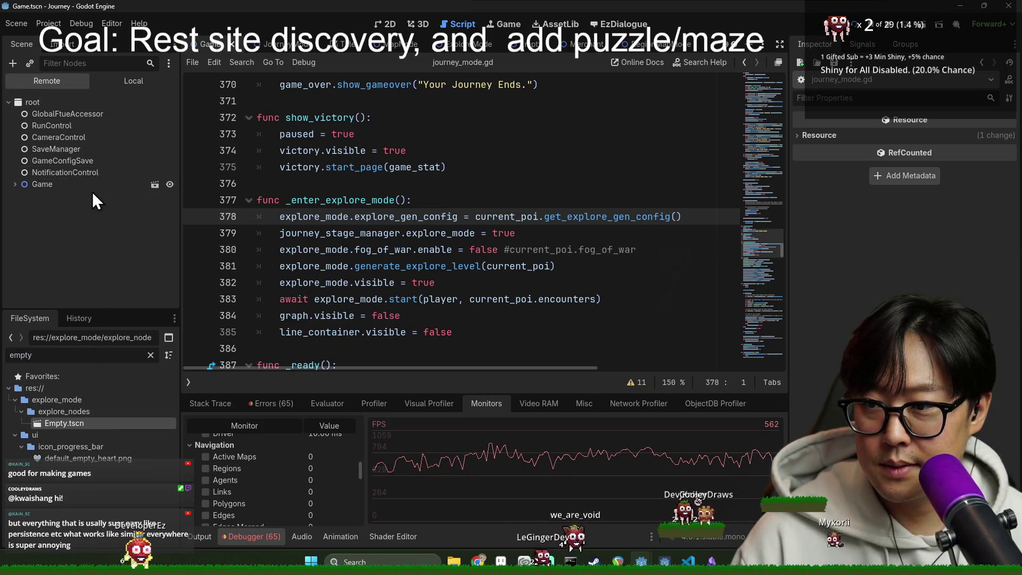
{"action": "left_click", "coordinate": [81, 254]}
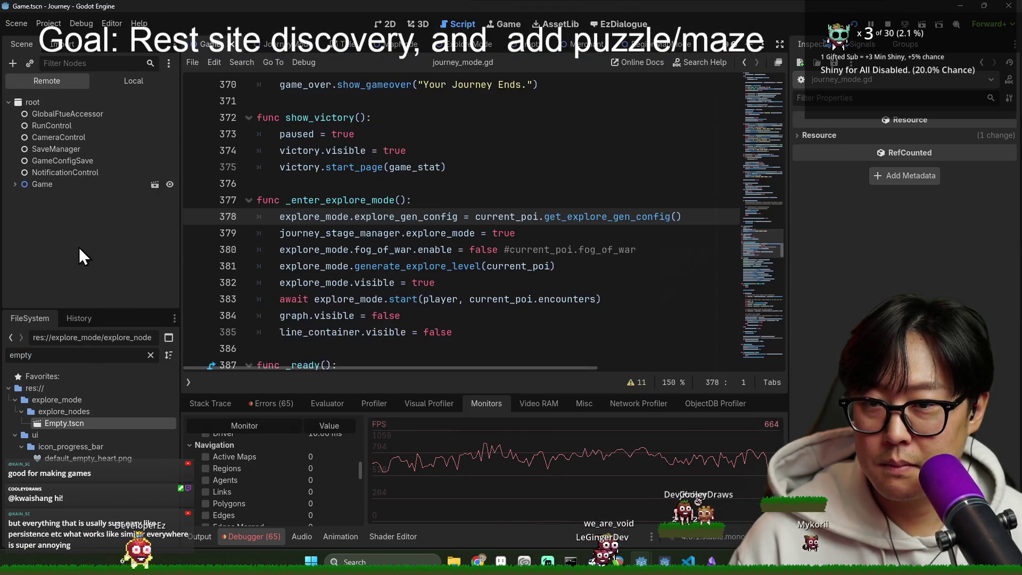
{"action": "left_click", "coordinate": [15, 184]}
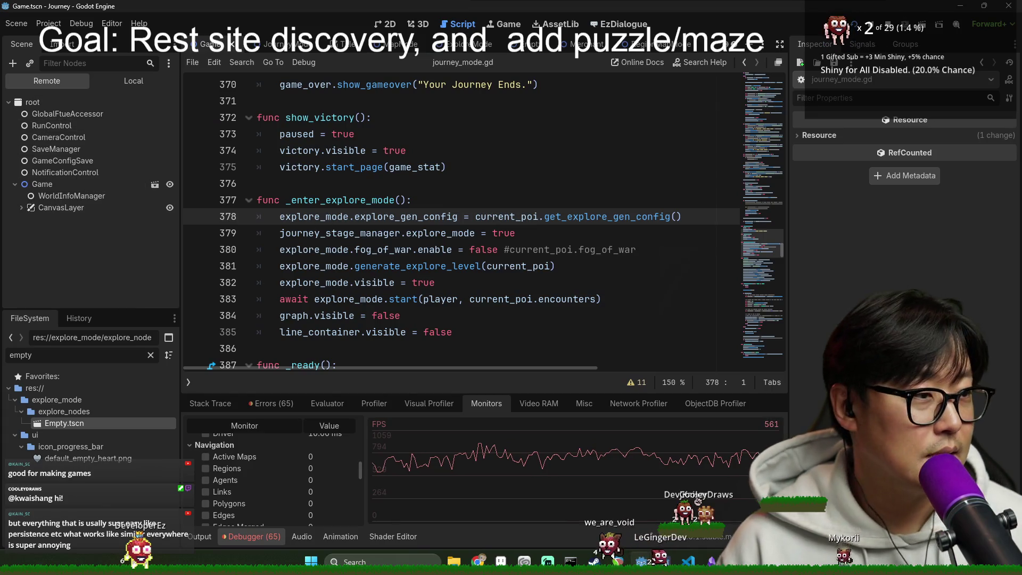
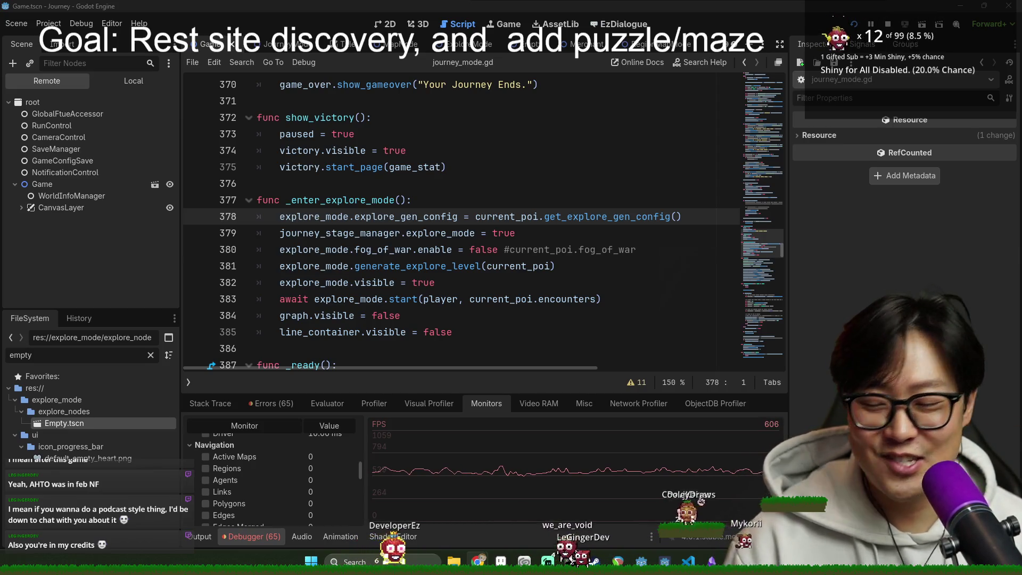
Step: Clear the debugger's error list, show the Output log, and put the caret on line 388
{"action": "scroll", "coordinate": [523, 296], "scroll_direction": "down", "scroll_amount": 2}
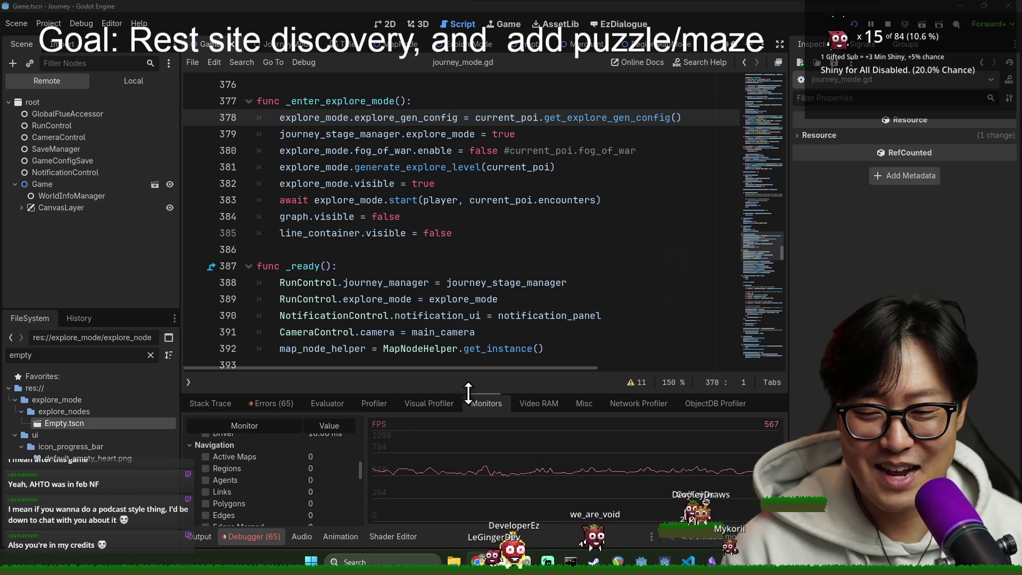
{"action": "left_click", "coordinate": [260, 404]}
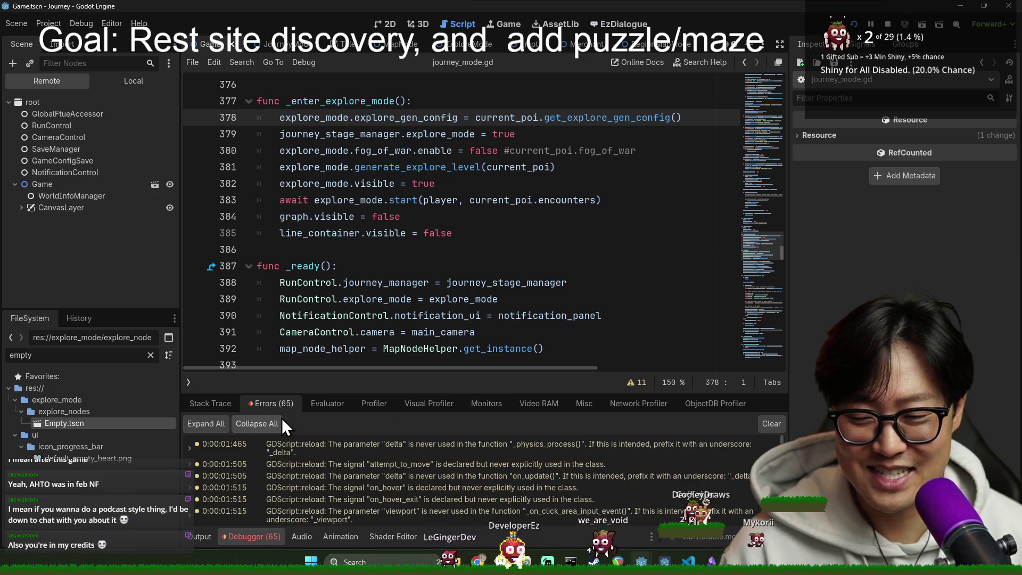
{"action": "left_click", "coordinate": [772, 423]}
{"action": "left_click", "coordinate": [196, 536]}
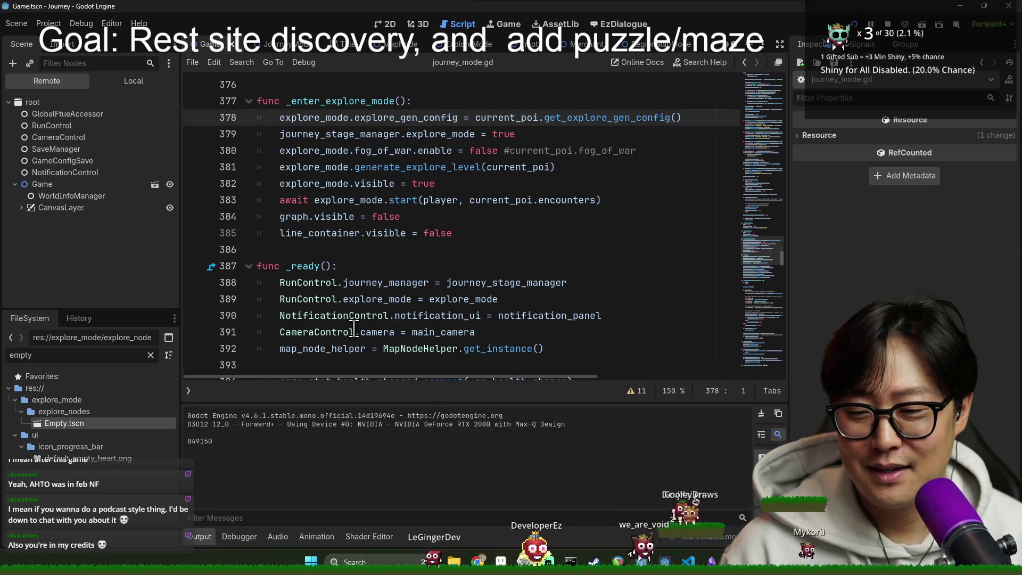
{"action": "left_click", "coordinate": [469, 282]}
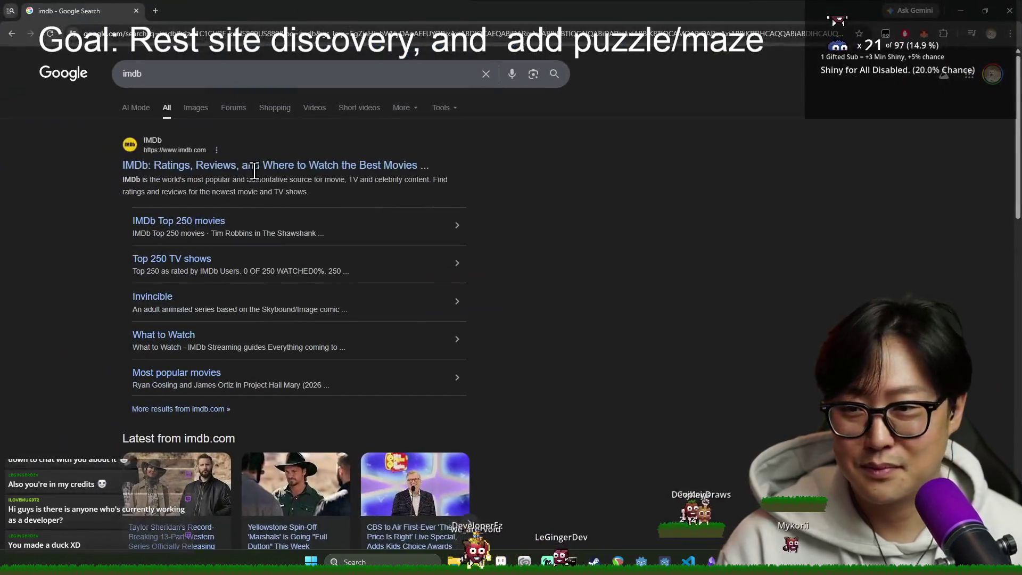
Step: Search IMDb for the crew member's name and open their profile page
{"action": "left_click", "coordinate": [249, 166]}
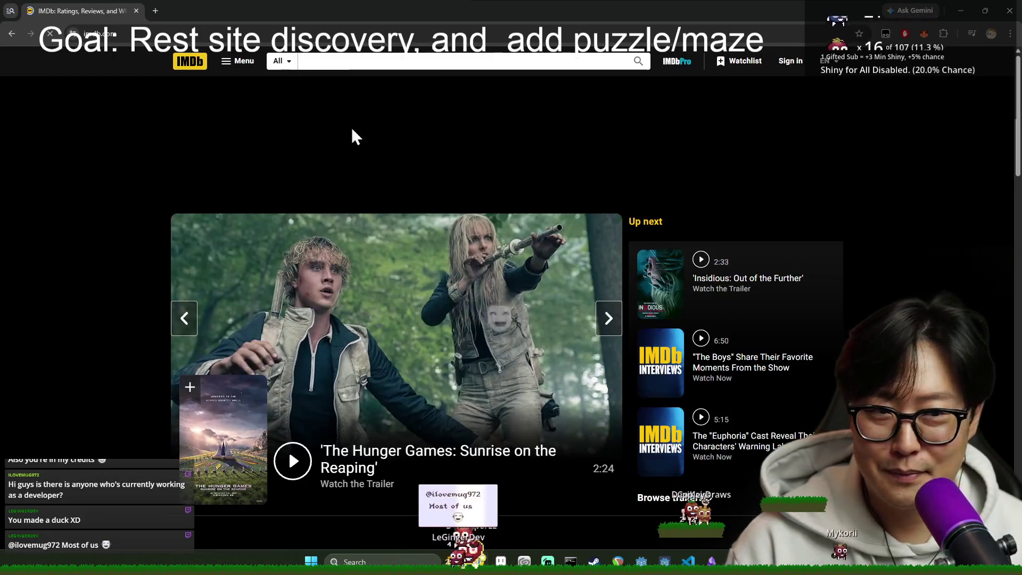
{"action": "left_click", "coordinate": [394, 60]}
{"action": "type", "text": "ez"}
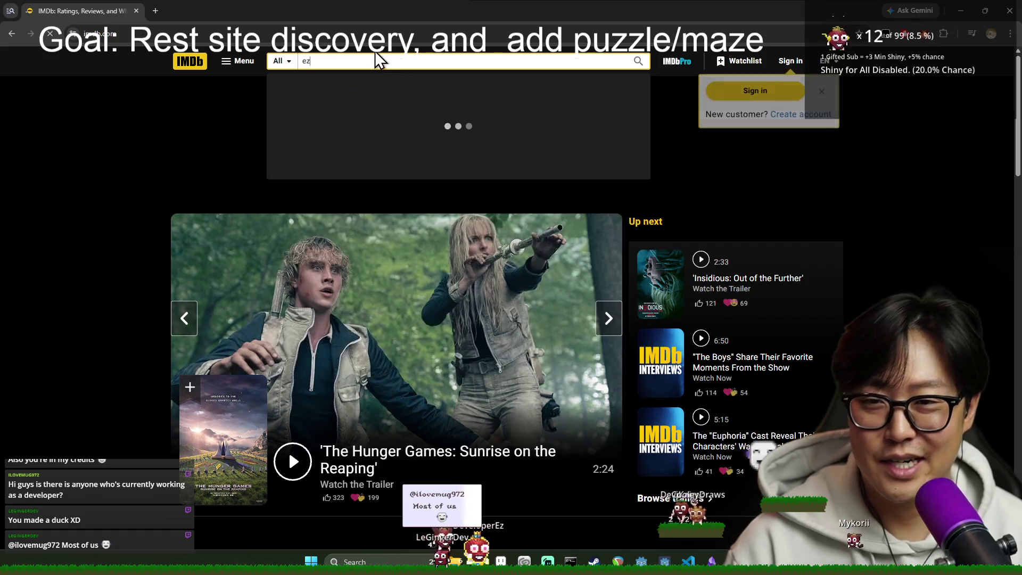
{"action": "type", "text": "ra kim"}
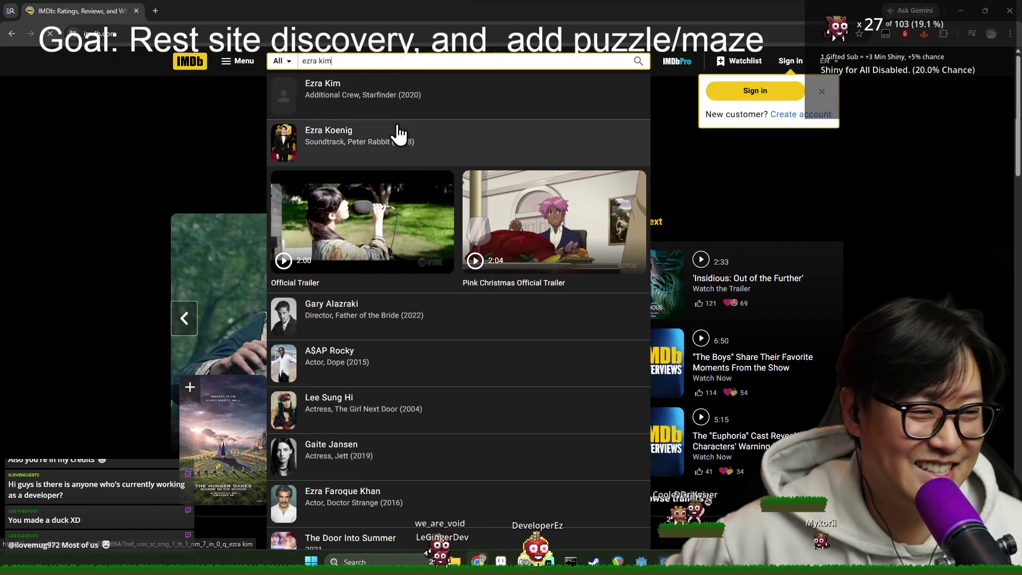
{"action": "key", "text": "Return"}
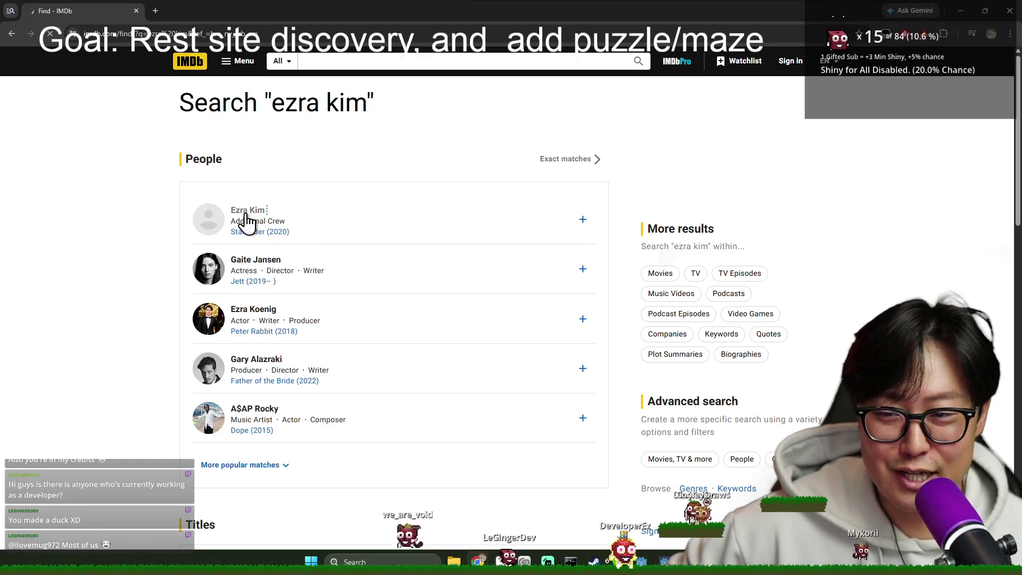
{"action": "left_click", "coordinate": [248, 223]}
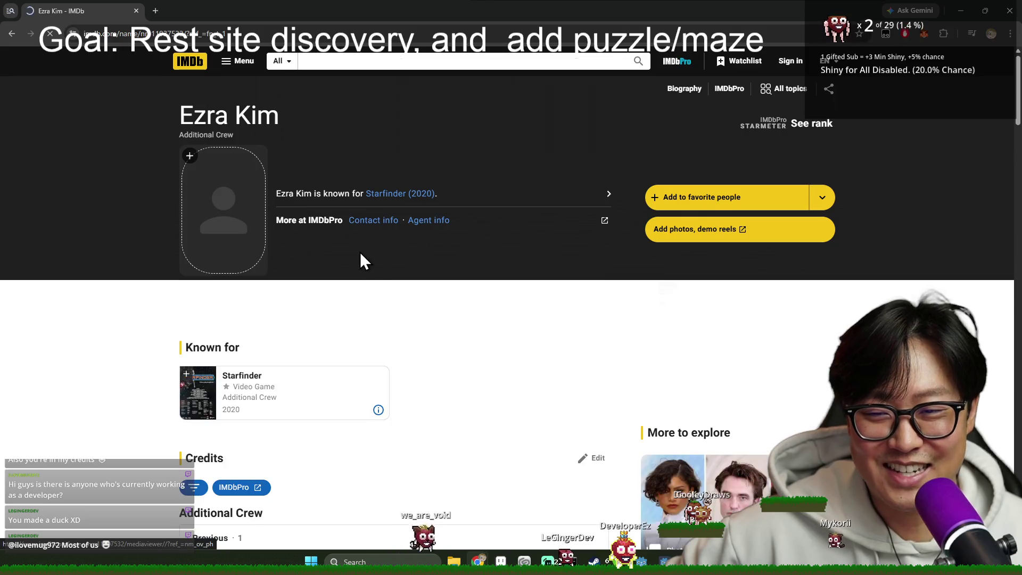
{"action": "scroll", "coordinate": [368, 272], "scroll_direction": "down", "scroll_amount": 3}
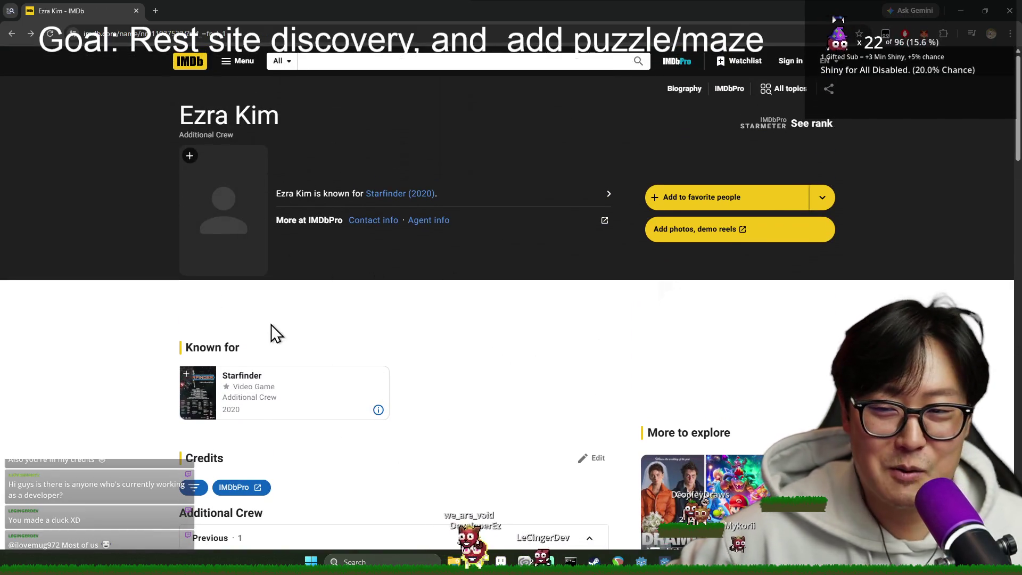
Step: View the Starfinder (2020) title page, return to the profile, and close the browser
{"action": "left_click", "coordinate": [246, 390]}
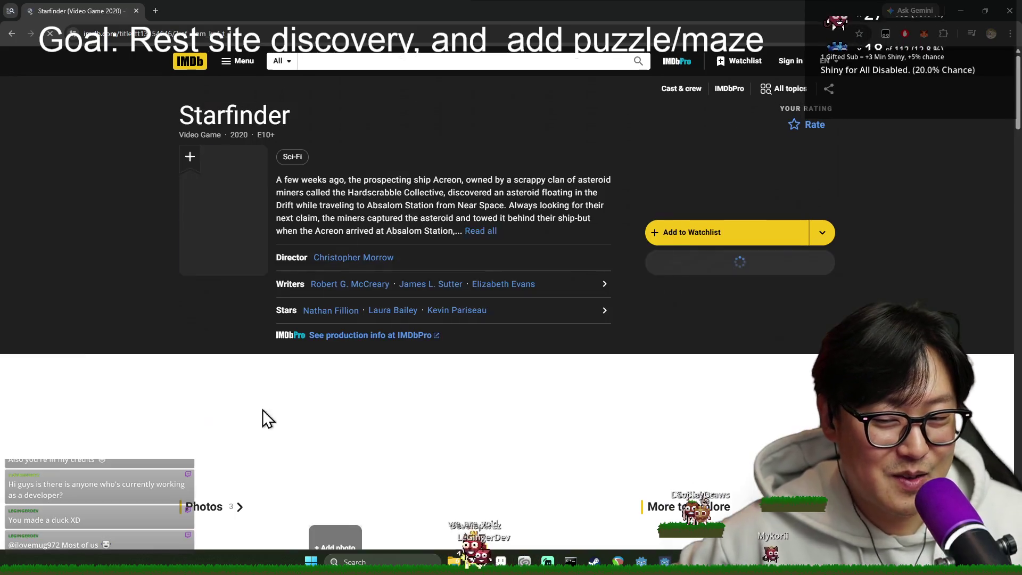
{"action": "scroll", "coordinate": [228, 309], "scroll_direction": "down", "scroll_amount": 6}
{"action": "scroll", "coordinate": [234, 303], "scroll_direction": "down", "scroll_amount": 1}
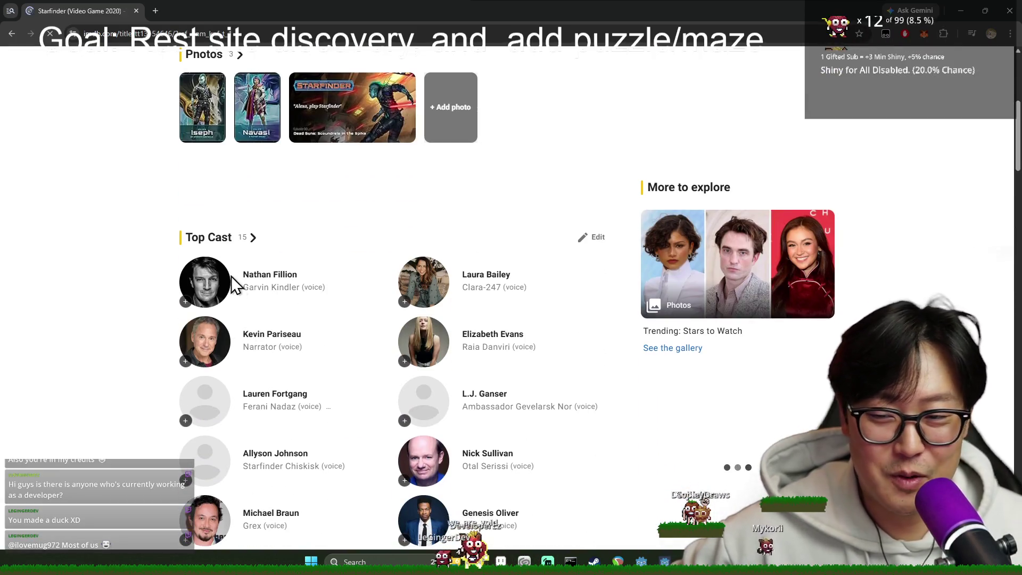
{"action": "scroll", "coordinate": [498, 302], "scroll_direction": "down", "scroll_amount": 2}
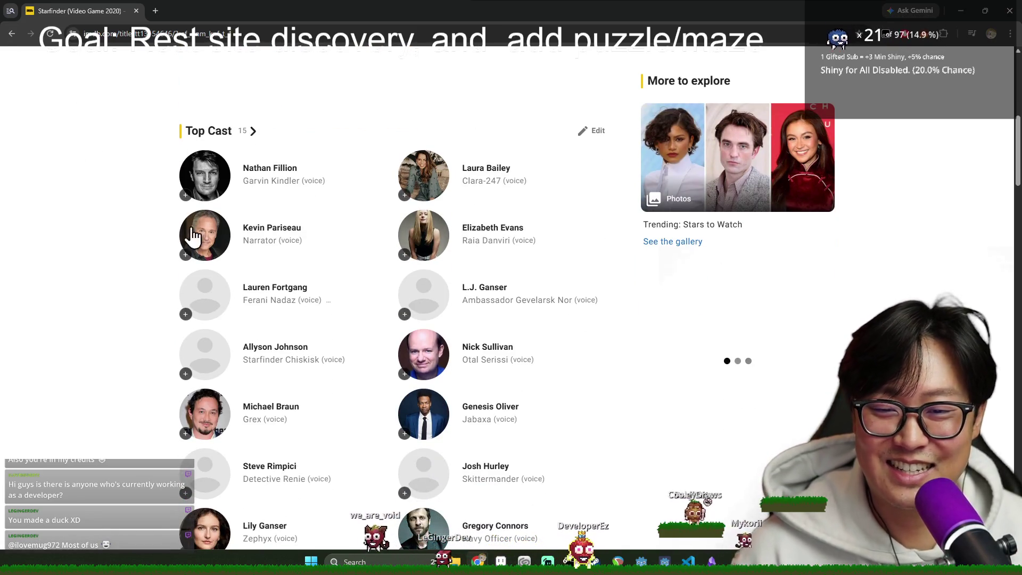
{"action": "scroll", "coordinate": [155, 234], "scroll_direction": "up", "scroll_amount": 2}
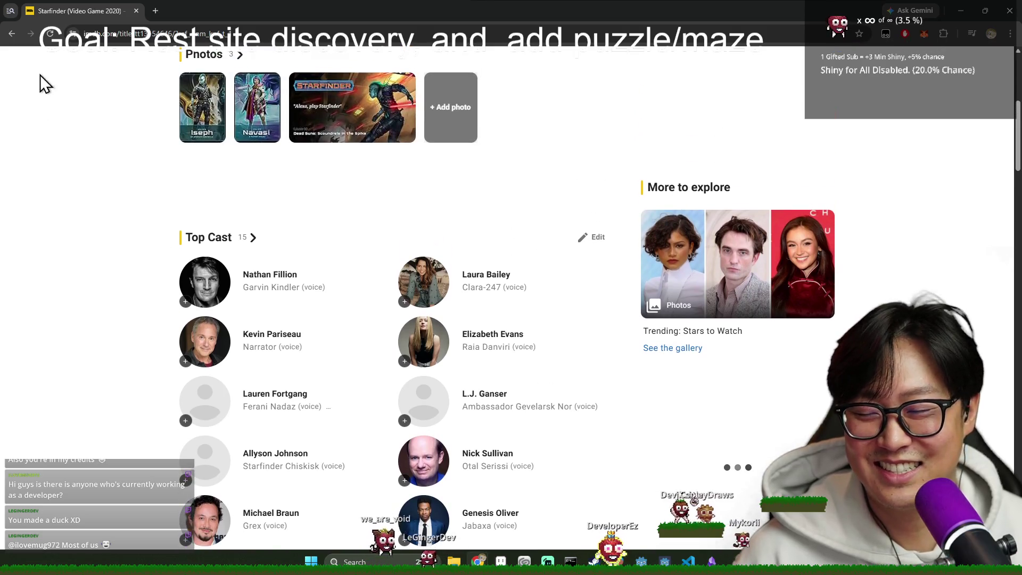
{"action": "left_click", "coordinate": [12, 39]}
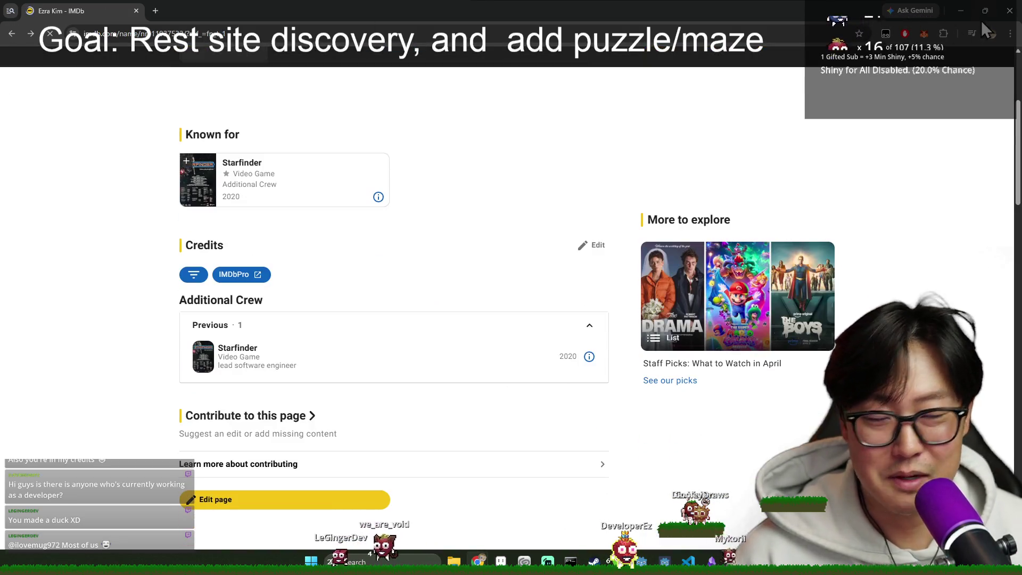
{"action": "left_click", "coordinate": [1007, 11]}
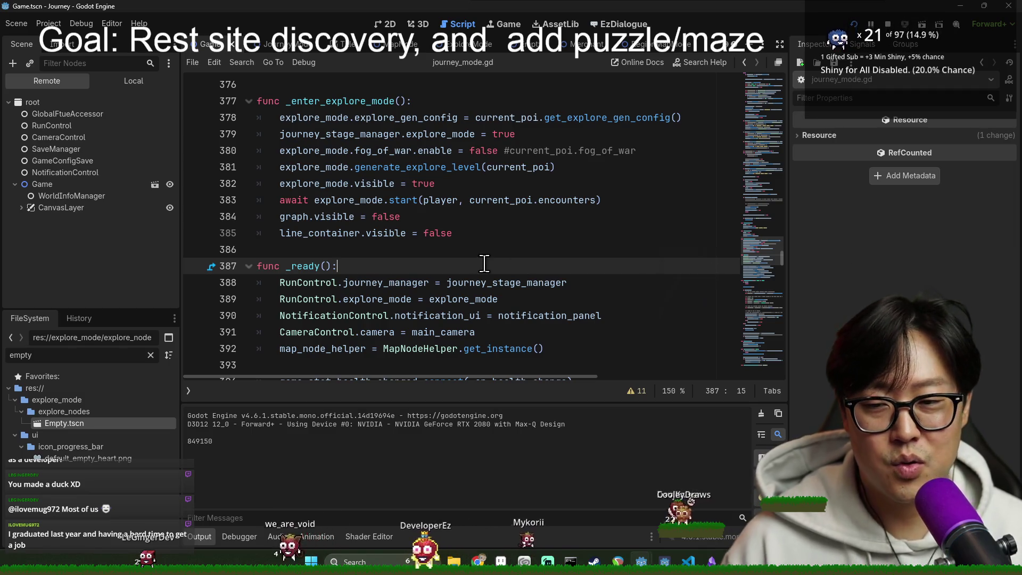
Step: Place the caret on the empty line 386 of journey_mode.gd
{"action": "left_click", "coordinate": [439, 247]}
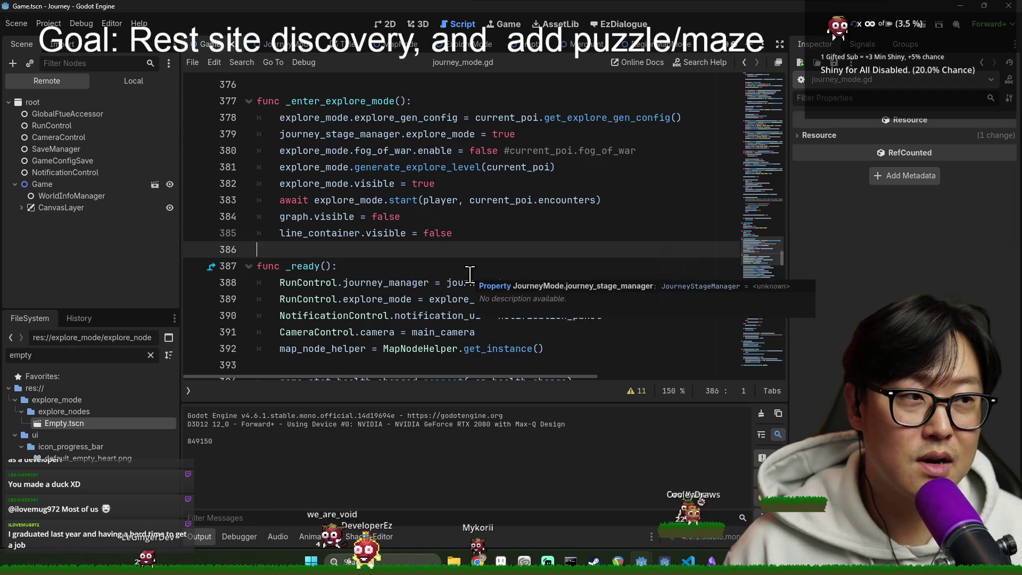
Step: Save the Game scene with Ctrl+S, then switch to the Discord direct messages
{"action": "scroll", "coordinate": [470, 274], "scroll_direction": "down", "scroll_amount": 3}
{"action": "key", "text": "ctrl+s"}
{"action": "left_click", "coordinate": [367, 217]}
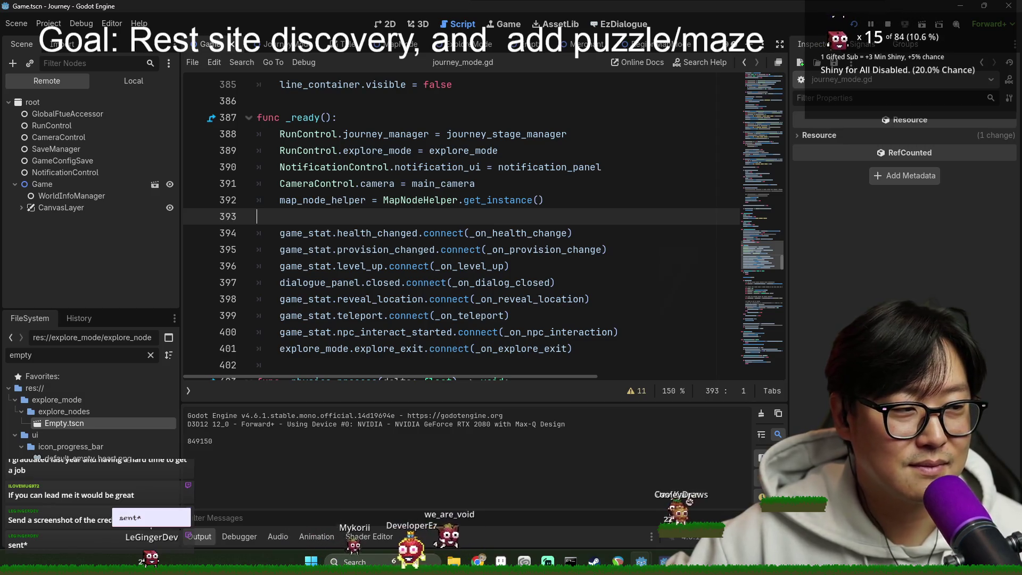
{"action": "key", "text": "alt+Tab"}
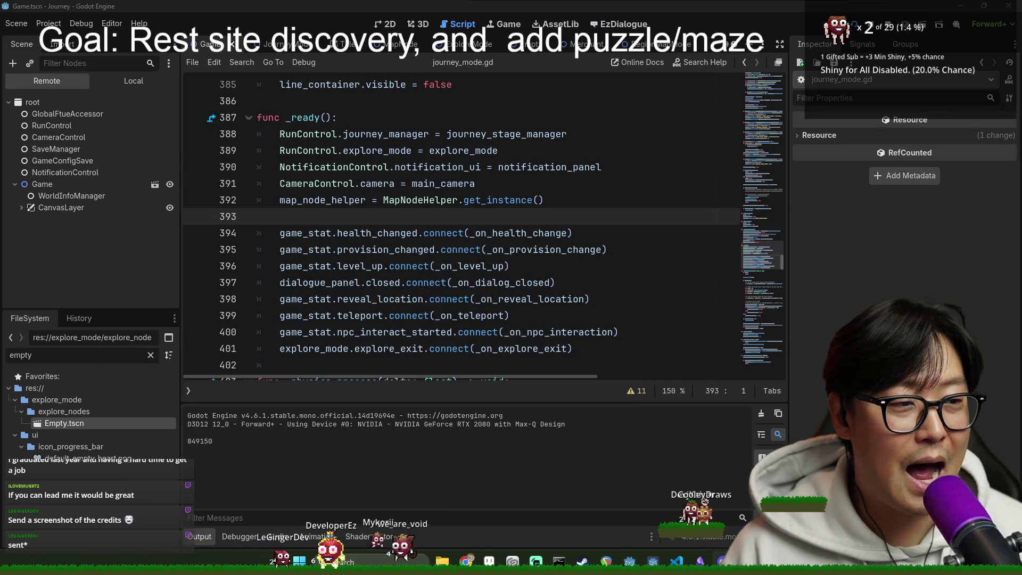
{"action": "key", "text": "alt+Tab"}
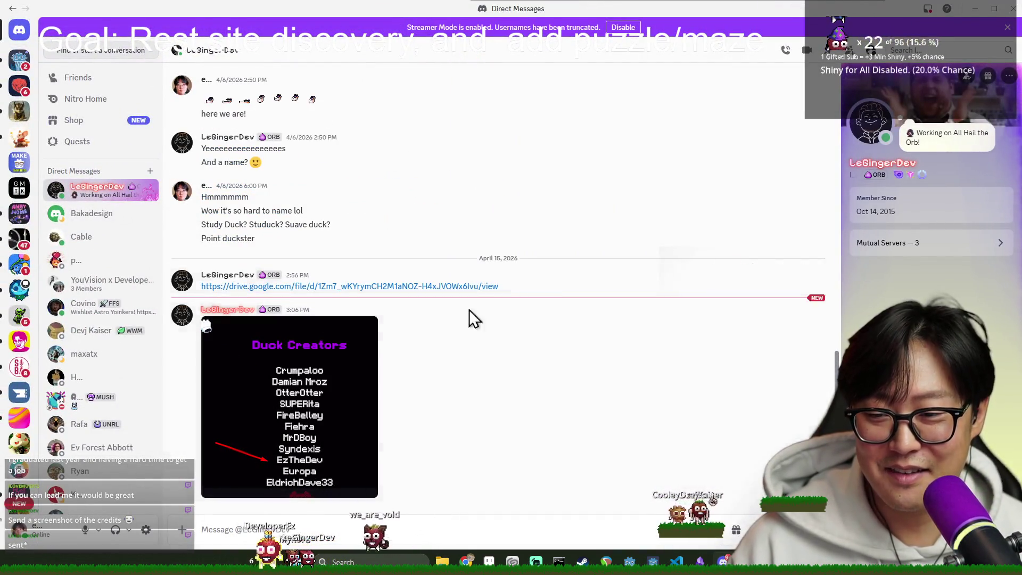
Step: Switch from Discord back to the Godot editor
{"action": "key", "text": "alt+Tab"}
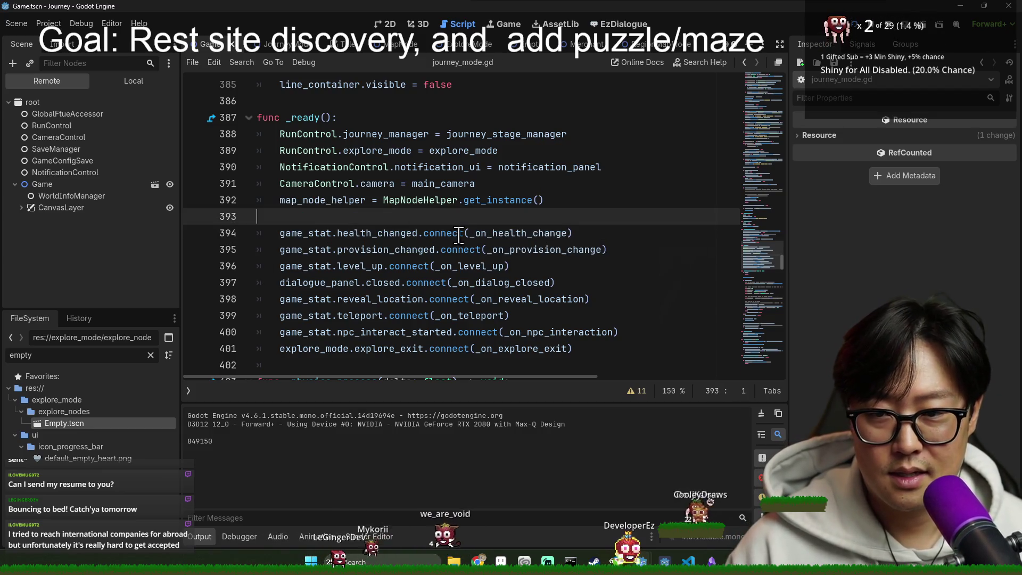
Step: Browse journey_mode.gd around lines 393–406, including the _physics_process area
{"action": "scroll", "coordinate": [520, 223], "scroll_direction": "down", "scroll_amount": 1}
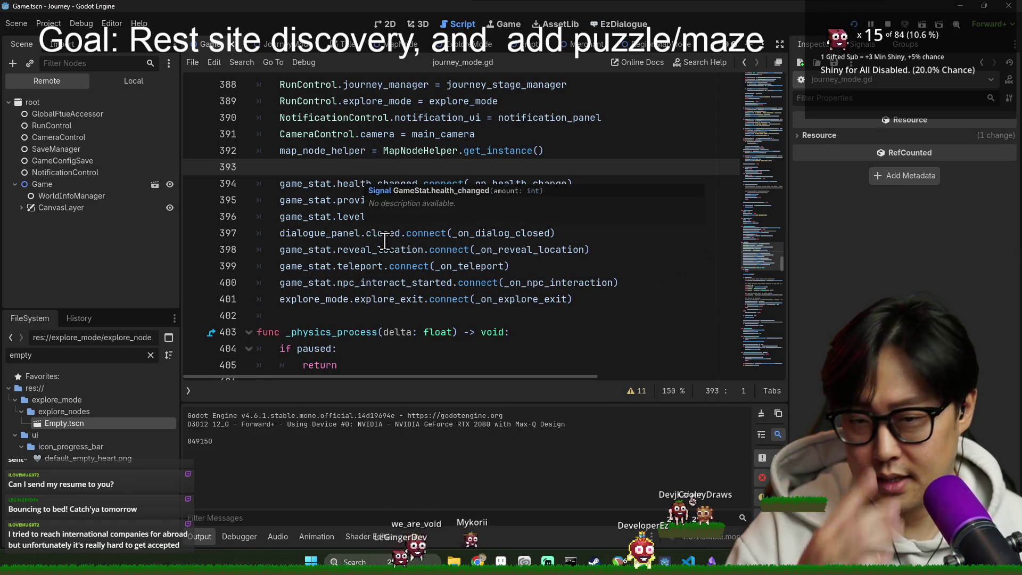
{"action": "left_click", "coordinate": [312, 317]}
{"action": "left_click", "coordinate": [617, 296]}
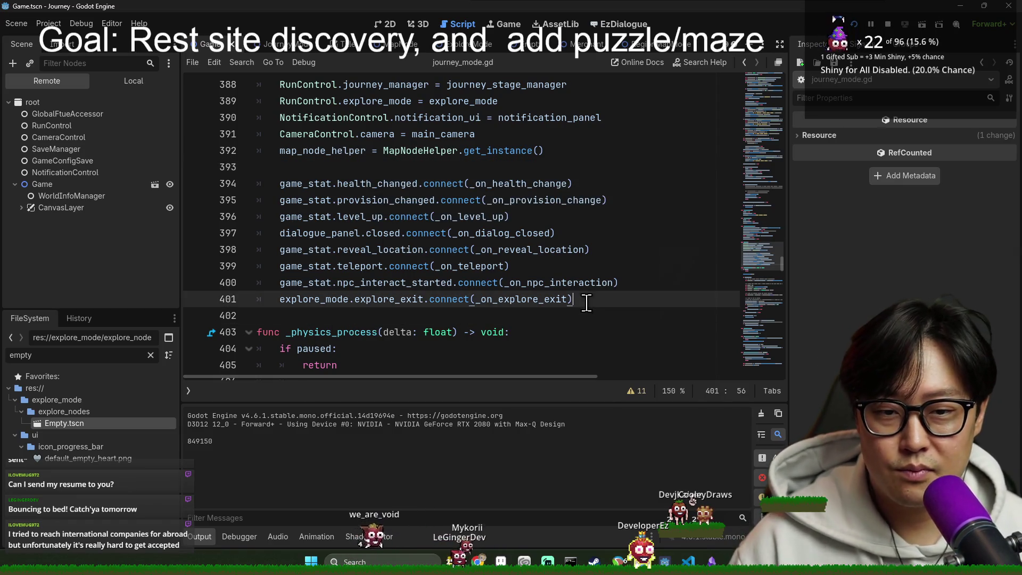
{"action": "scroll", "coordinate": [586, 298], "scroll_direction": "up", "scroll_amount": 2}
{"action": "scroll", "coordinate": [544, 279], "scroll_direction": "down", "scroll_amount": 3}
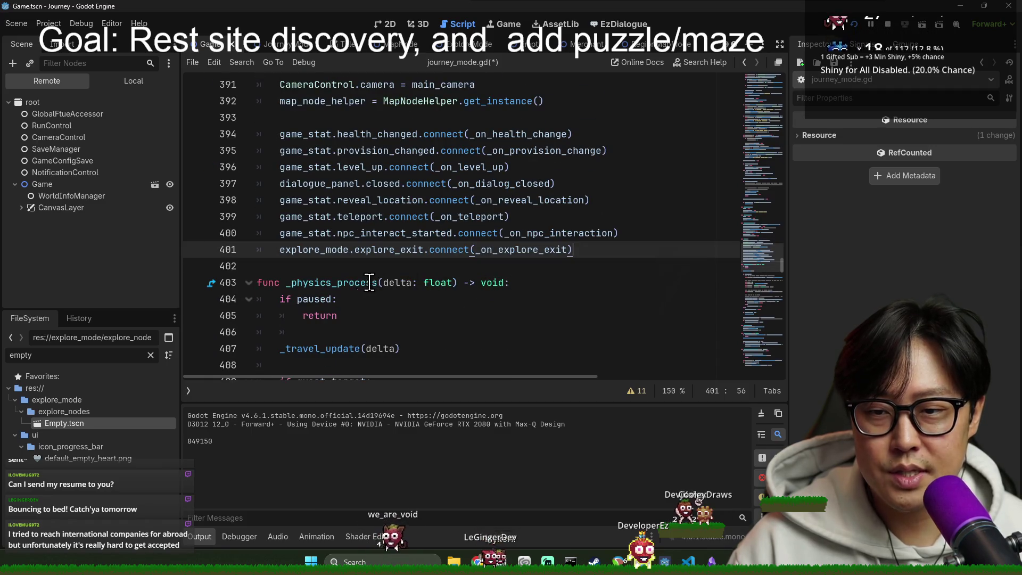
{"action": "left_click", "coordinate": [381, 330]}
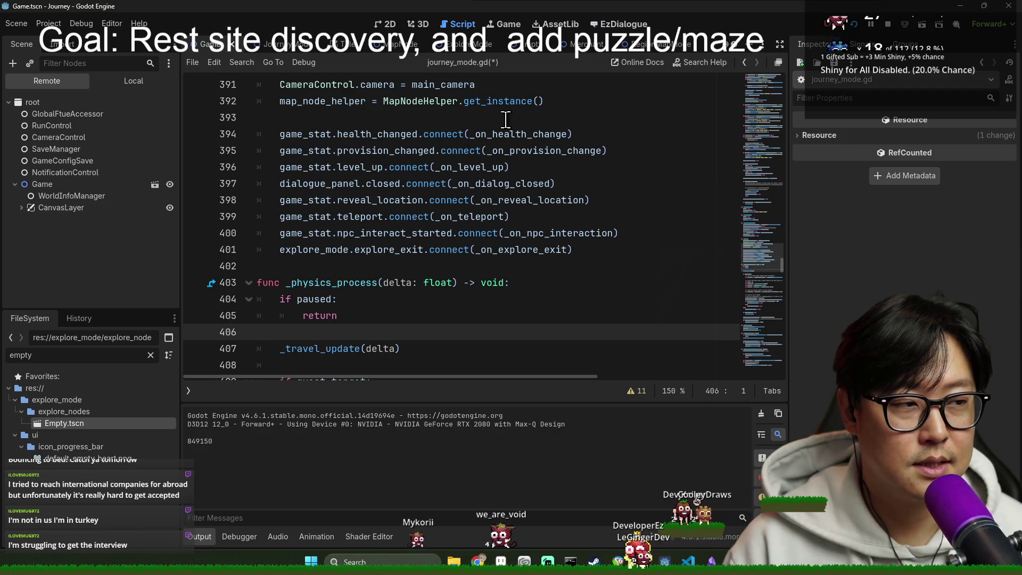
{"action": "left_click", "coordinate": [476, 167]}
{"action": "left_click", "coordinate": [447, 118]}
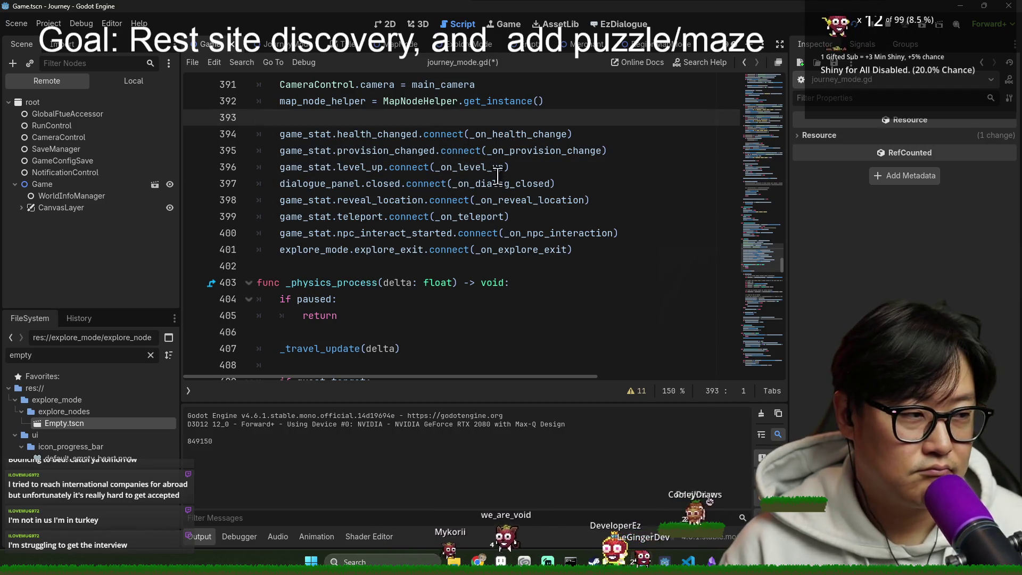
{"action": "left_click", "coordinate": [341, 266]}
{"action": "scroll", "coordinate": [436, 263], "scroll_direction": "up", "scroll_amount": 2}
{"action": "scroll", "coordinate": [436, 266], "scroll_direction": "up", "scroll_amount": 13}
{"action": "scroll", "coordinate": [487, 287], "scroll_direction": "up", "scroll_amount": 11}
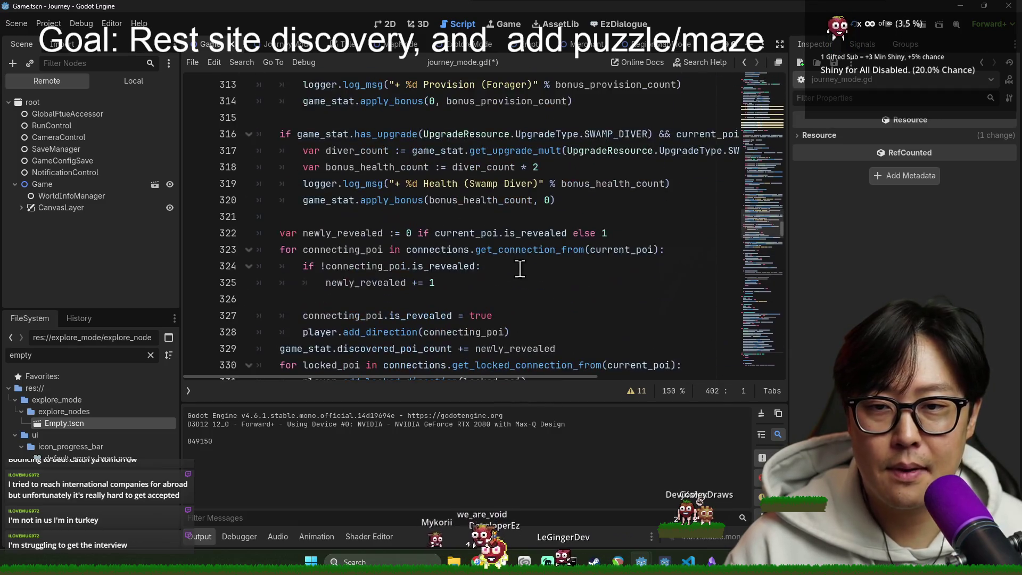
{"action": "scroll", "coordinate": [519, 277], "scroll_direction": "up", "scroll_amount": 2}
{"action": "scroll", "coordinate": [511, 271], "scroll_direction": "up", "scroll_amount": 15}
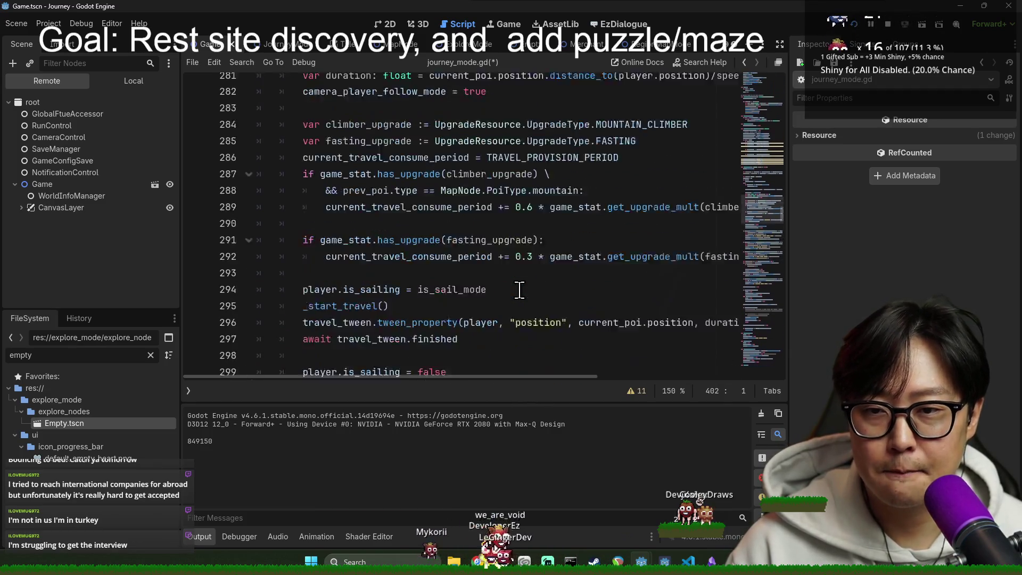
{"action": "scroll", "coordinate": [330, 140], "scroll_direction": "up", "scroll_amount": 4}
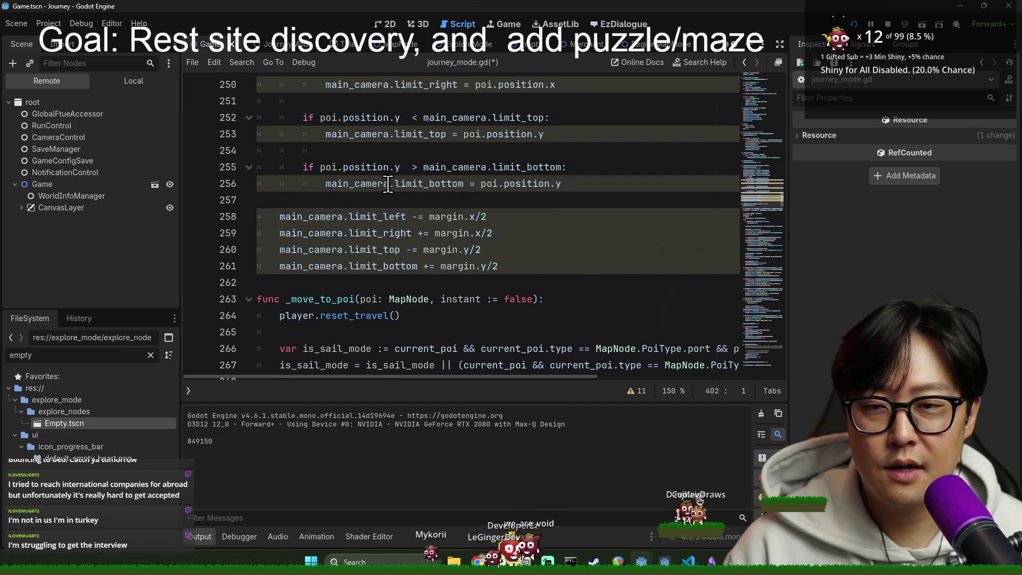
Step: Collapse the Output panel and read the show_victory and visit-check code around lines 348–376
{"action": "left_click", "coordinate": [197, 540]}
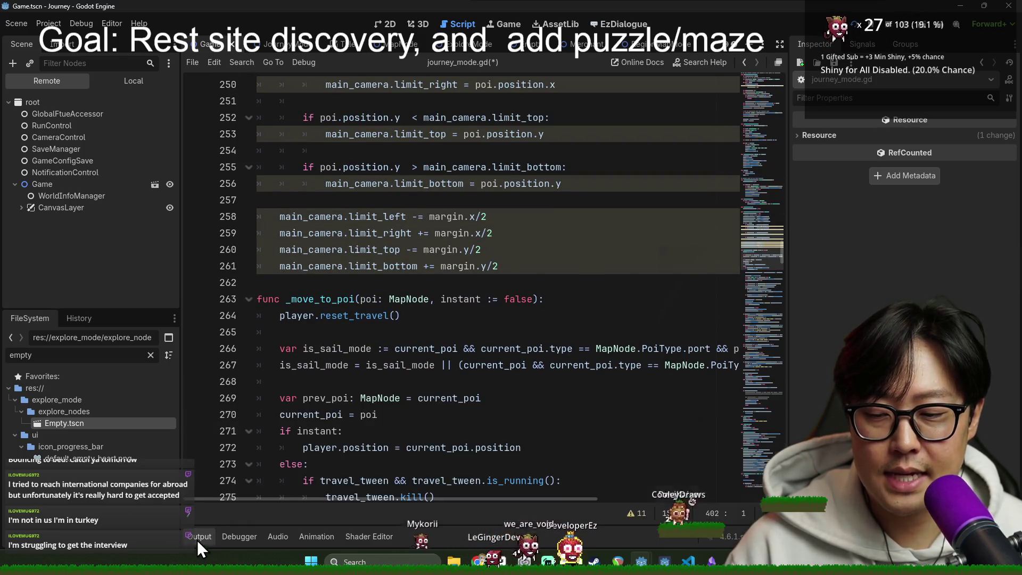
{"action": "scroll", "coordinate": [403, 335], "scroll_direction": "down", "scroll_amount": 18}
{"action": "scroll", "coordinate": [403, 335], "scroll_direction": "down", "scroll_amount": 20}
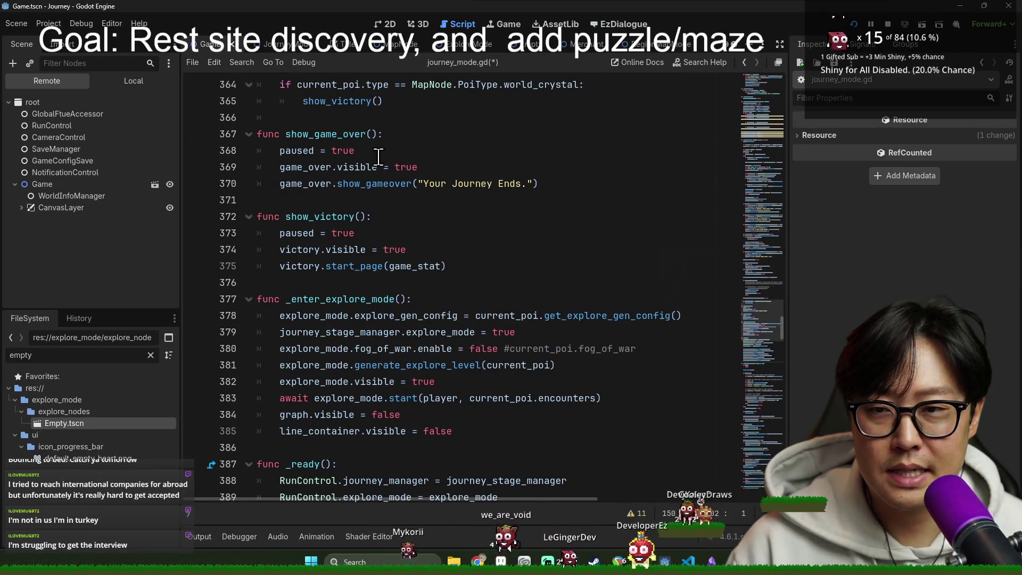
{"action": "left_click", "coordinate": [367, 118]}
{"action": "scroll", "coordinate": [431, 200], "scroll_direction": "down", "scroll_amount": 2}
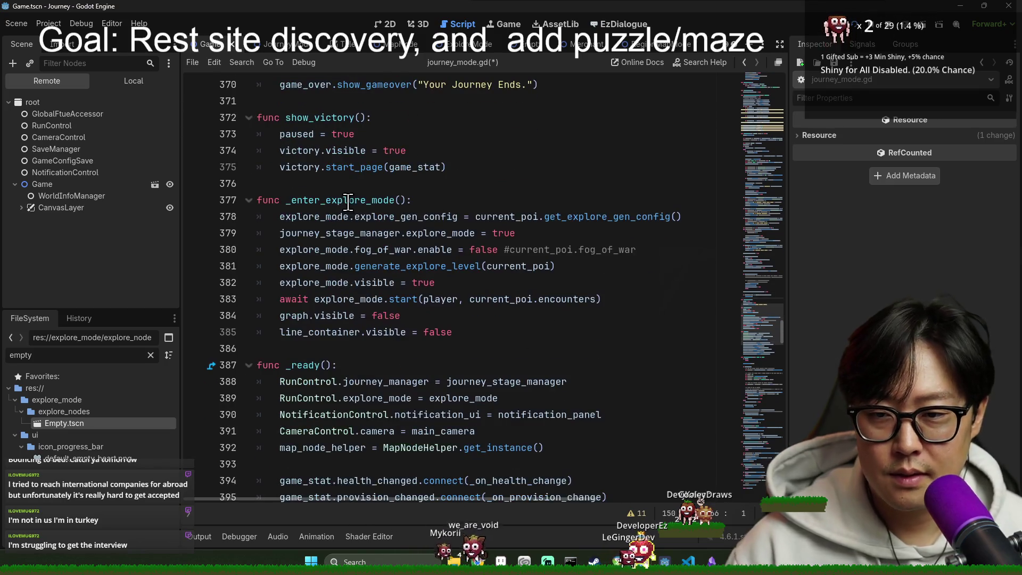
{"action": "left_click", "coordinate": [344, 171]}
{"action": "left_click", "coordinate": [356, 188]}
{"action": "left_click", "coordinate": [336, 103]}
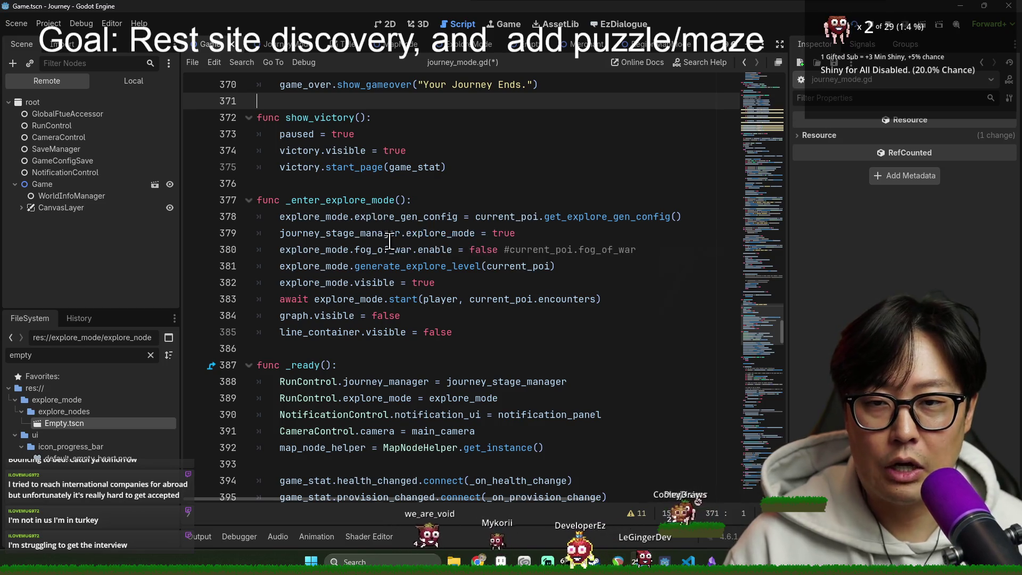
{"action": "scroll", "coordinate": [404, 277], "scroll_direction": "up", "scroll_amount": 10}
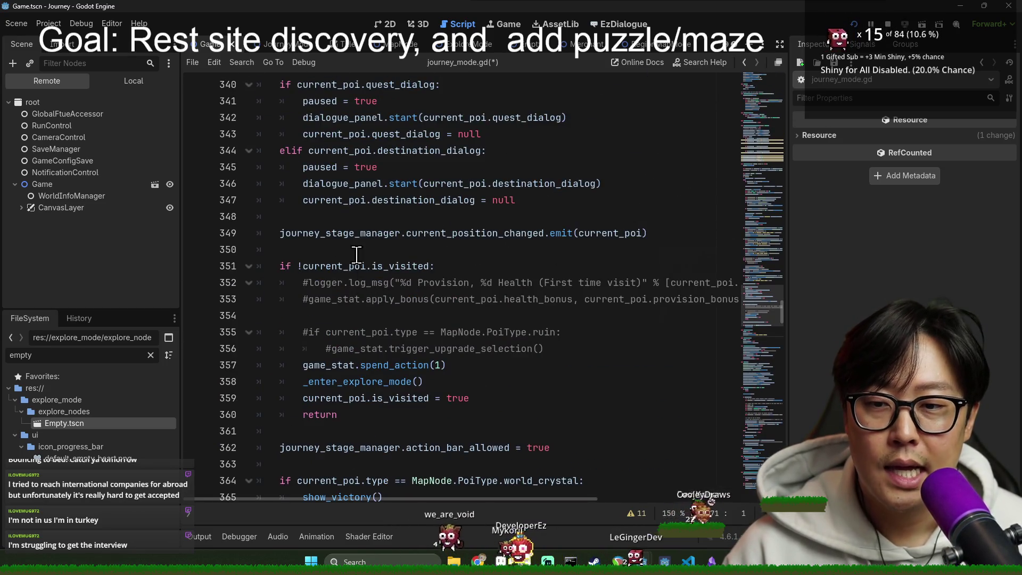
{"action": "left_click", "coordinate": [351, 248]}
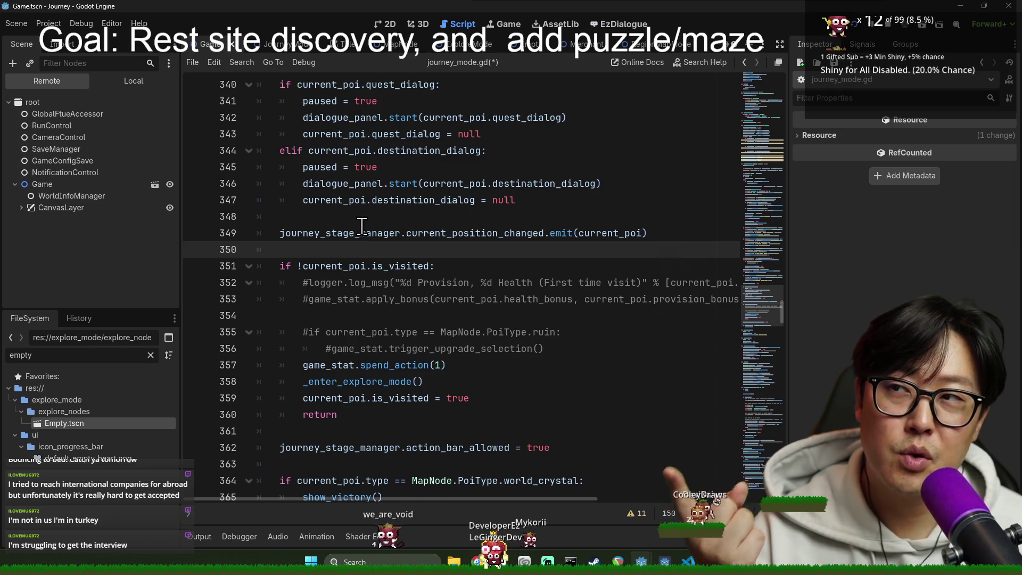
{"action": "left_click", "coordinate": [457, 218]}
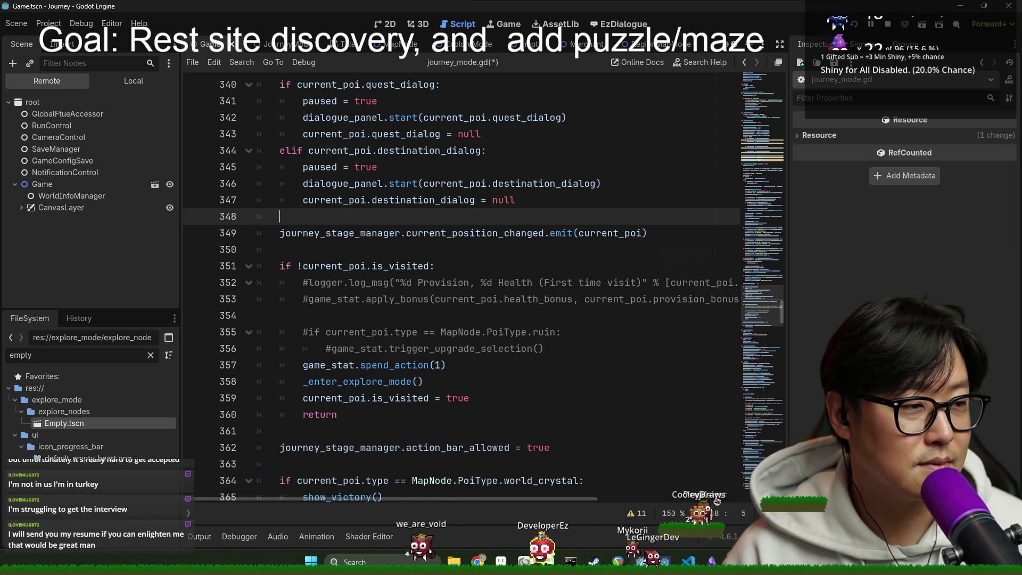
{"action": "left_click", "coordinate": [453, 282]}
{"action": "key", "text": "alt+Tab"}
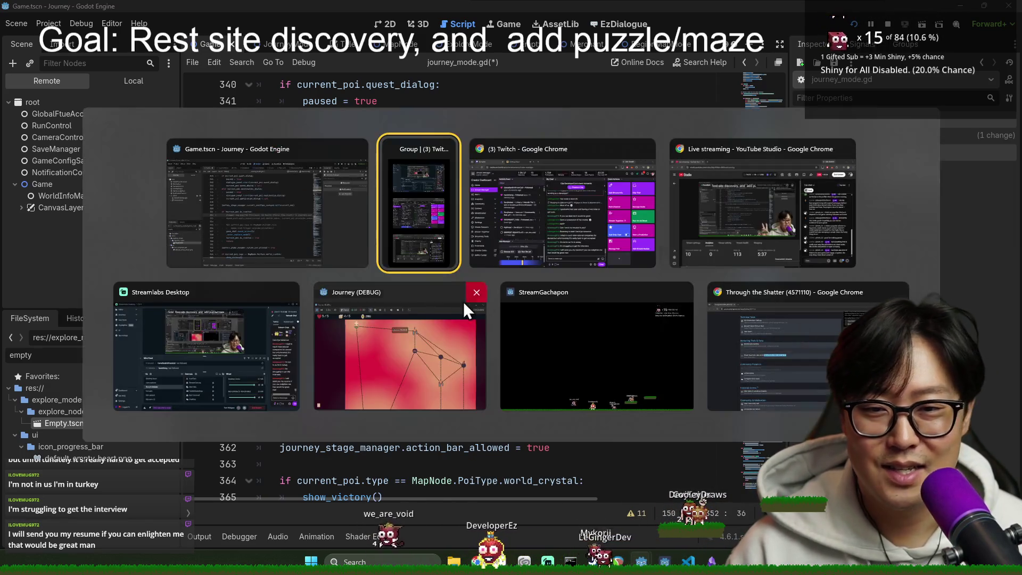
{"action": "left_click", "coordinate": [347, 249]}
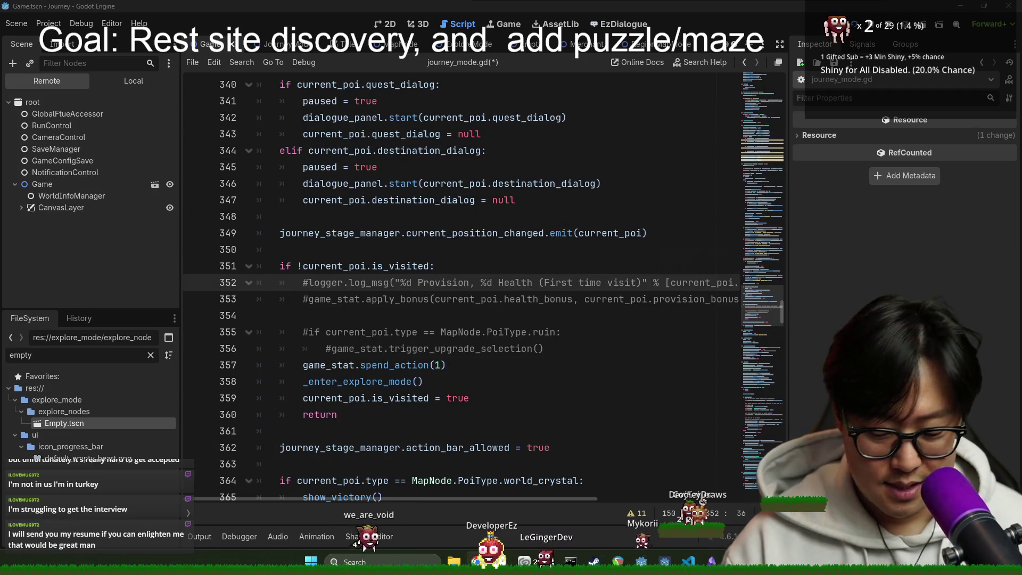
{"action": "left_click", "coordinate": [440, 232]}
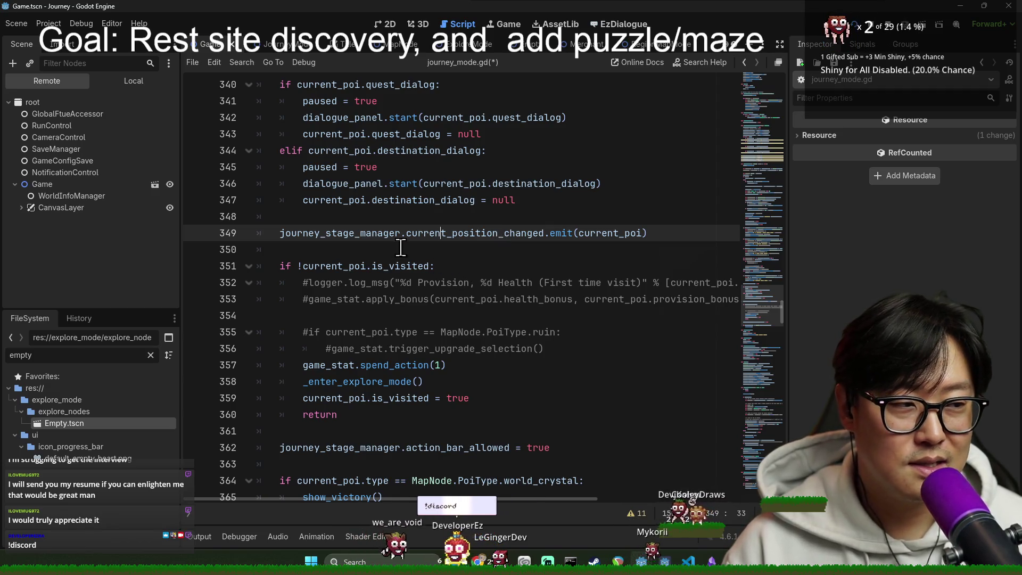
{"action": "left_click", "coordinate": [461, 257]}
{"action": "scroll", "coordinate": [431, 319], "scroll_direction": "down", "scroll_amount": 3}
{"action": "scroll", "coordinate": [463, 365], "scroll_direction": "up", "scroll_amount": 7}
{"action": "scroll", "coordinate": [475, 387], "scroll_direction": "up", "scroll_amount": 5}
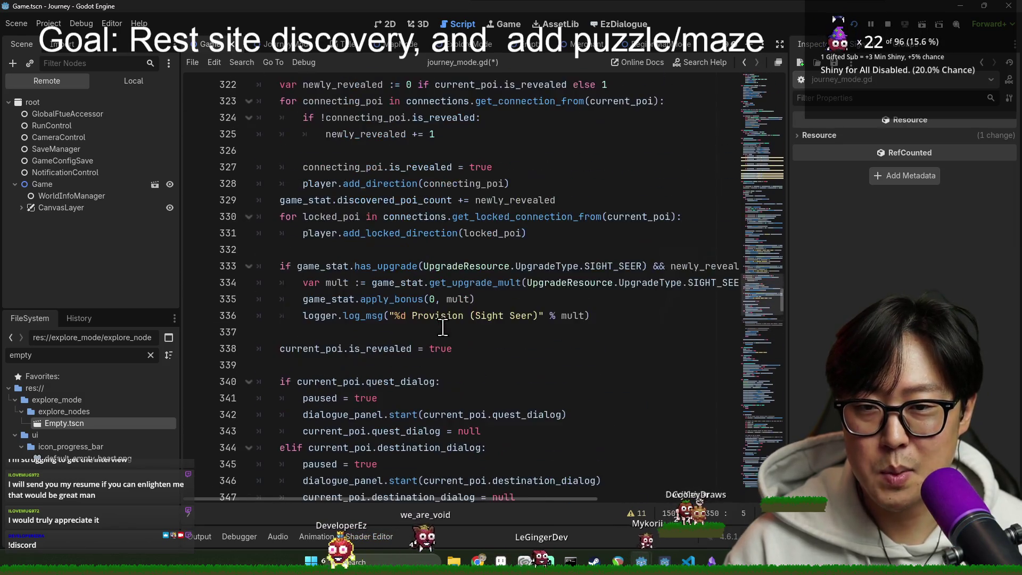
{"action": "key", "text": "alt+Tab"}
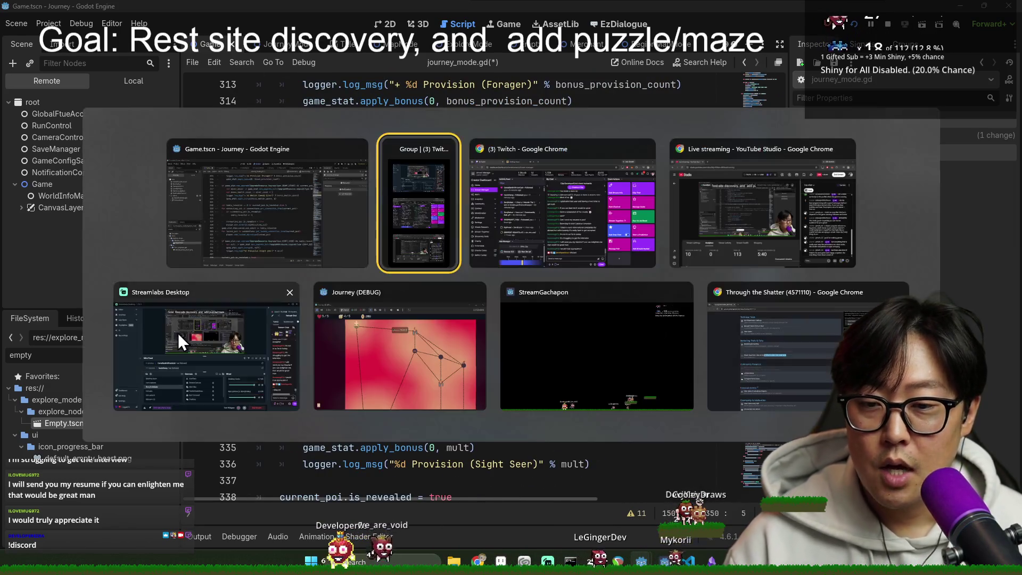
{"action": "left_click", "coordinate": [338, 369]}
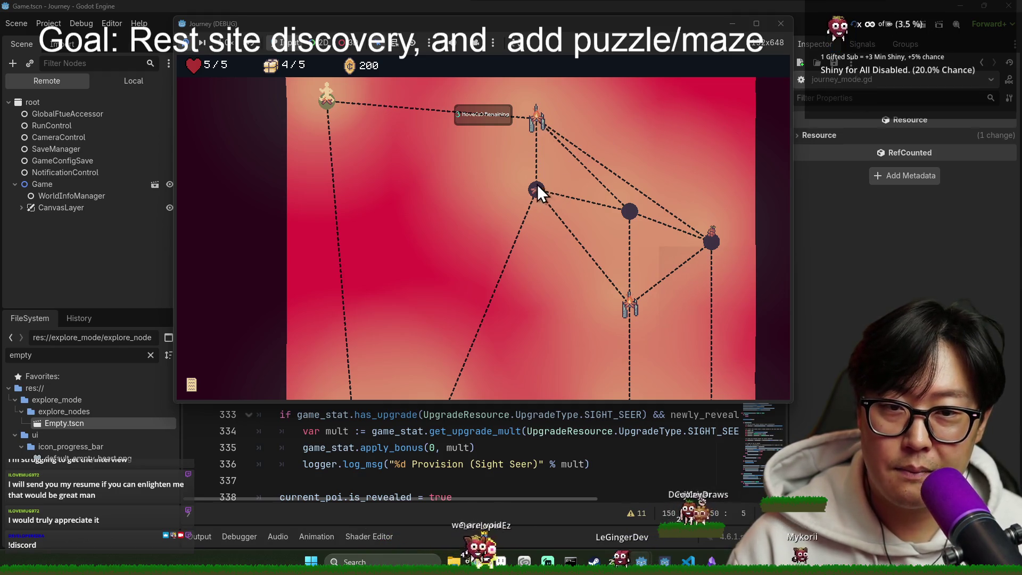
{"action": "type", "text": "s"}
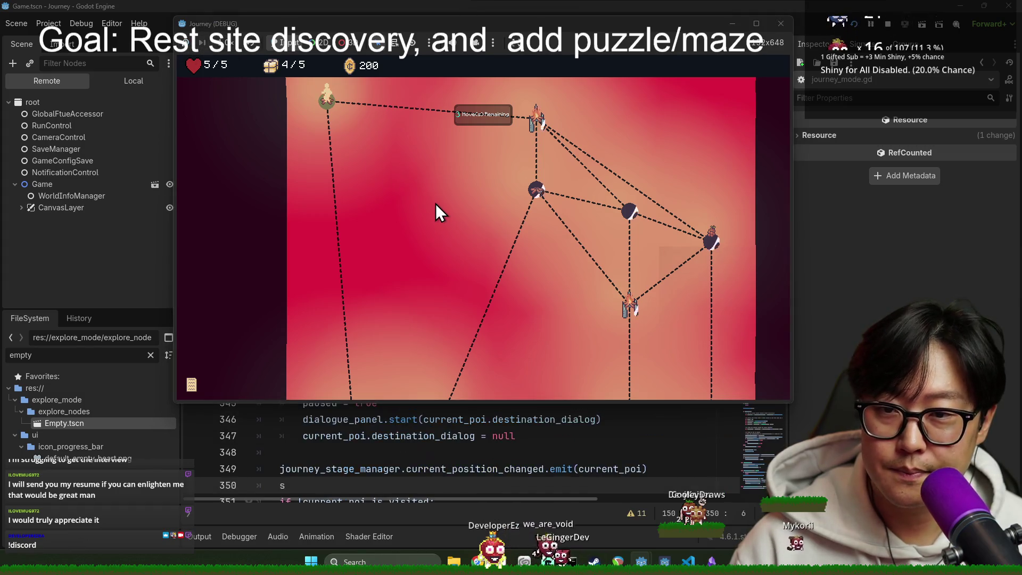
{"action": "key", "text": "BackSpace"}
{"action": "key", "text": "alt+Tab"}
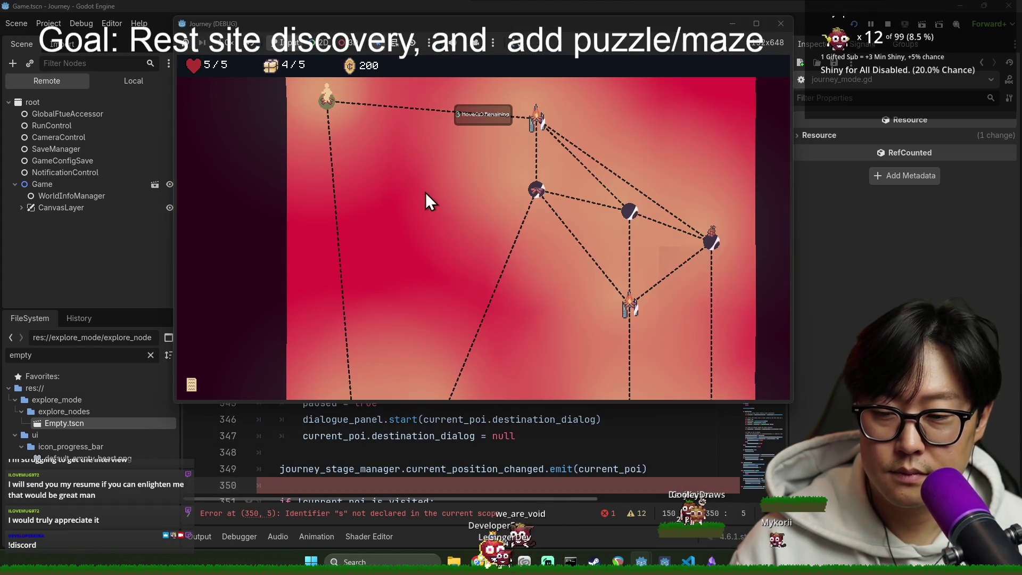
{"action": "scroll", "coordinate": [550, 339], "scroll_direction": "up", "scroll_amount": 2}
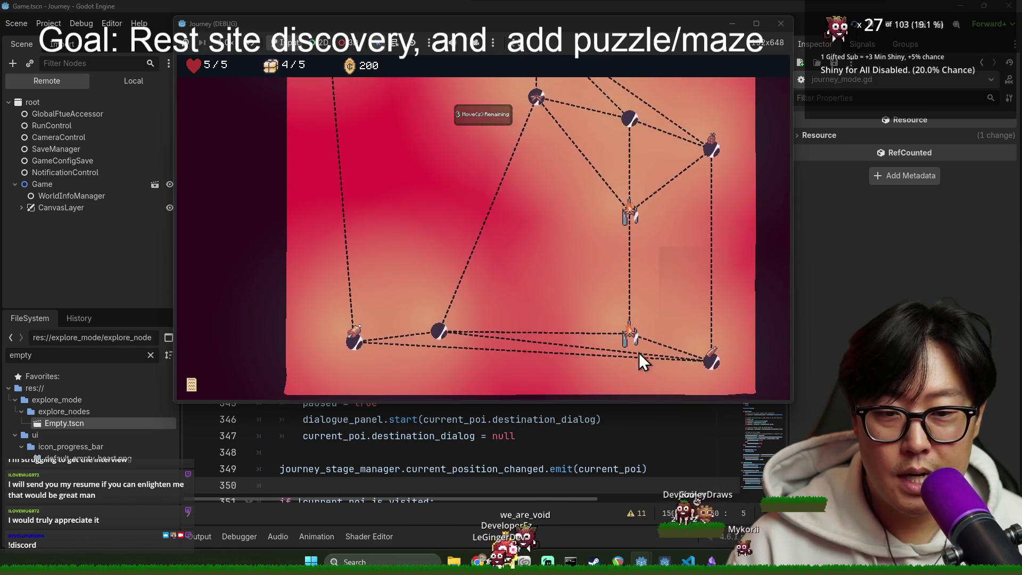
{"action": "scroll", "coordinate": [625, 337], "scroll_direction": "up", "scroll_amount": 3}
{"action": "scroll", "coordinate": [634, 272], "scroll_direction": "up", "scroll_amount": 2}
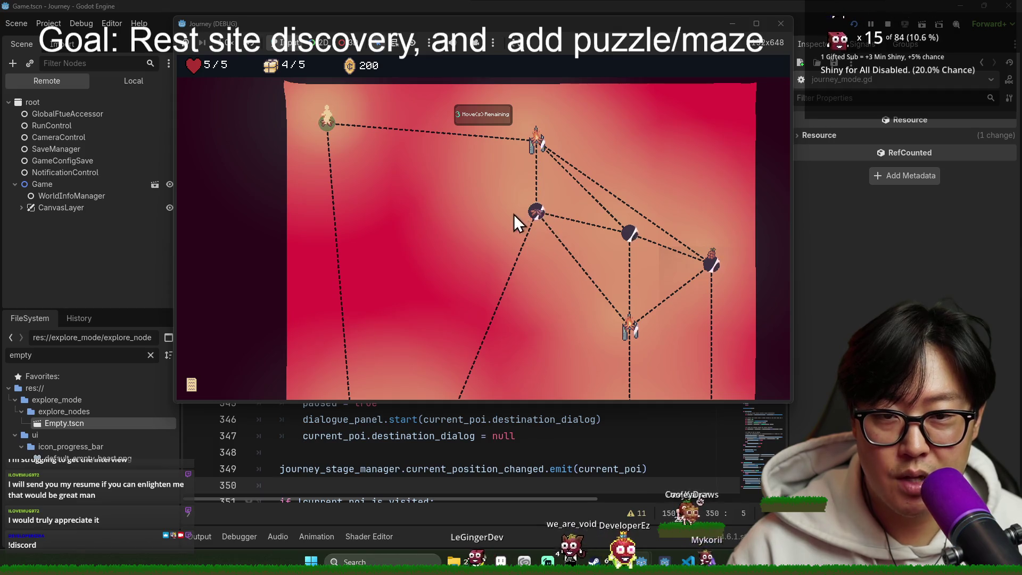
{"action": "mouse_move", "coordinate": [539, 152]}
{"action": "scroll", "coordinate": [649, 280], "scroll_direction": "down", "scroll_amount": 6}
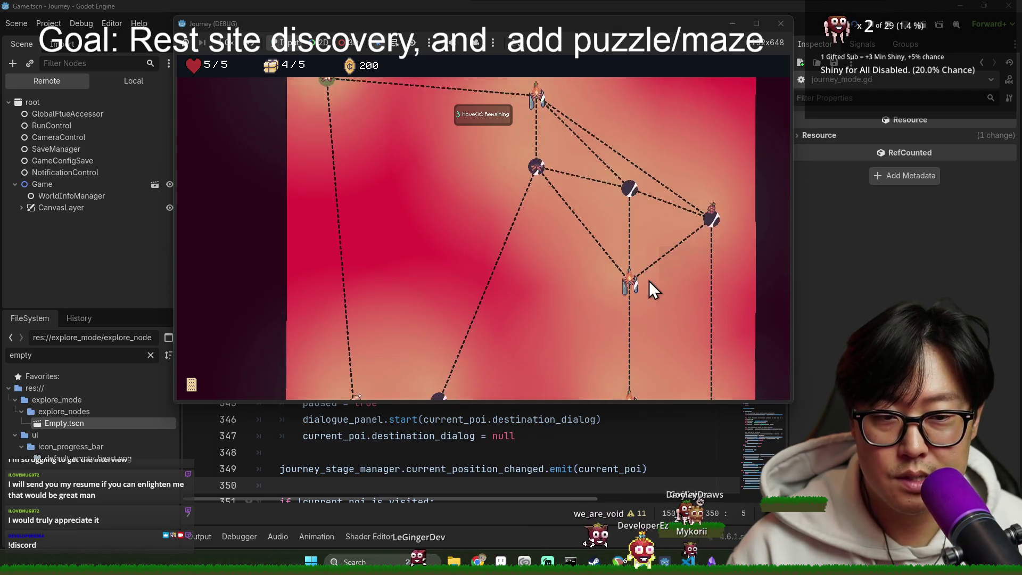
{"action": "left_click", "coordinate": [120, 161]}
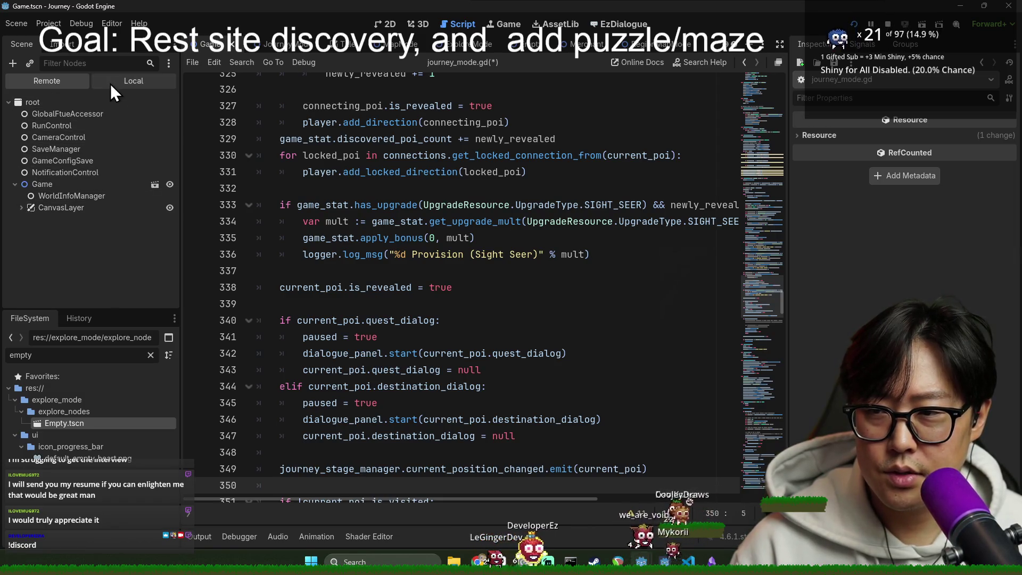
Step: Expand the remote tree through CanvasLayer, SubViewportContainer, SubViewport, JourneyMode to ExploreMode
{"action": "left_click", "coordinate": [21, 208]}
{"action": "left_click", "coordinate": [28, 219]}
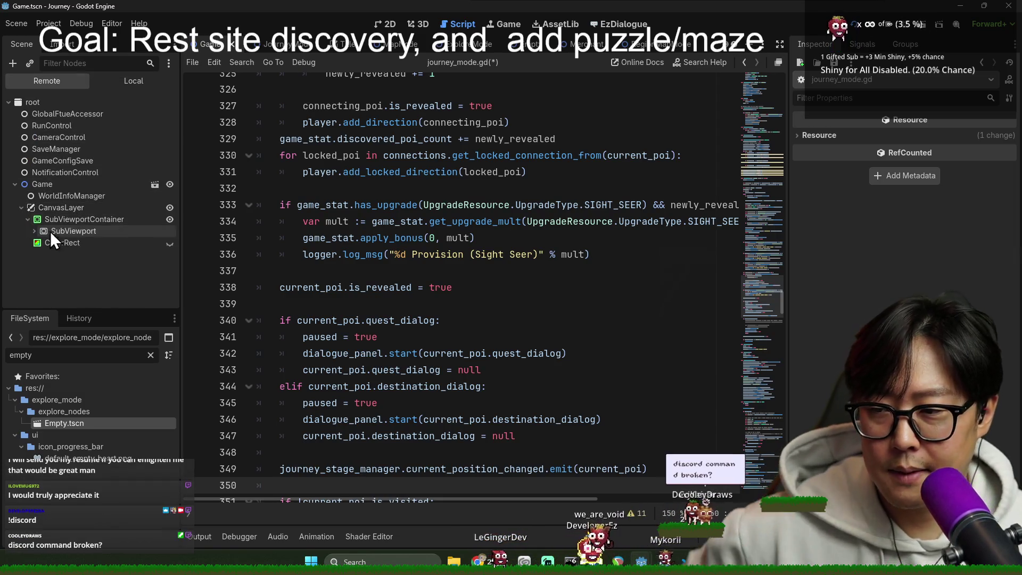
{"action": "left_click", "coordinate": [32, 231]}
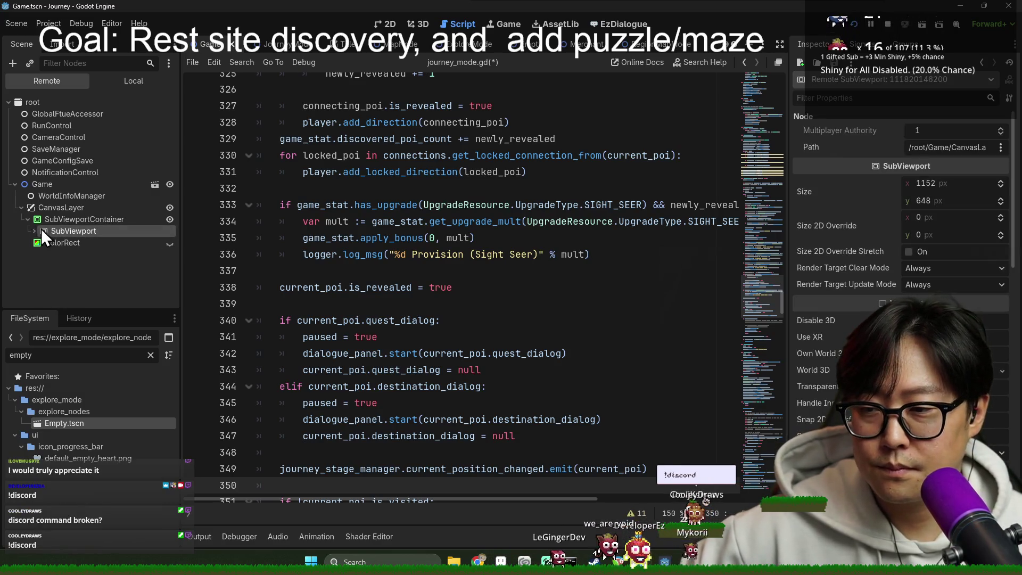
{"action": "left_click", "coordinate": [58, 245]}
{"action": "left_click", "coordinate": [40, 243]}
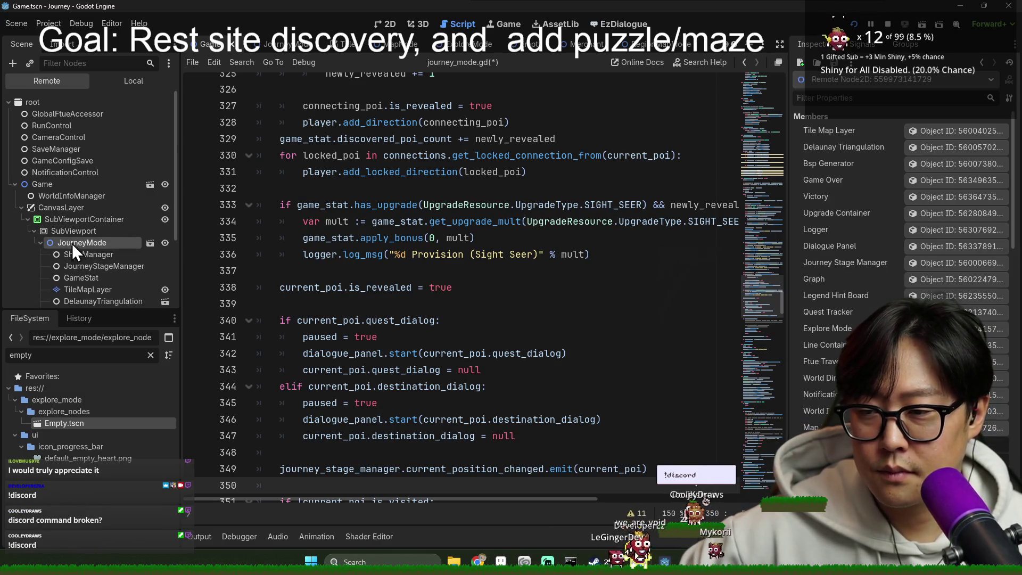
{"action": "scroll", "coordinate": [72, 243], "scroll_direction": "down", "scroll_amount": 5}
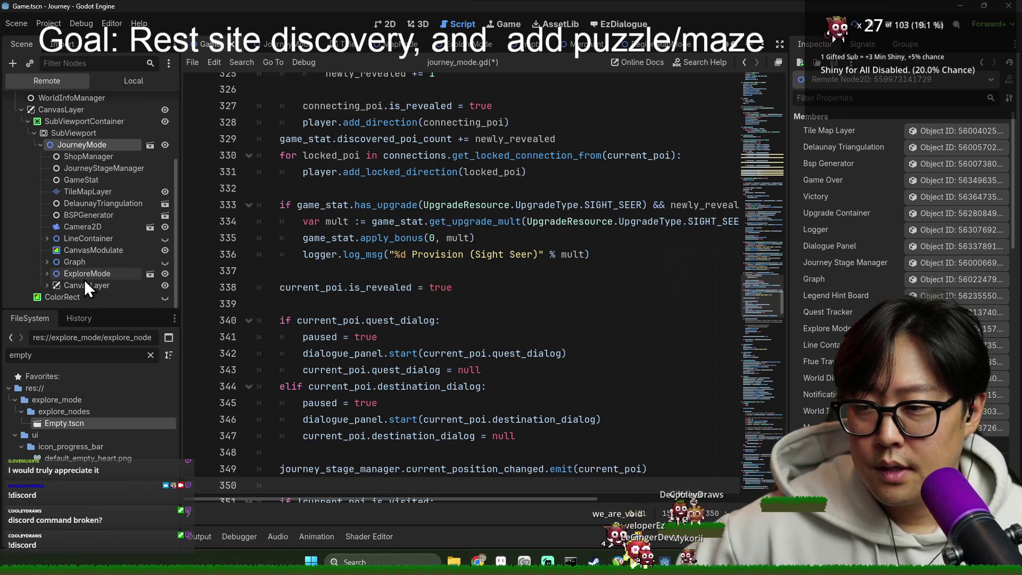
{"action": "left_click", "coordinate": [83, 273]}
{"action": "scroll", "coordinate": [110, 260], "scroll_direction": "down", "scroll_amount": 4}
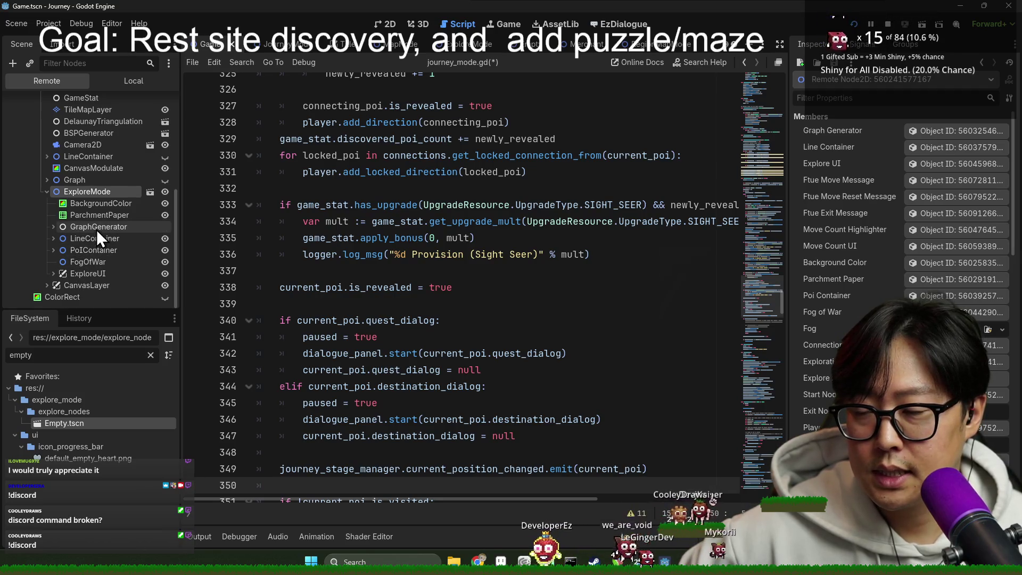
Step: Open PoIContainer, inspect the Start map node, and switch to the running game
{"action": "left_click", "coordinate": [97, 247]}
{"action": "scroll", "coordinate": [106, 236], "scroll_direction": "down", "scroll_amount": 3}
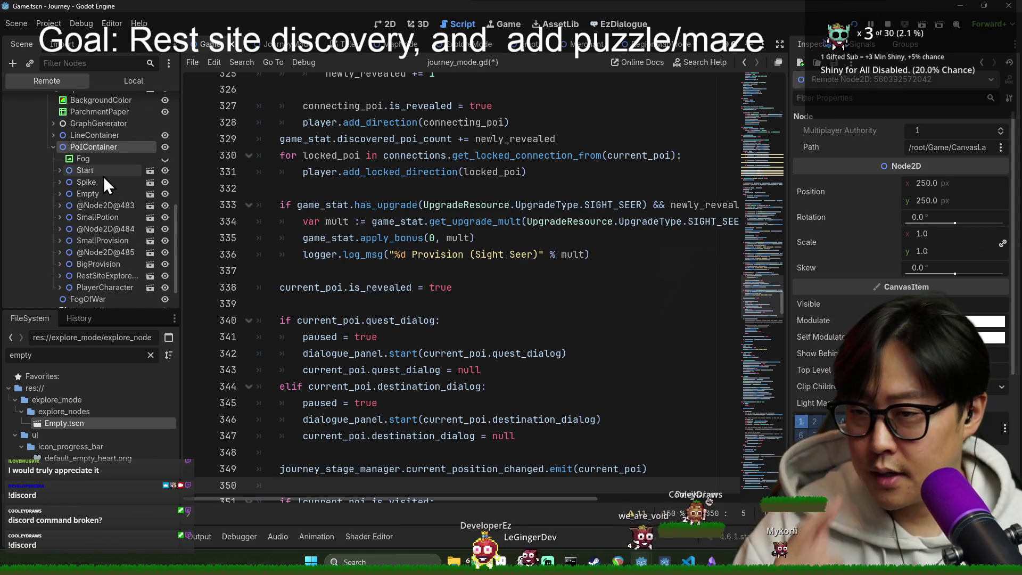
{"action": "left_click", "coordinate": [103, 176]}
{"action": "scroll", "coordinate": [899, 213], "scroll_direction": "up", "scroll_amount": 3}
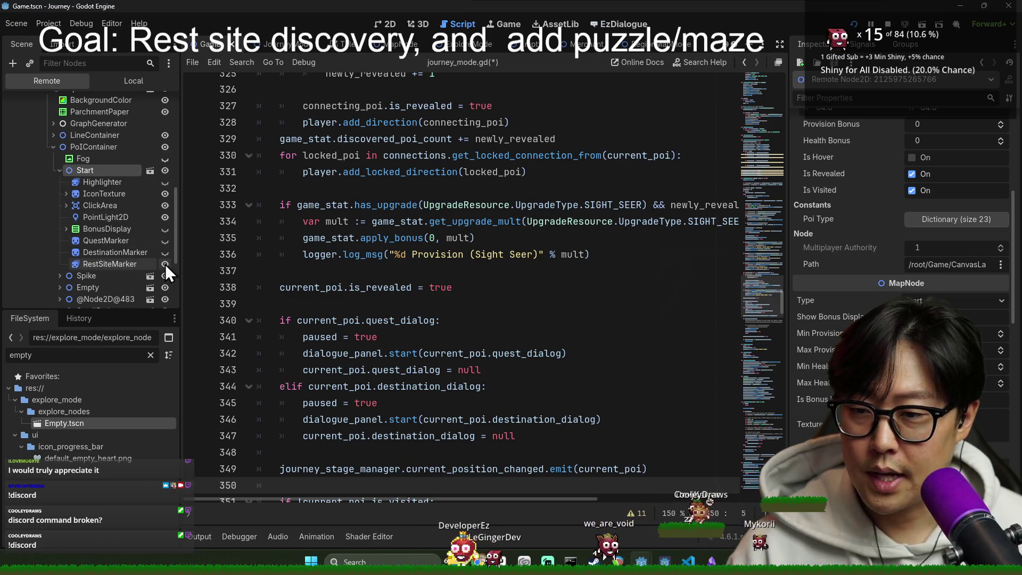
{"action": "key", "text": "alt+Tab"}
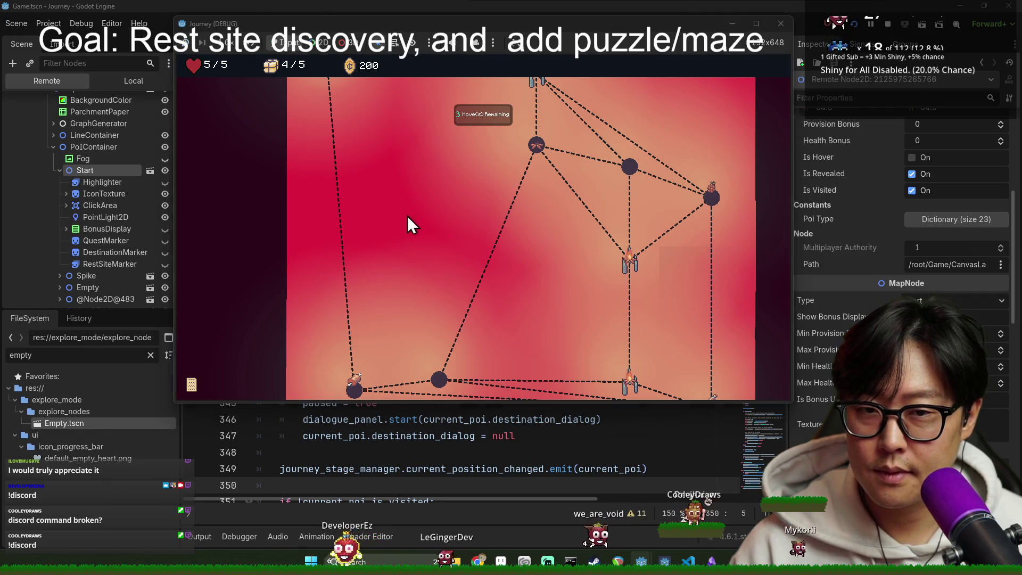
Step: Return to the Godot editor and put the caret on empty line 339 of journey_mode.gd
{"action": "scroll", "coordinate": [411, 224], "scroll_direction": "up", "scroll_amount": 3}
{"action": "left_click", "coordinate": [118, 172]}
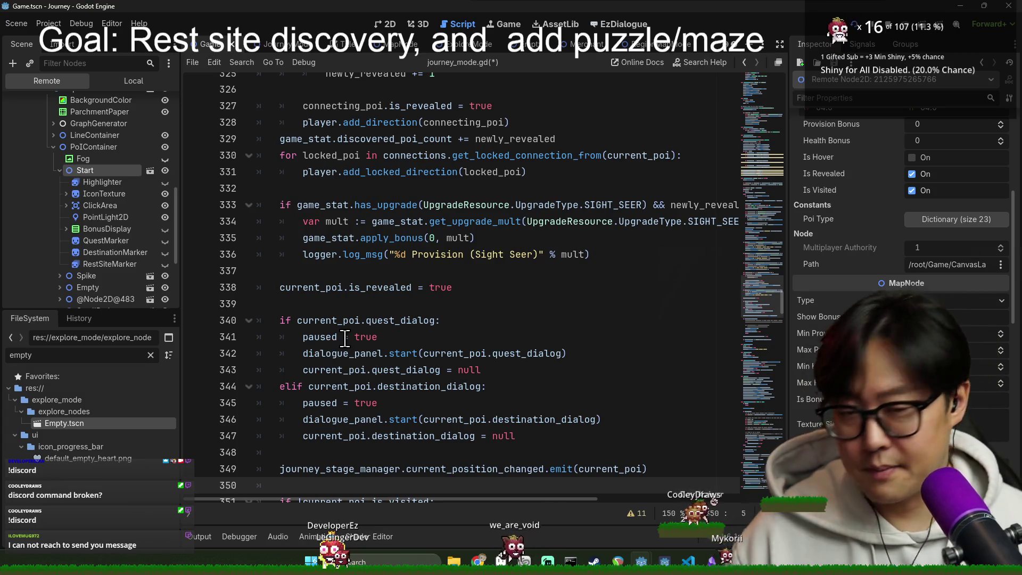
{"action": "left_click", "coordinate": [314, 303]}
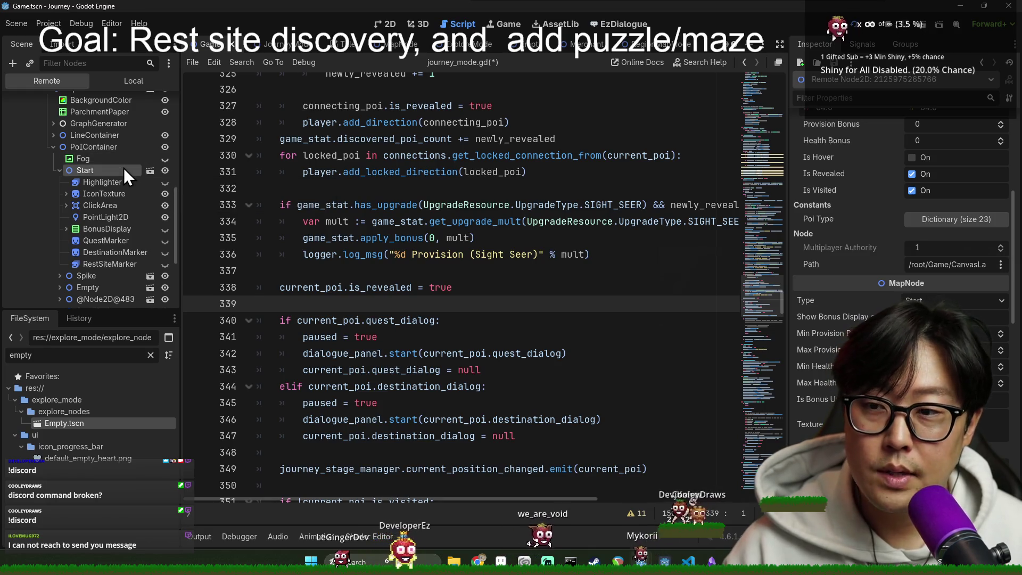
{"action": "scroll", "coordinate": [545, 259], "scroll_direction": "up", "scroll_amount": 20}
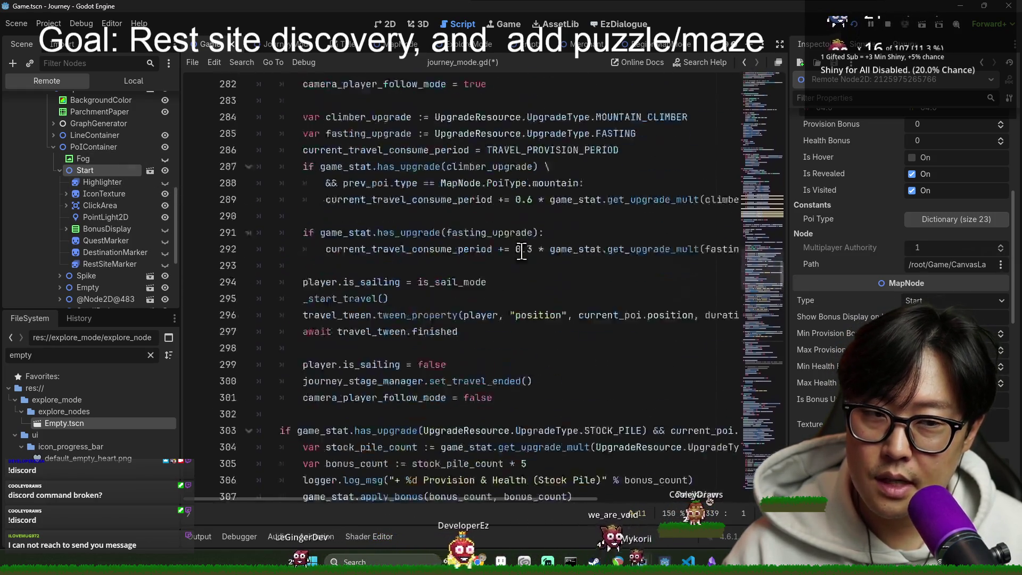
{"action": "scroll", "coordinate": [545, 259], "scroll_direction": "up", "scroll_amount": 4}
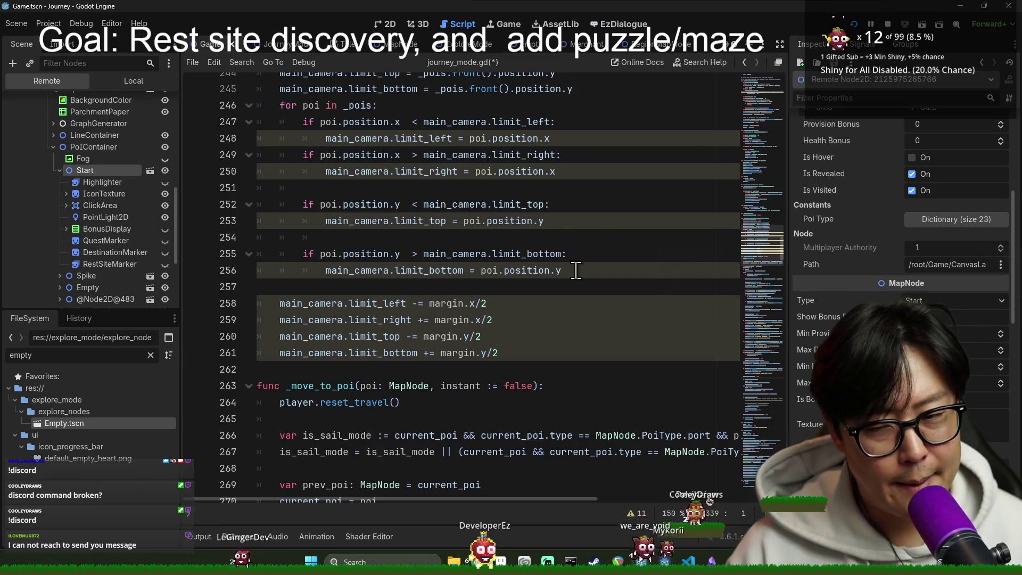
Step: Clear the FileSystem filter, save the script, stop the running game, and open the Empty scene
{"action": "left_click", "coordinate": [150, 355]}
{"action": "scroll", "coordinate": [694, 276], "scroll_direction": "up", "scroll_amount": 8}
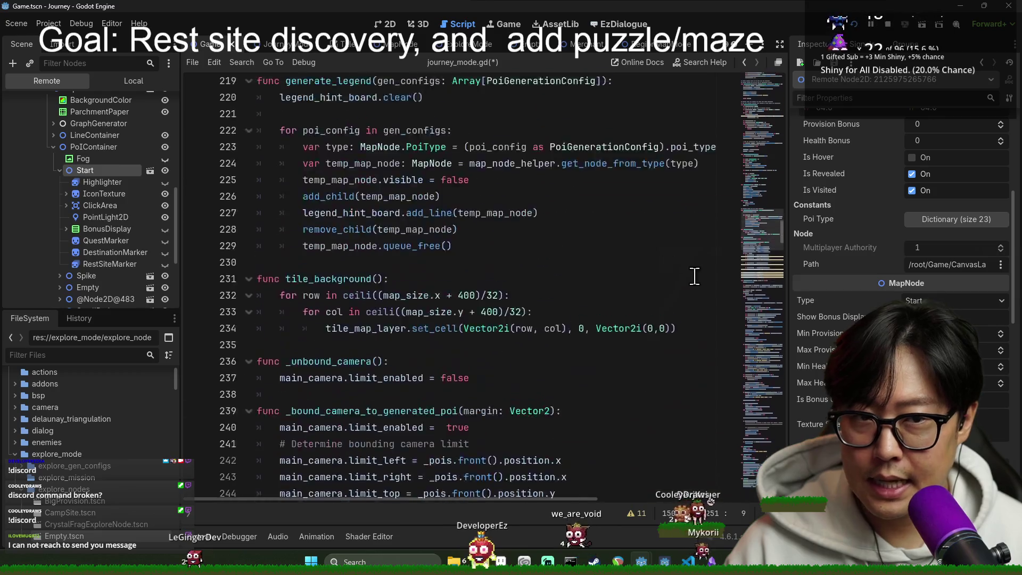
{"action": "scroll", "coordinate": [793, 225], "scroll_direction": "up", "scroll_amount": 20}
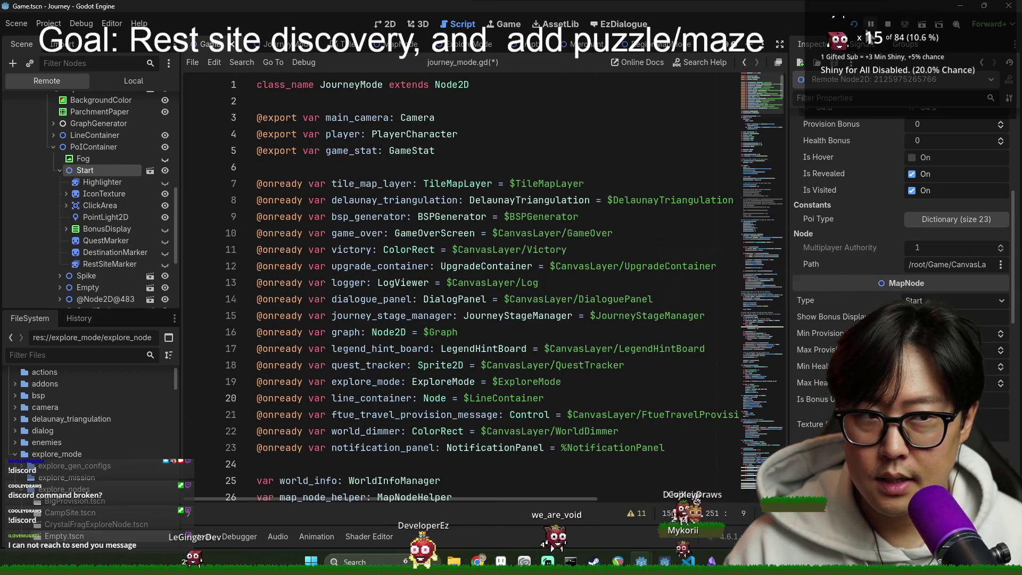
{"action": "key", "text": "F5"}
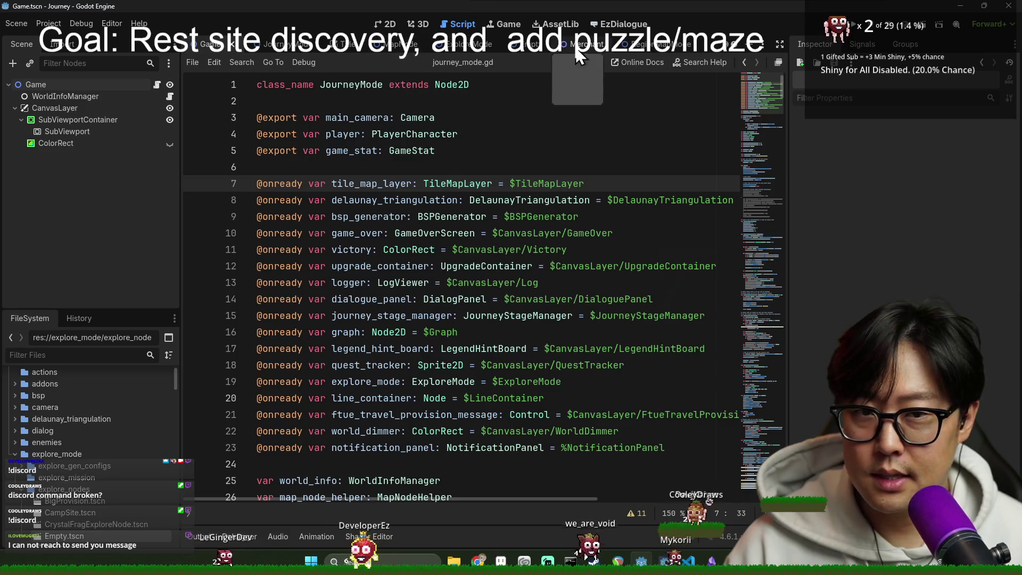
{"action": "left_click", "coordinate": [519, 43]}
Step: Delete the two _render_rest_site_marker lines and save the scene
{"action": "mouse_move", "coordinate": [468, 472]}
{"action": "left_mouse_down"}
{"action": "mouse_move", "coordinate": [479, 471]}
{"action": "mouse_move", "coordinate": [238, 449]}
{"action": "left_mouse_up"}
{"action": "key", "text": "BackSpace"}
{"action": "scroll", "coordinate": [471, 399], "scroll_direction": "up", "scroll_amount": 5}
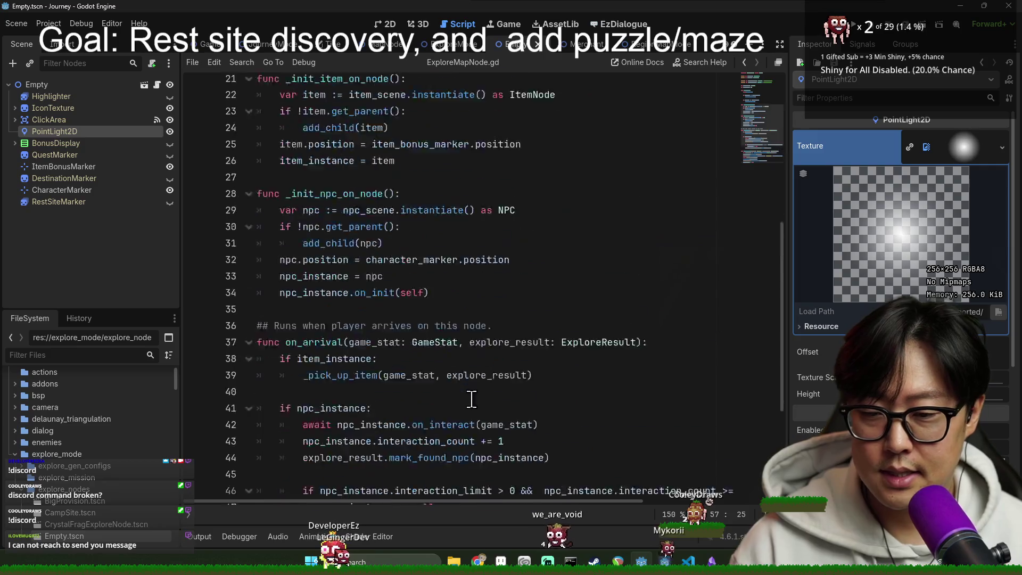
{"action": "scroll", "coordinate": [472, 400], "scroll_direction": "up", "scroll_amount": 7}
{"action": "key", "text": "ctrl+s"}
Step: Open the MapNode base script, map_node.gd, from ExploreMapNode's class line
{"action": "left_click", "coordinate": [373, 84]}
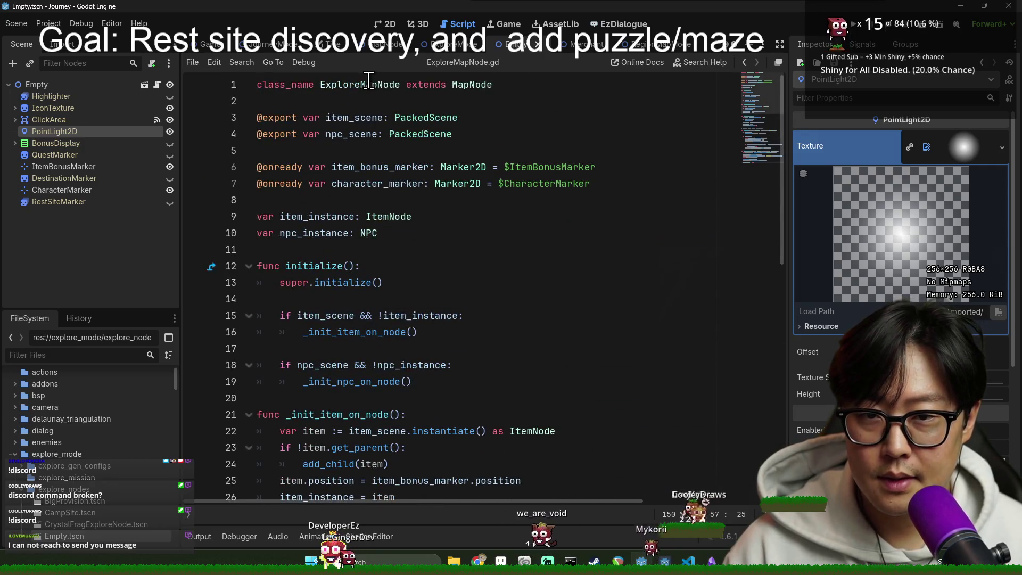
{"action": "left_click", "coordinate": [471, 86]}
{"action": "left_click", "coordinate": [455, 86], "text": "ctrl"}
{"action": "scroll", "coordinate": [479, 240], "scroll_direction": "up", "scroll_amount": 15}
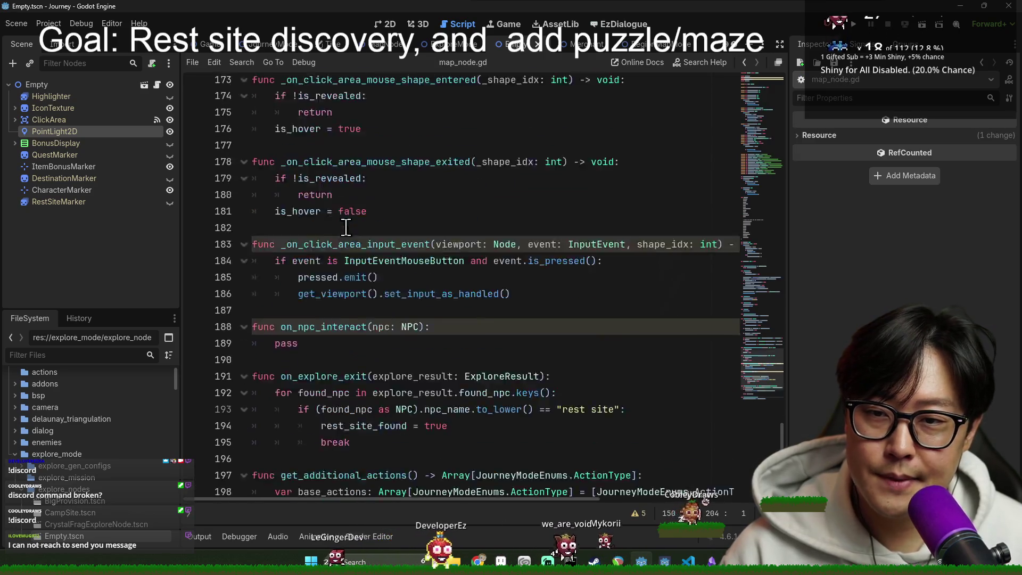
{"action": "scroll", "coordinate": [777, 374], "scroll_direction": "up", "scroll_amount": 20}
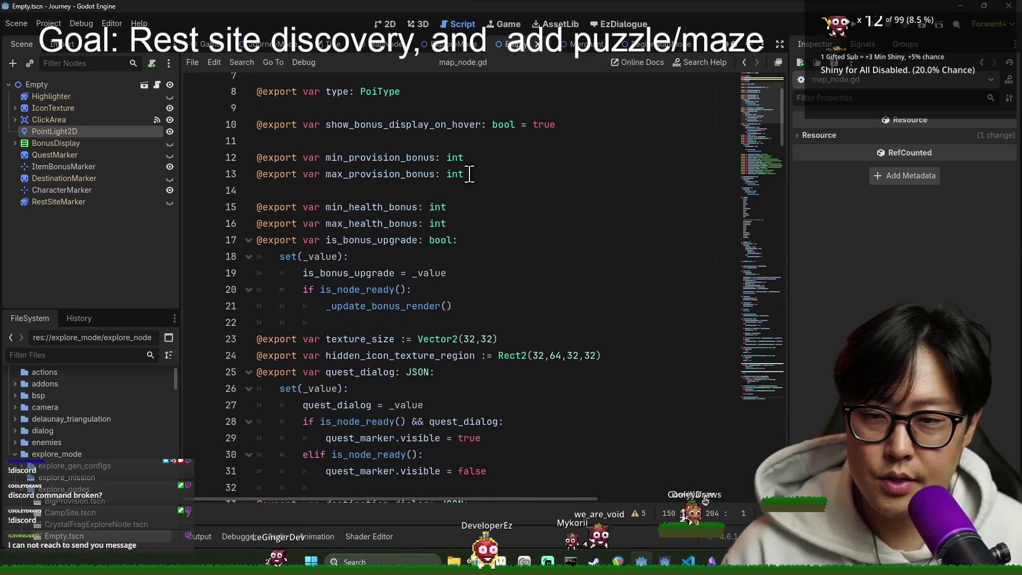
{"action": "scroll", "coordinate": [420, 249], "scroll_direction": "down", "scroll_amount": 4}
{"action": "scroll", "coordinate": [420, 250], "scroll_direction": "down", "scroll_amount": 7}
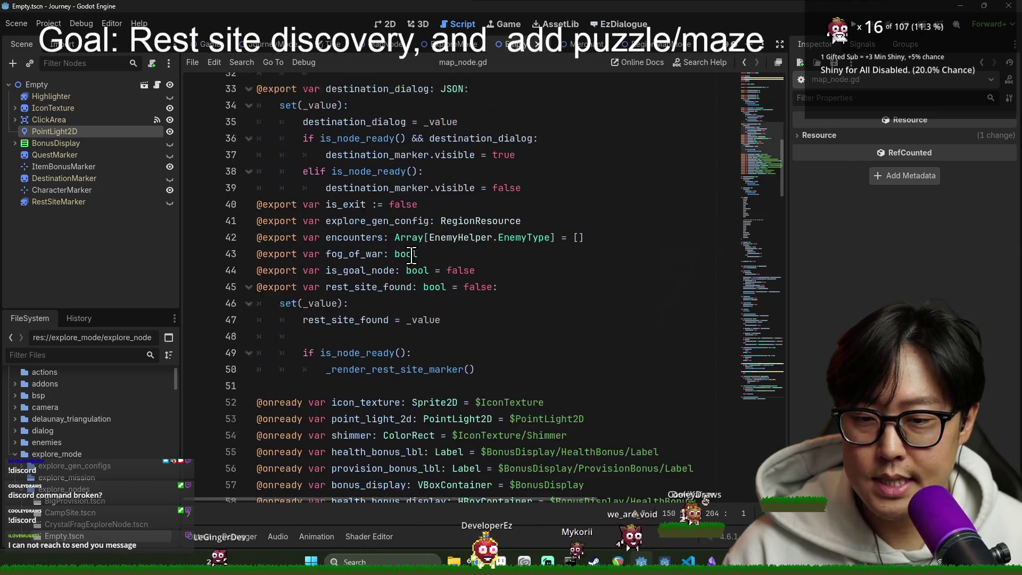
Step: Start a new line after the rest_site_found setter at line 50
{"action": "left_click", "coordinate": [355, 249]}
{"action": "double_click", "coordinate": [368, 266]}
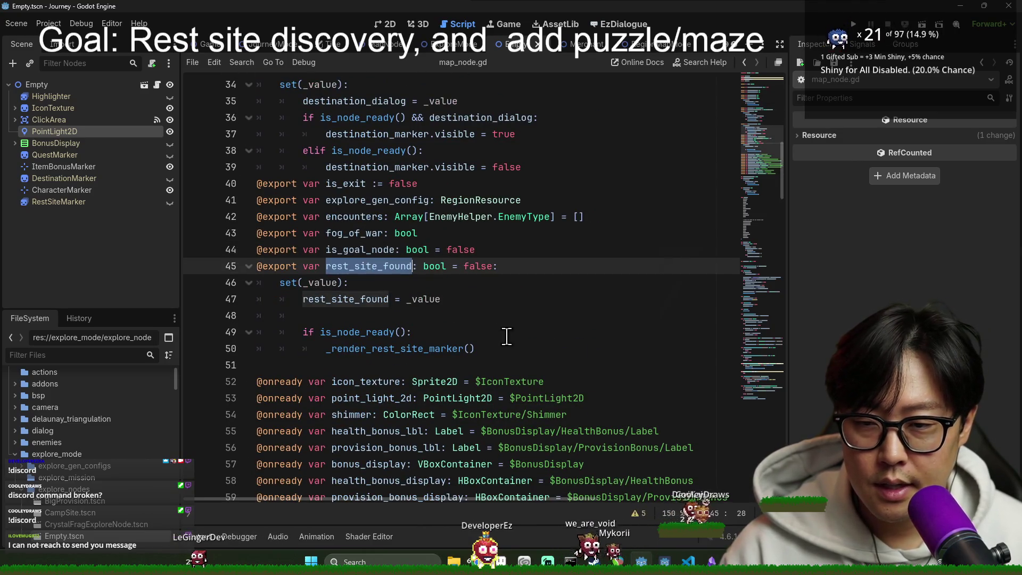
{"action": "left_click", "coordinate": [519, 345]}
{"action": "key", "text": "Return"}
{"action": "type", "text": "var show_rest_site_indicator :="}
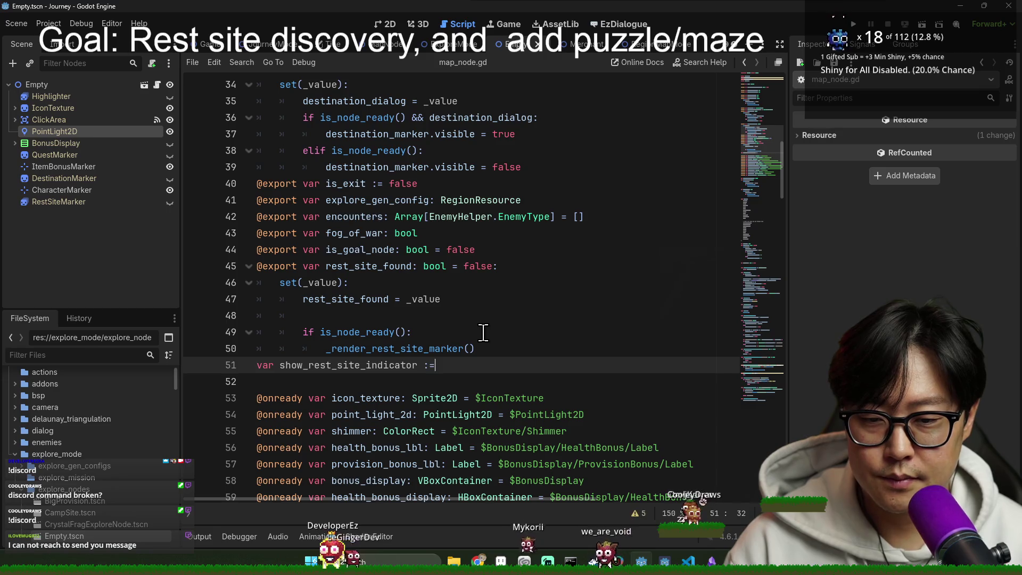
Step: Default show_rest_site_indicator to true and locate the marker visibility line 206 in _render_rest_site_marker
{"action": "type", "text": "true"}
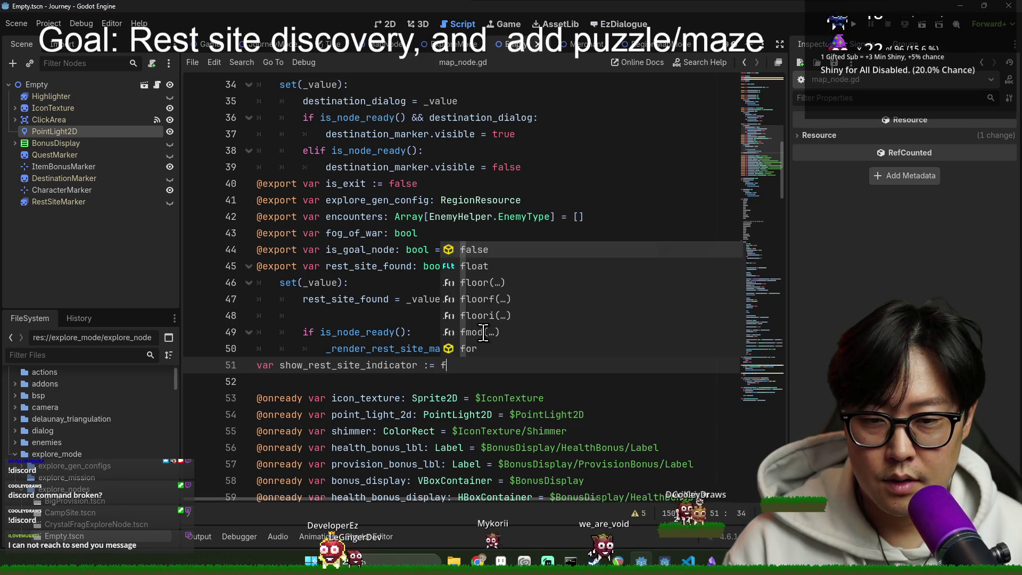
{"action": "double_click", "coordinate": [314, 367]}
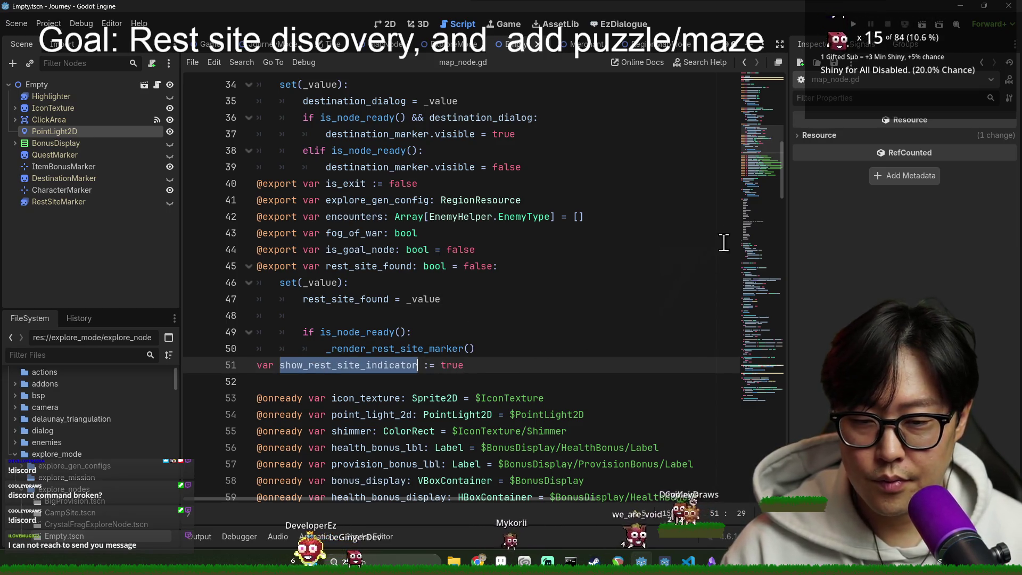
{"action": "left_click", "coordinate": [779, 189]}
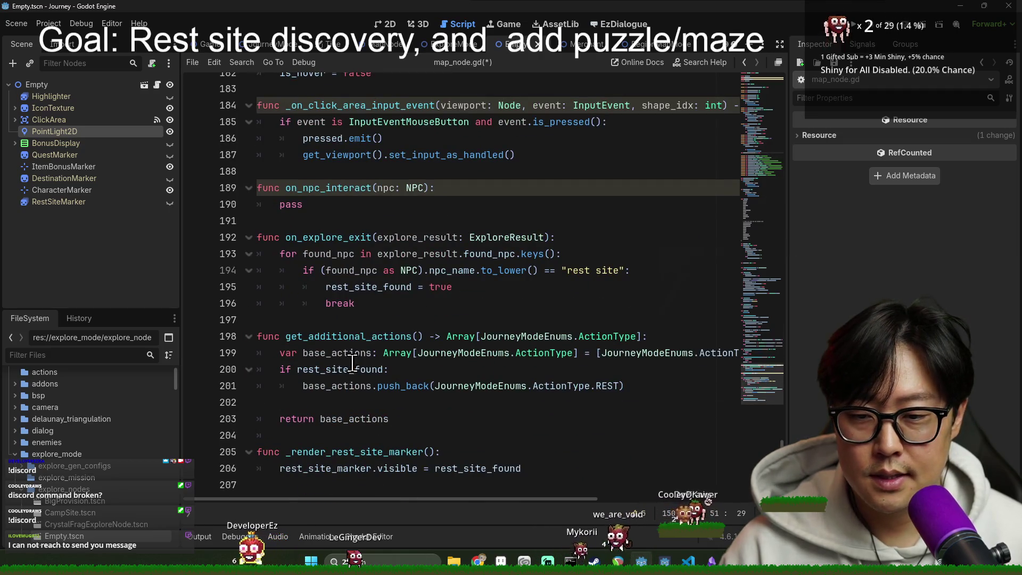
{"action": "left_click", "coordinate": [331, 451]}
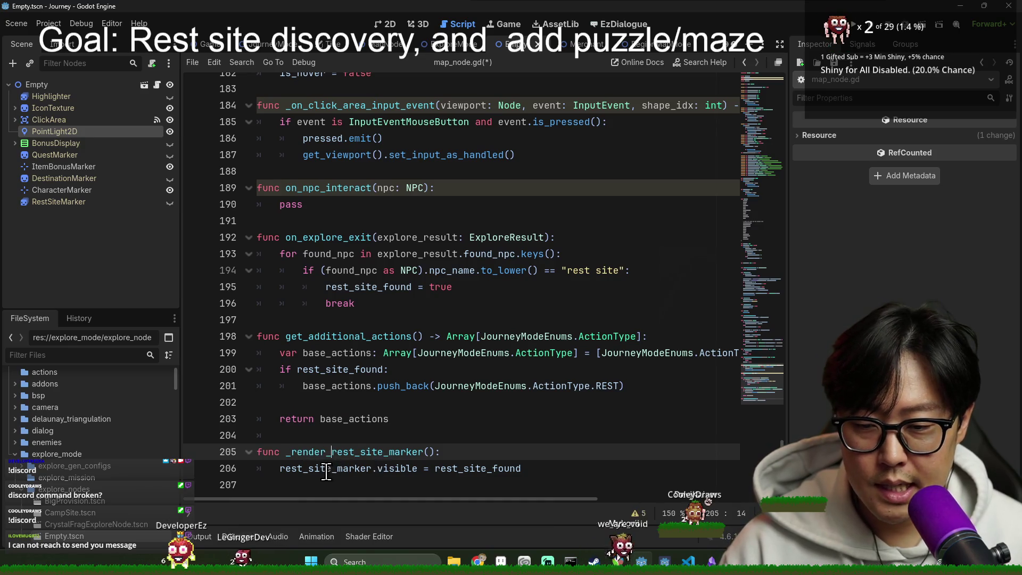
{"action": "double_click", "coordinate": [327, 470]}
Step: Append '&& show_rest_site_indicator' to the marker's visibility condition and save map_node.gd
{"action": "key", "text": "ctrl+shift+Return"}
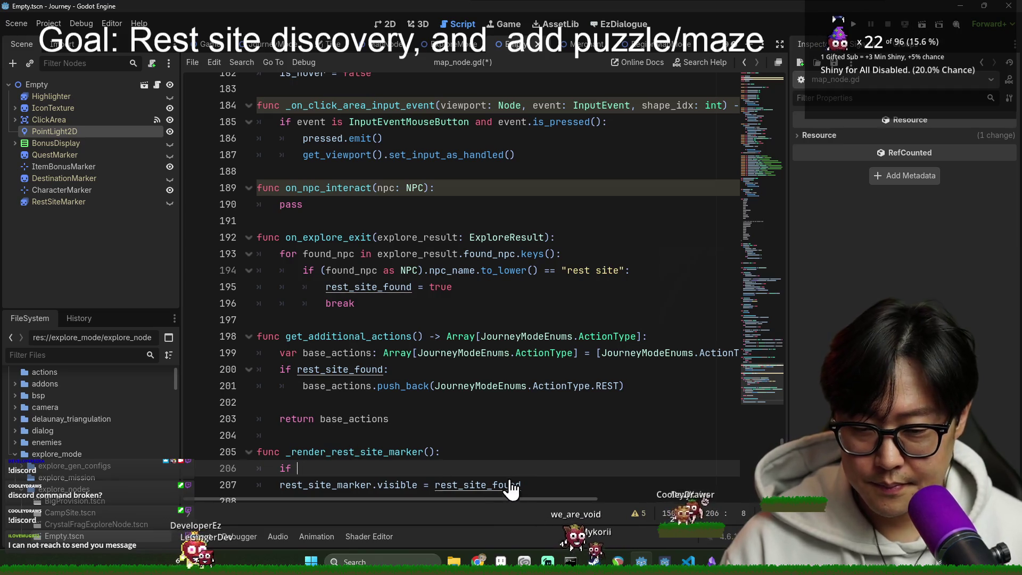
{"action": "key", "text": "ctrl+z"}
{"action": "key", "text": "ctrl+z"}
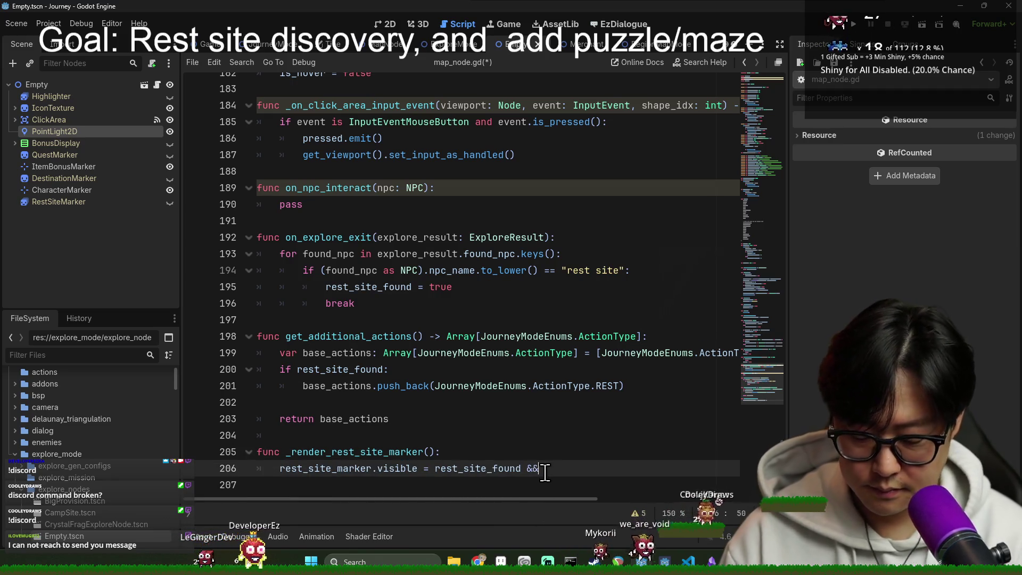
{"action": "type", "text": "show_rest_site_indicator"}
{"action": "key", "text": "ctrl+s"}
{"action": "key", "text": "Up"}
{"action": "key", "text": "Up"}
{"action": "key", "text": "ctrl+s"}
{"action": "left_click_drag", "start_coordinate": [745, 239], "coordinate": [739, 80]}
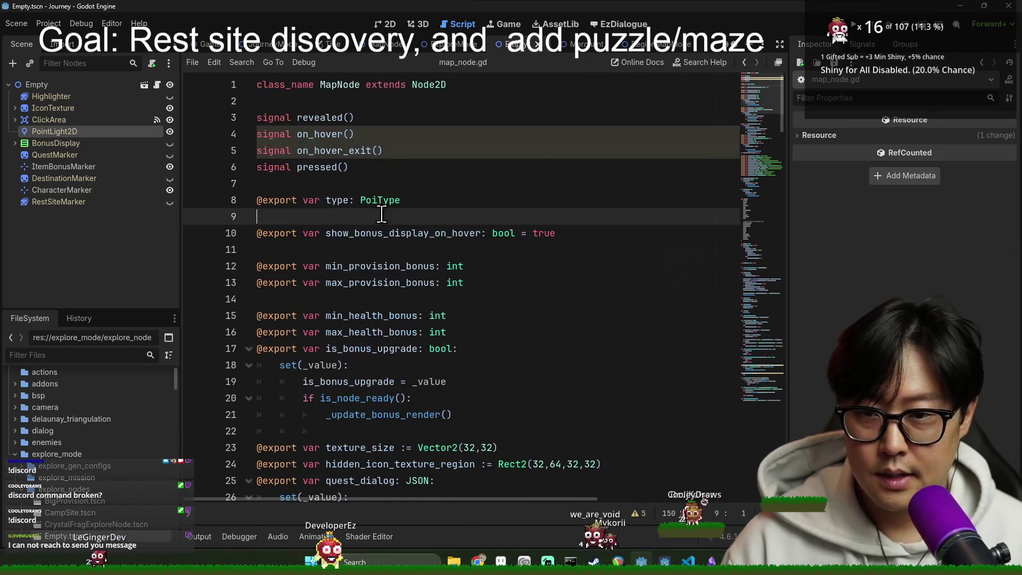
{"action": "left_click", "coordinate": [458, 43]}
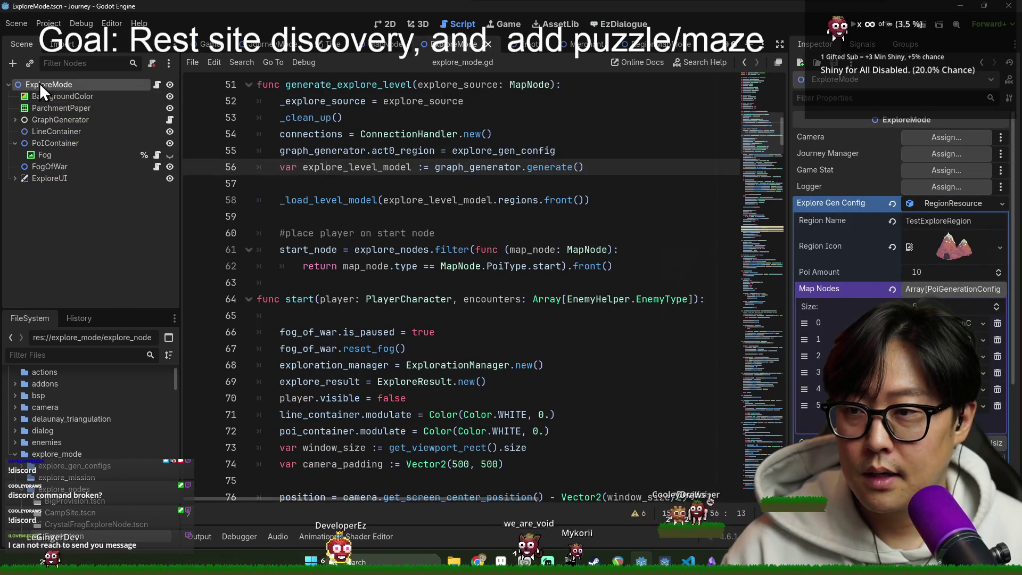
Step: Save the ExploreMode scene
{"action": "scroll", "coordinate": [412, 233], "scroll_direction": "up", "scroll_amount": 1}
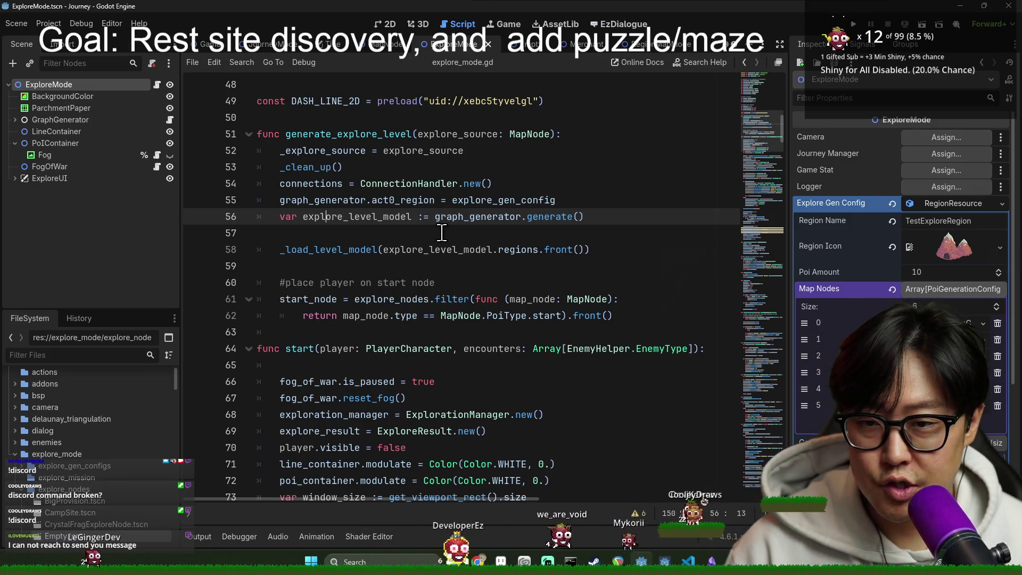
{"action": "key", "text": "ctrl+s"}
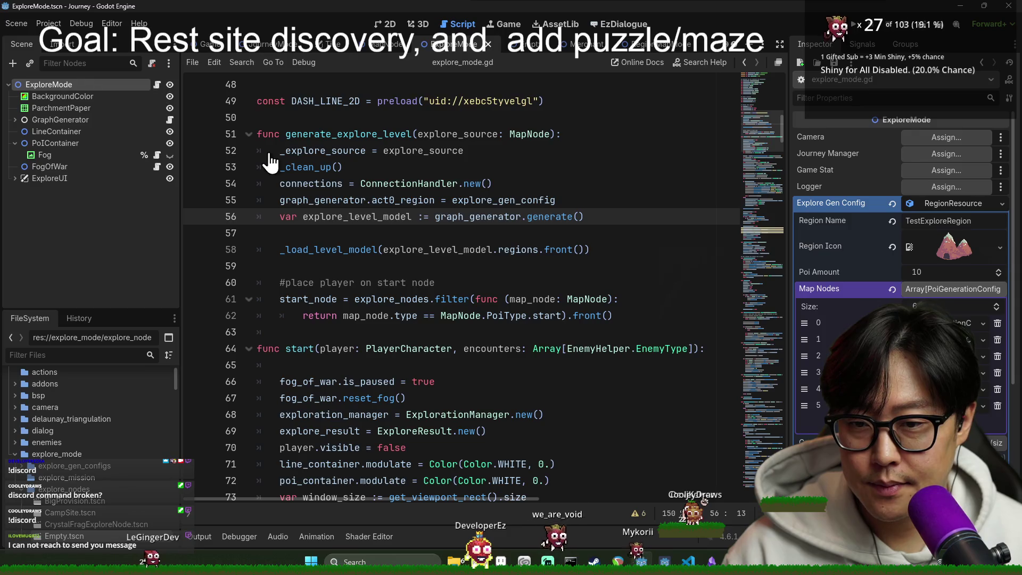
{"action": "scroll", "coordinate": [327, 204], "scroll_direction": "up", "scroll_amount": 1}
{"action": "scroll", "coordinate": [327, 205], "scroll_direction": "down", "scroll_amount": 3}
Step: Inspect the generate_explore_level call, then jump to the _load_level_model definition
{"action": "double_click", "coordinate": [315, 120]}
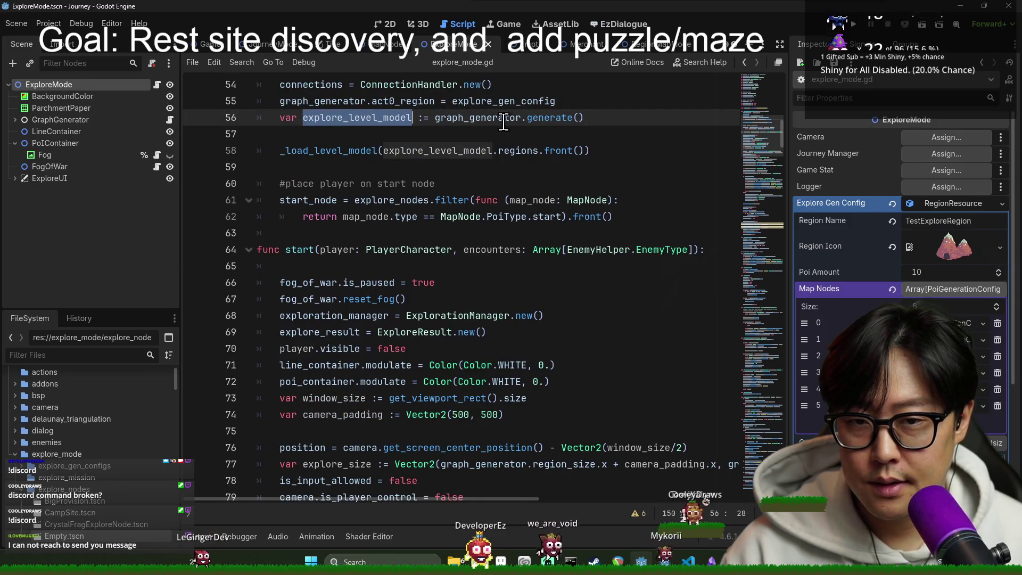
{"action": "left_click", "coordinate": [446, 154]}
{"action": "scroll", "coordinate": [470, 178], "scroll_direction": "up", "scroll_amount": 1}
{"action": "left_click", "coordinate": [498, 149]}
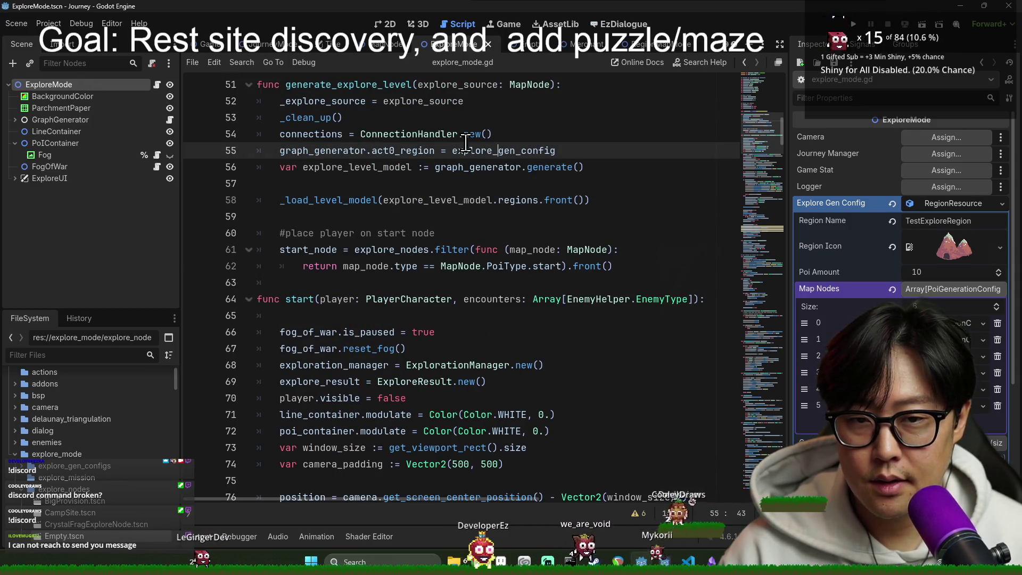
{"action": "double_click", "coordinate": [330, 150]}
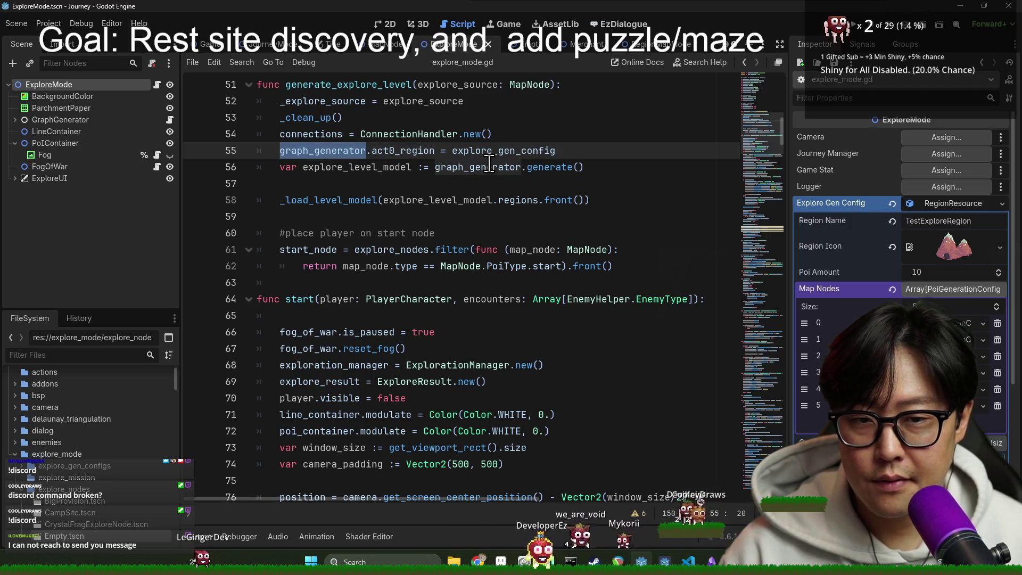
{"action": "left_click", "coordinate": [562, 167]}
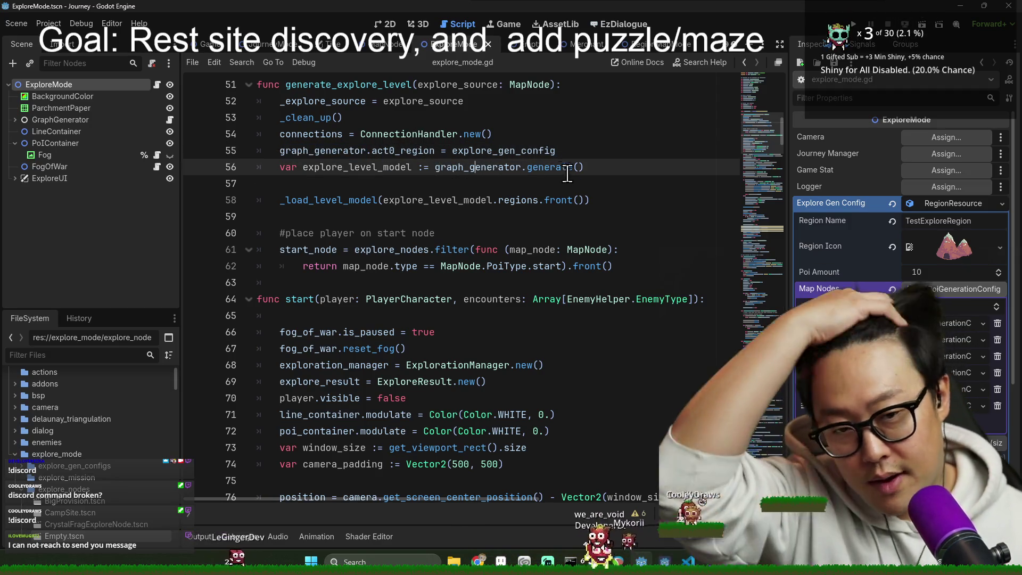
{"action": "left_click", "coordinate": [469, 166]}
{"action": "double_click", "coordinate": [371, 167]}
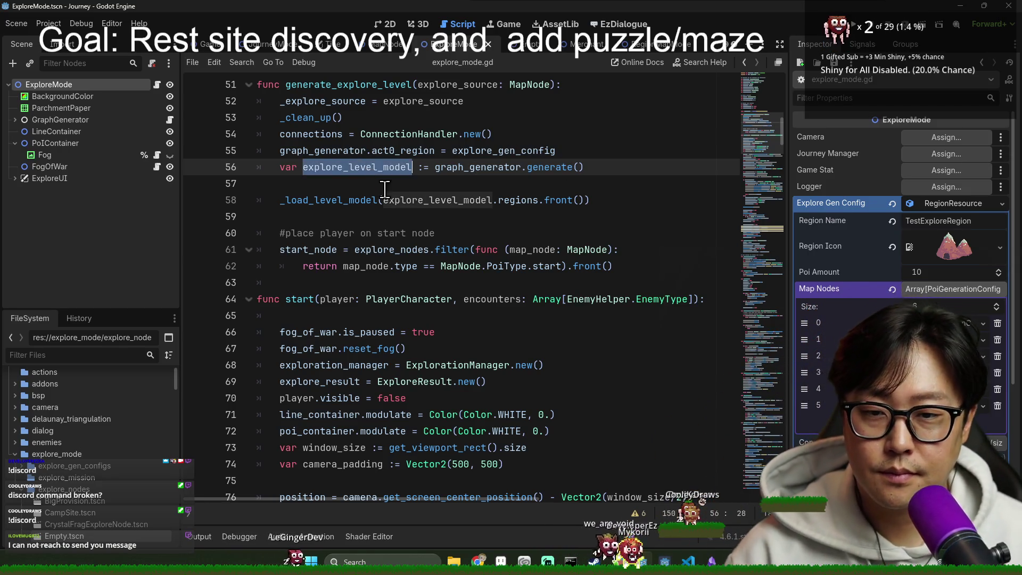
{"action": "left_click", "coordinate": [317, 201], "text": "ctrl"}
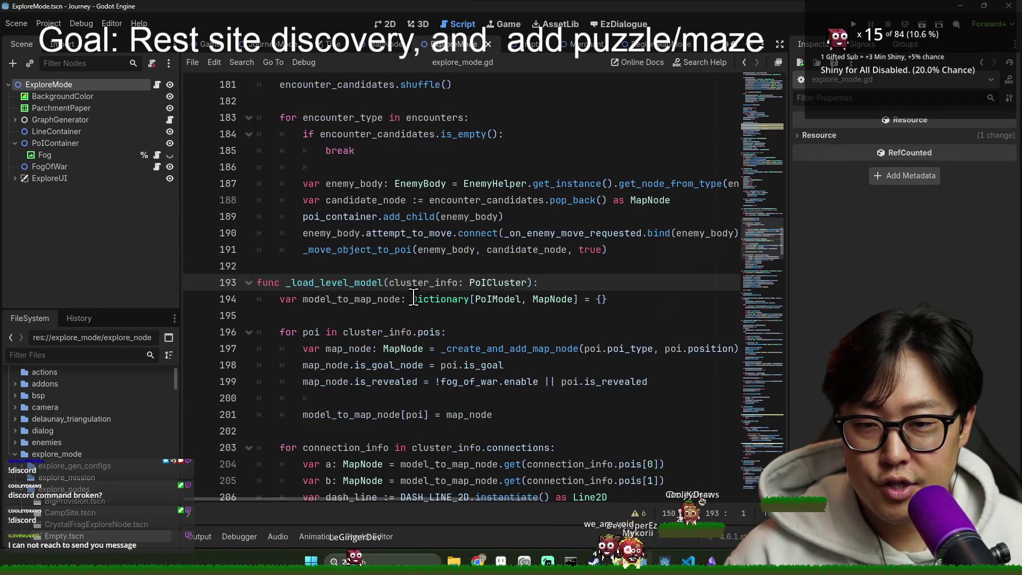
Step: Add 'show_rest_site_indicator = false' after is_revealed in _load_level_model and save
{"action": "double_click", "coordinate": [408, 283]}
{"action": "scroll", "coordinate": [427, 299], "scroll_direction": "down", "scroll_amount": 3}
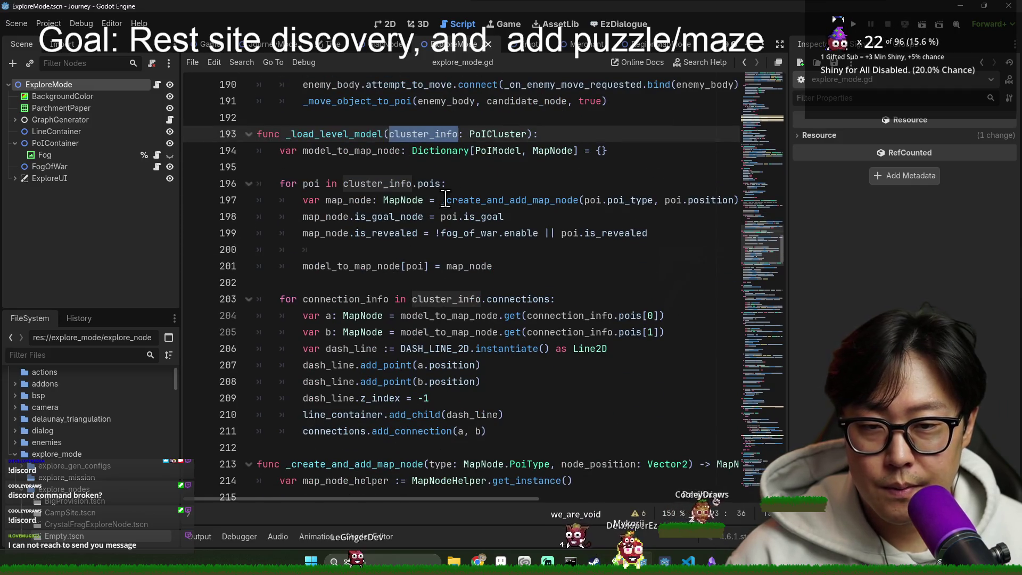
{"action": "left_click", "coordinate": [377, 200]}
{"action": "key", "text": "Down"}
{"action": "key", "text": "Down"}
{"action": "key", "text": "Down"}
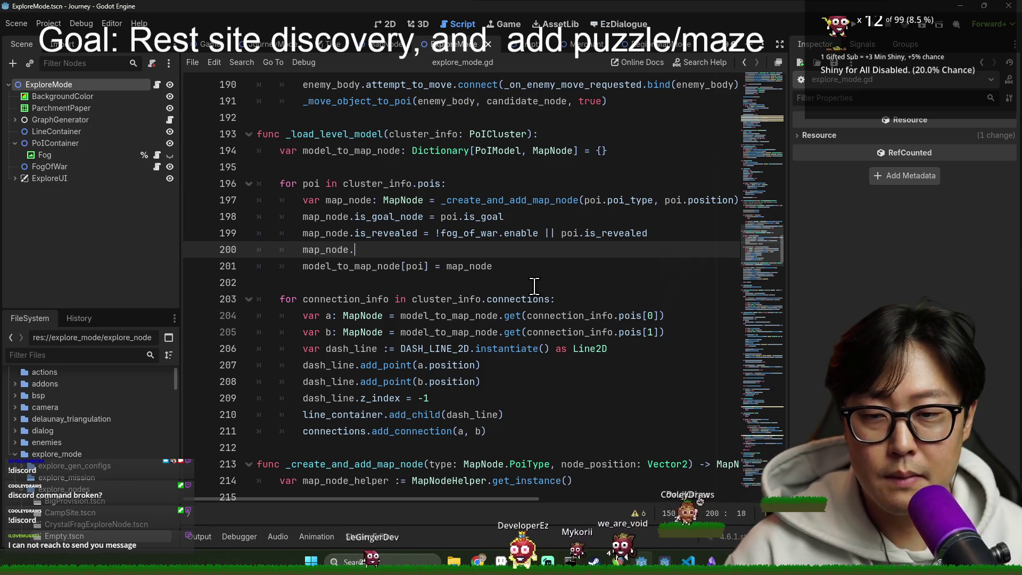
{"action": "type", "text": "show_"}
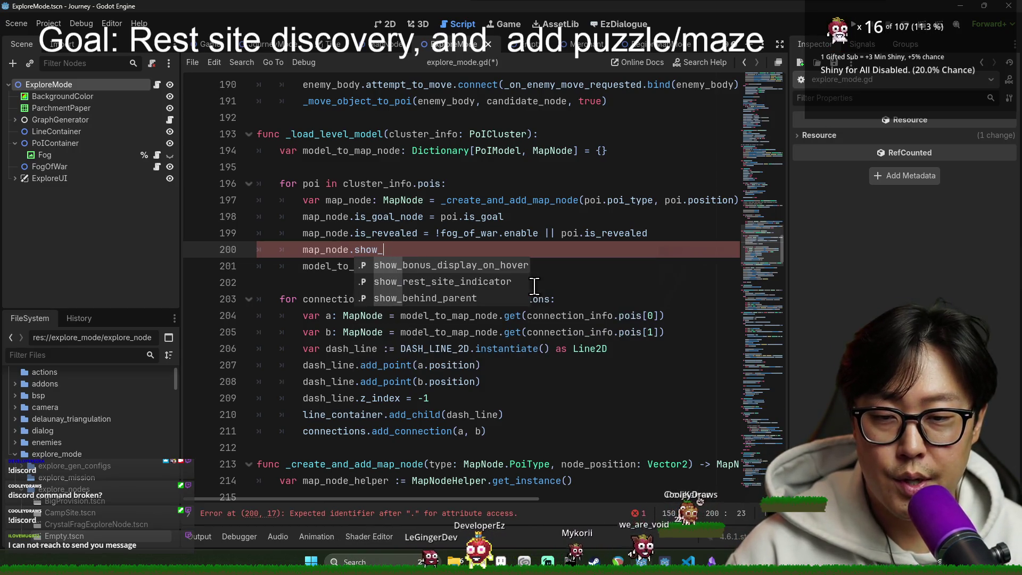
{"action": "key", "text": "Down"}
{"action": "key", "text": "Return"}
{"action": "type", "text": "false"}
{"action": "key", "text": "ctrl+s"}
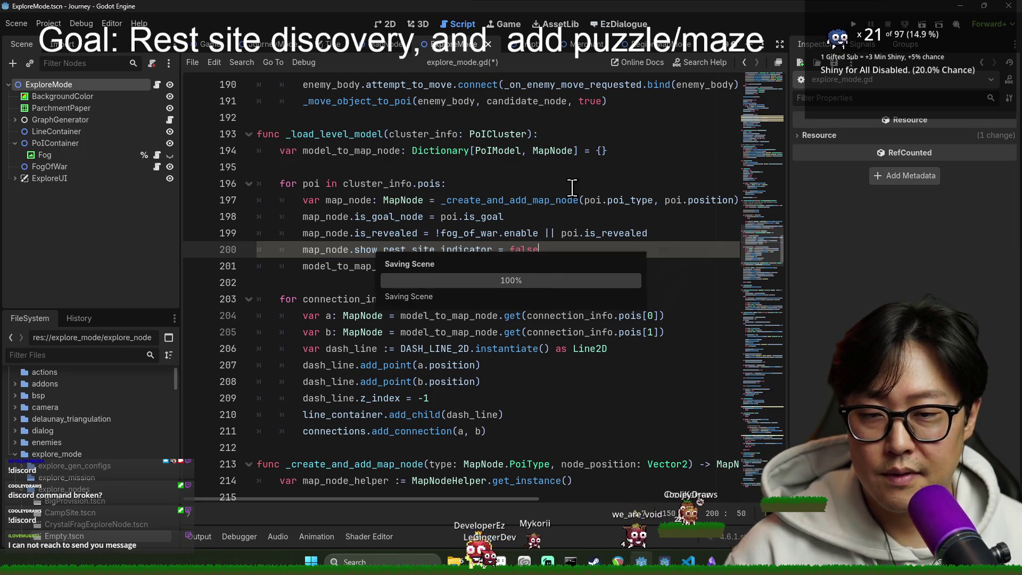
Step: Go to where show_rest_site_indicator is defined in map_node.gd
{"action": "triple_click", "coordinate": [471, 249]}
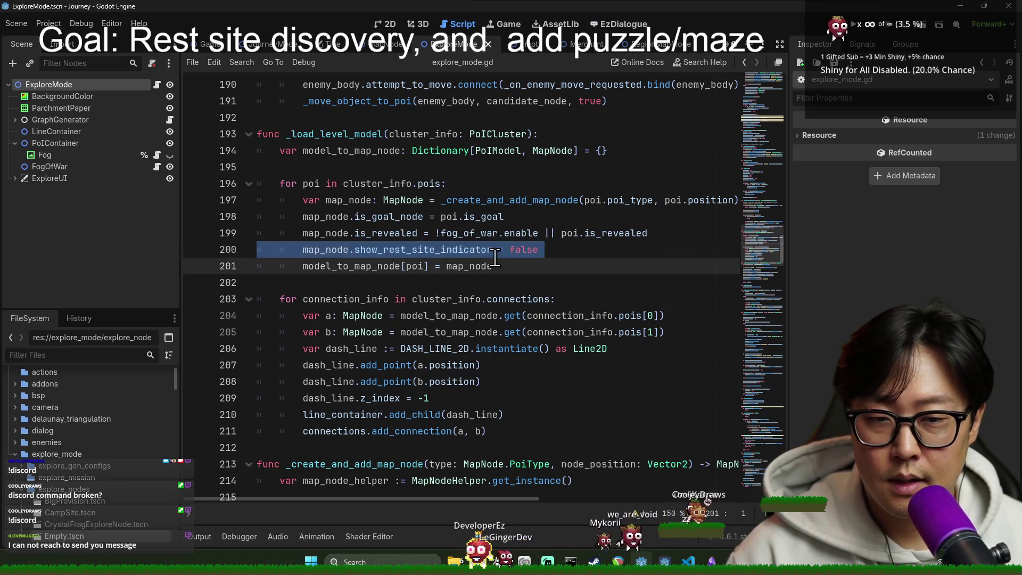
{"action": "double_click", "coordinate": [393, 249]}
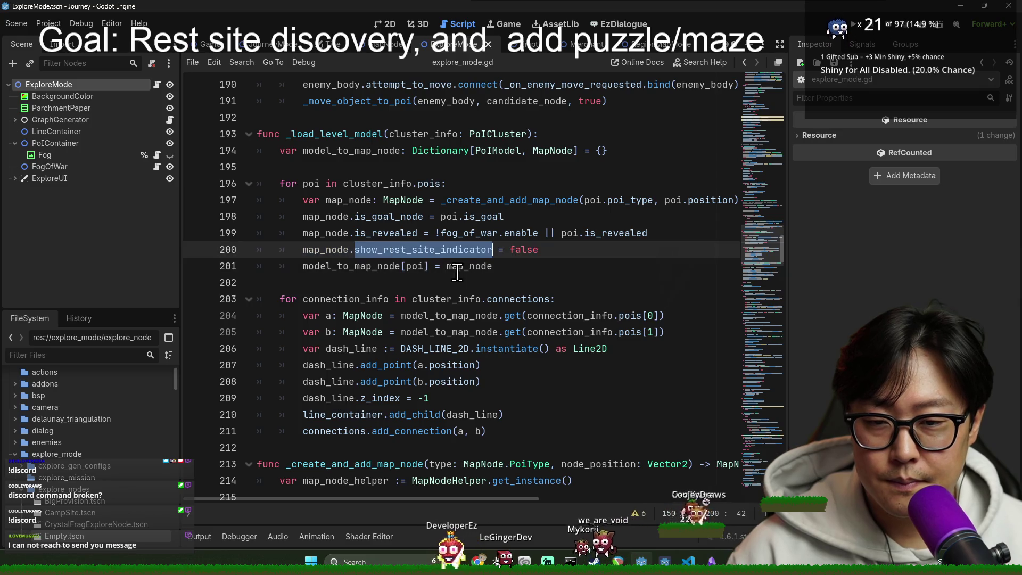
{"action": "left_click", "coordinate": [389, 252], "text": "ctrl"}
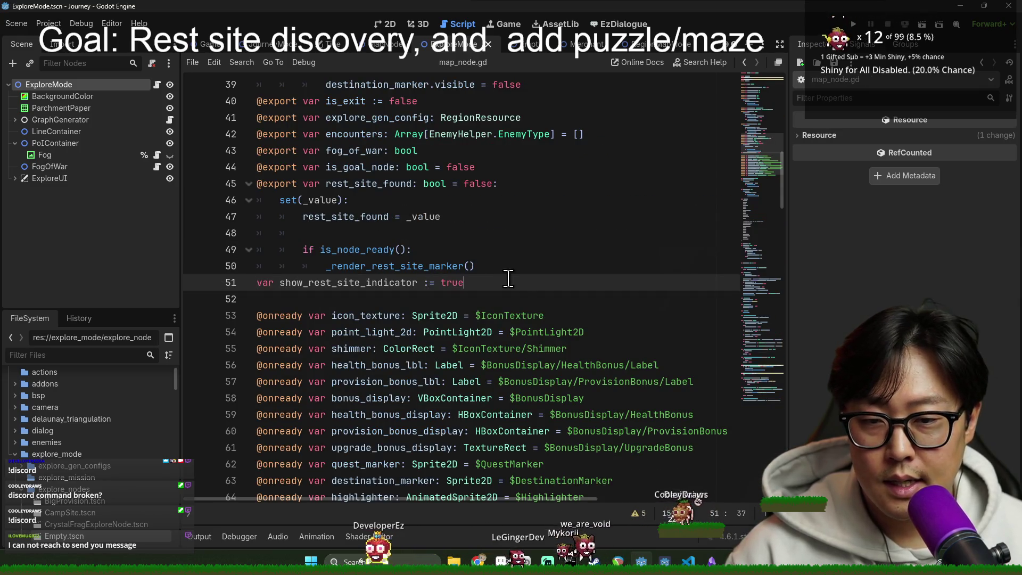
Step: Give show_rest_site_indicator a setter that stores _value and refreshes the rest-site marker, then save
{"action": "type", "text": ":"}
{"action": "key", "text": "Return"}
{"action": "type", "text": "set(_value"}
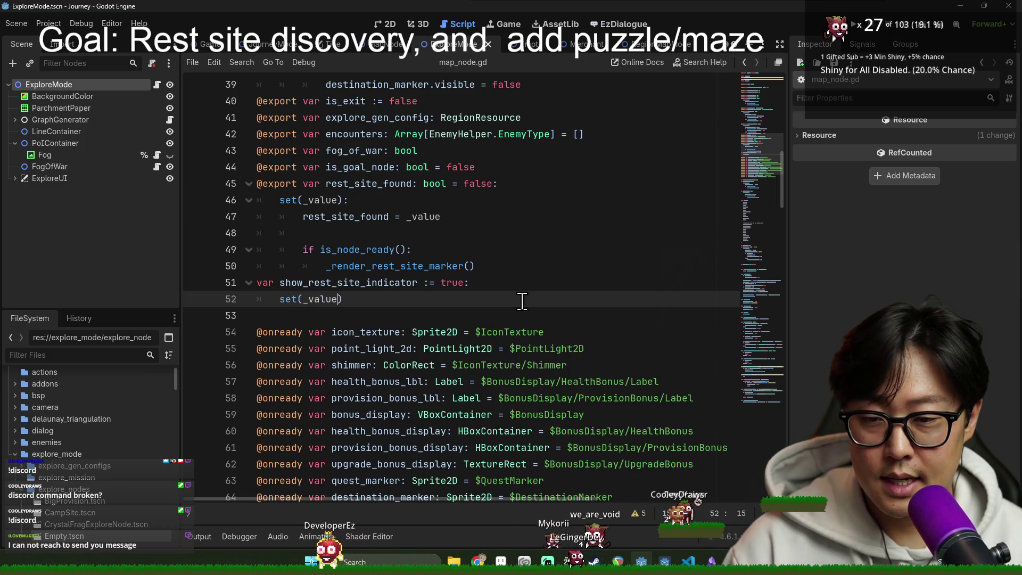
{"action": "type", "text": "):"}
{"action": "key", "text": "Return"}
{"action": "double_click", "coordinate": [372, 282]}
{"action": "key", "text": "ctrl+c"}
{"action": "left_click", "coordinate": [367, 315]}
{"action": "key", "text": "ctrl+v"}
{"action": "type", "text": "_value"}
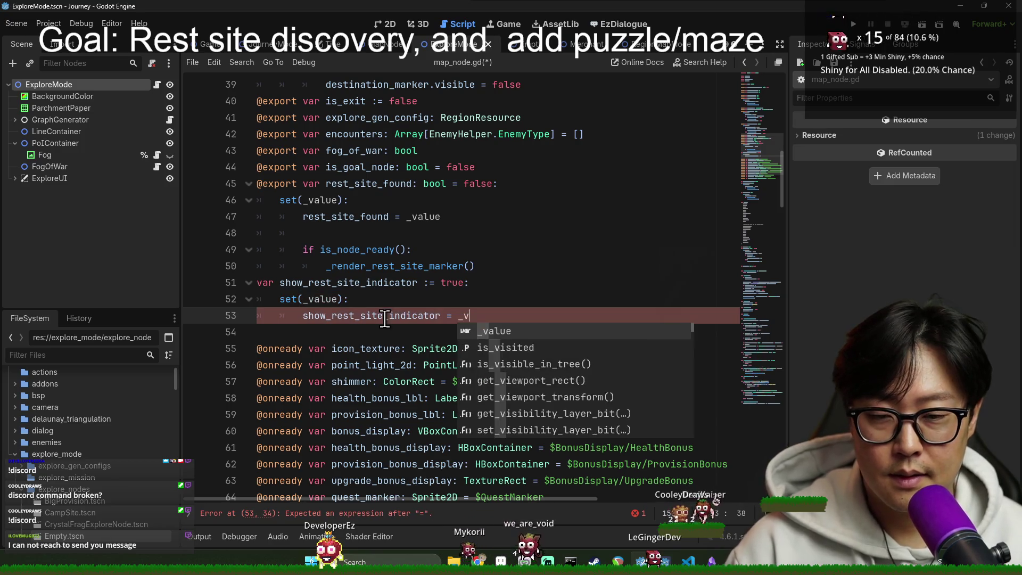
{"action": "key", "text": "Return"}
{"action": "key", "text": "ctrl+v"}
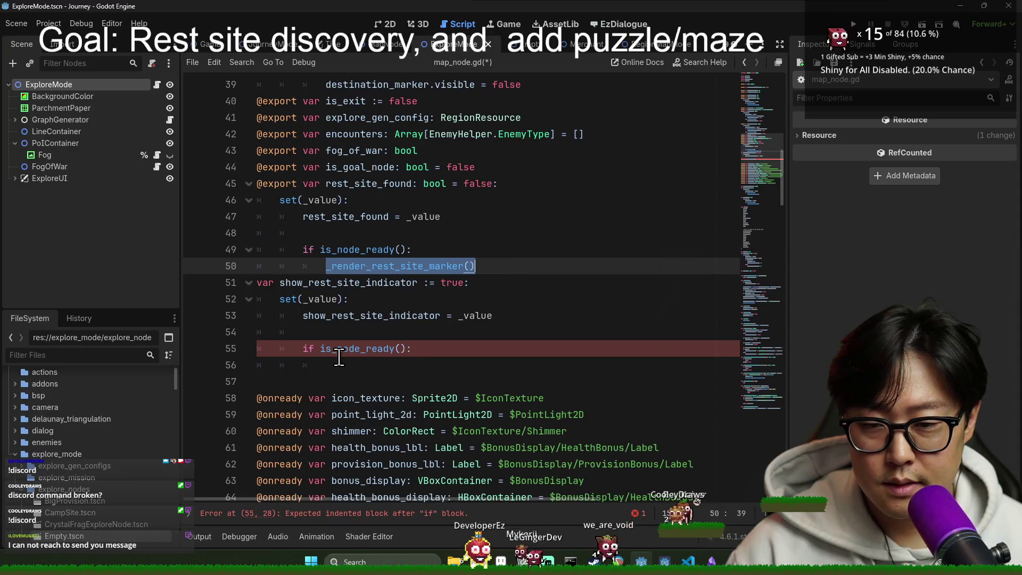
{"action": "key", "text": "ctrl+s"}
Step: Back in explore_mode.gd, save and review the map_node assignments on lines 197–201
{"action": "key", "text": "alt+Left"}
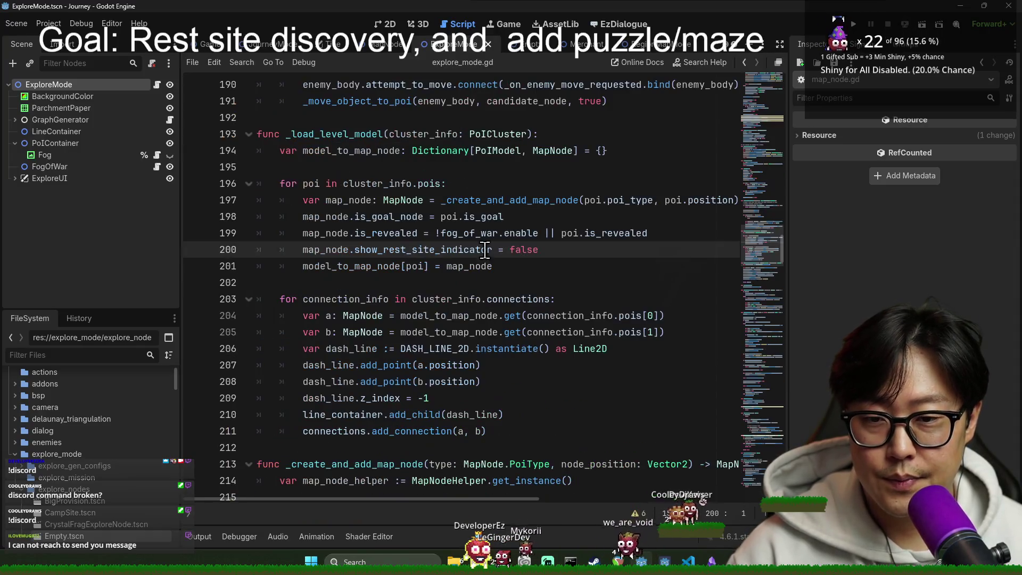
{"action": "key", "text": "ctrl+s"}
{"action": "left_click", "coordinate": [397, 249]}
{"action": "double_click", "coordinate": [379, 233]}
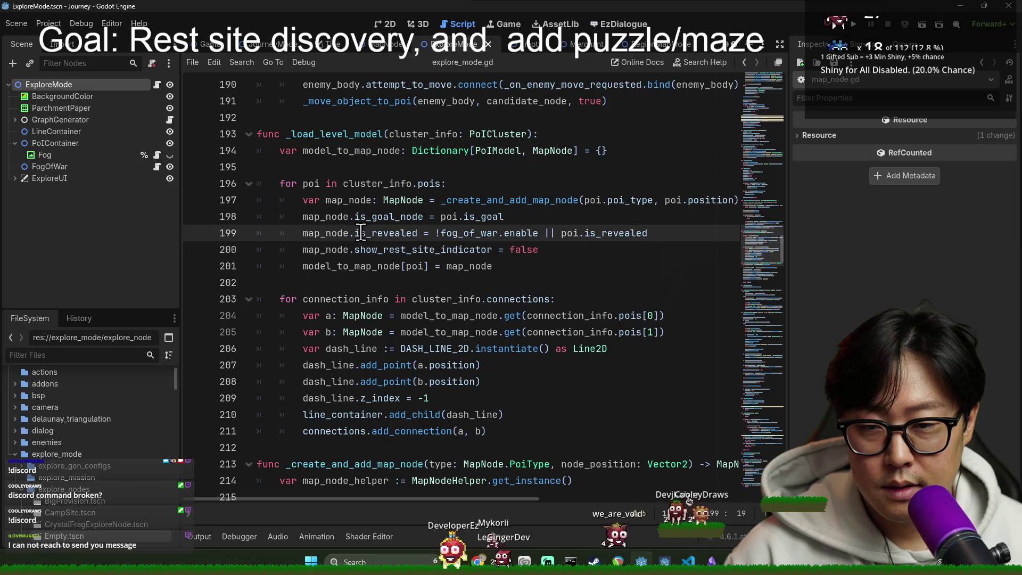
{"action": "double_click", "coordinate": [371, 249]}
{"action": "double_click", "coordinate": [362, 266]}
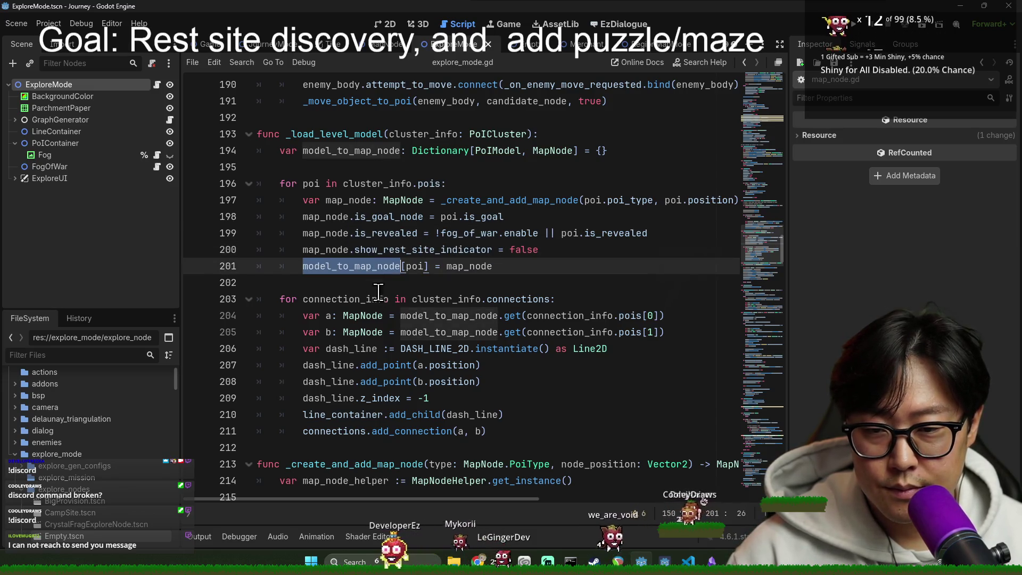
{"action": "left_click", "coordinate": [371, 234]}
{"action": "double_click", "coordinate": [330, 233]}
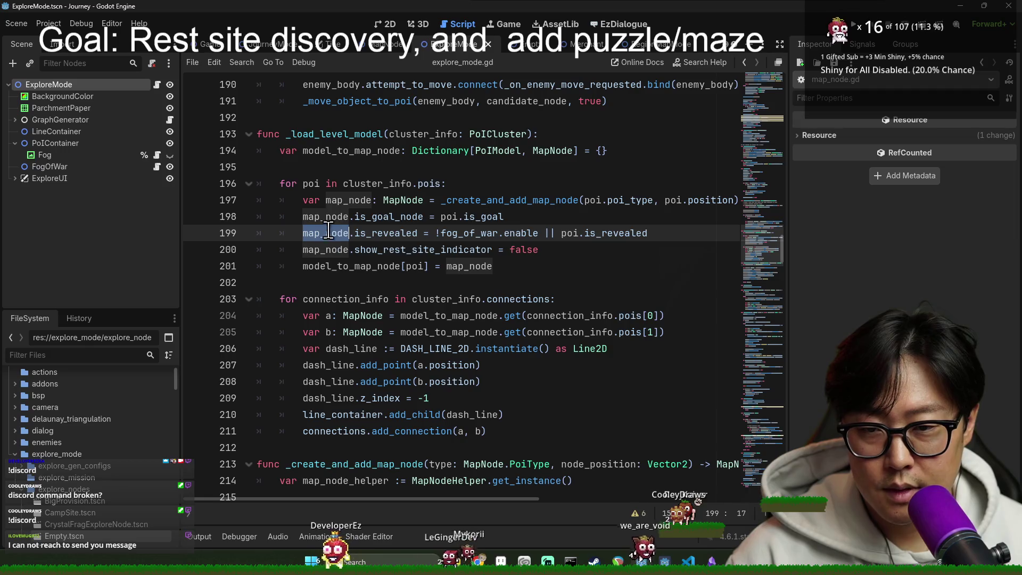
{"action": "double_click", "coordinate": [322, 216]}
{"action": "left_click", "coordinate": [359, 200]}
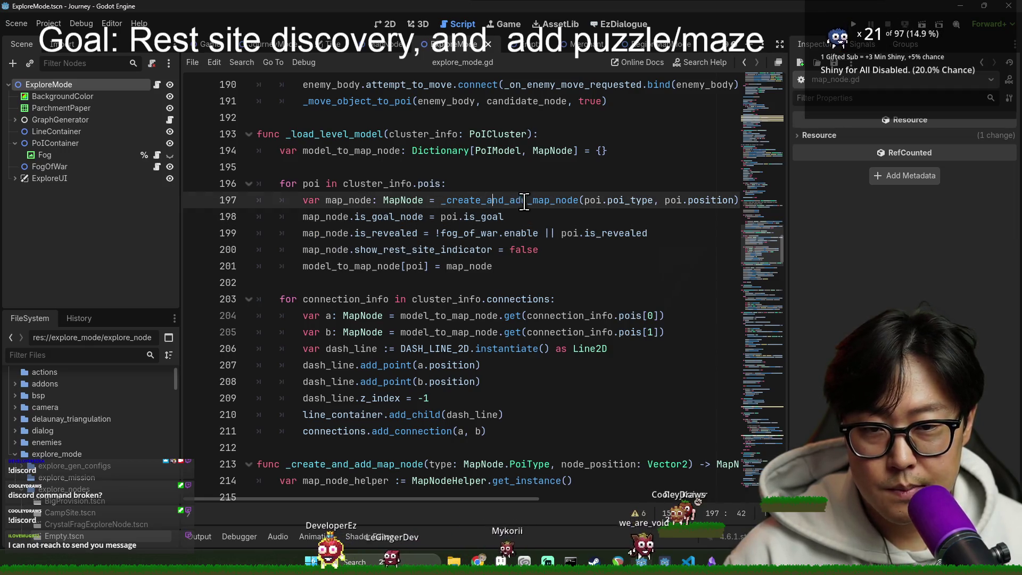
{"action": "double_click", "coordinate": [362, 200]}
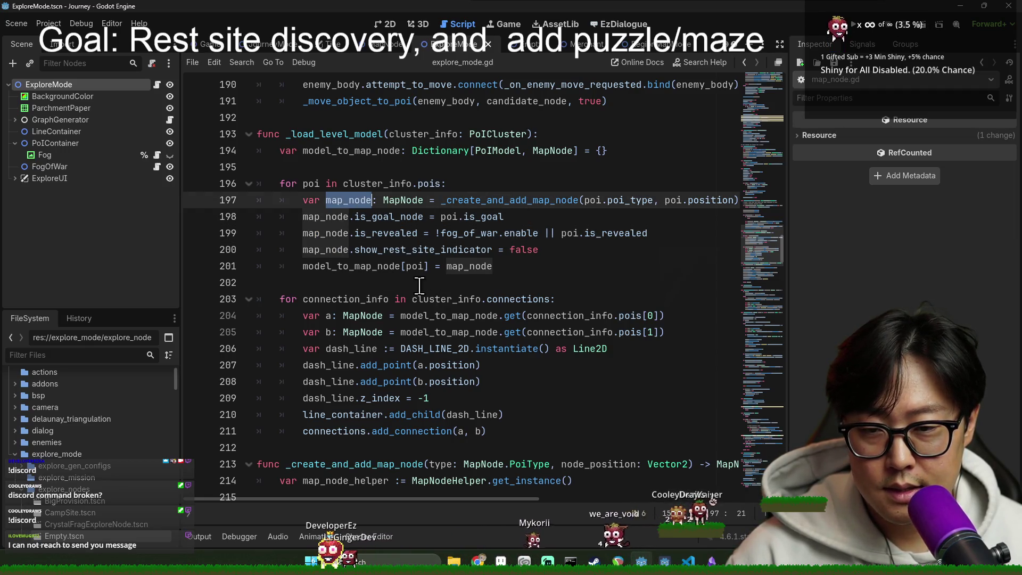
Step: Look over _create_and_add_map_node, then save and run the game with F5
{"action": "scroll", "coordinate": [400, 266], "scroll_direction": "down", "scroll_amount": 3}
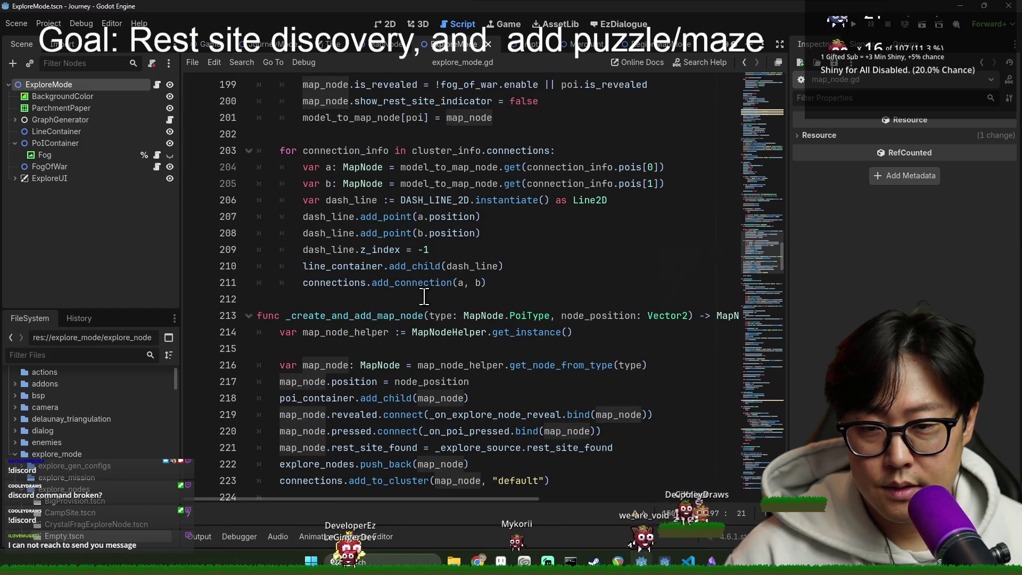
{"action": "scroll", "coordinate": [423, 291], "scroll_direction": "up", "scroll_amount": 5}
{"action": "scroll", "coordinate": [452, 295], "scroll_direction": "down", "scroll_amount": 5}
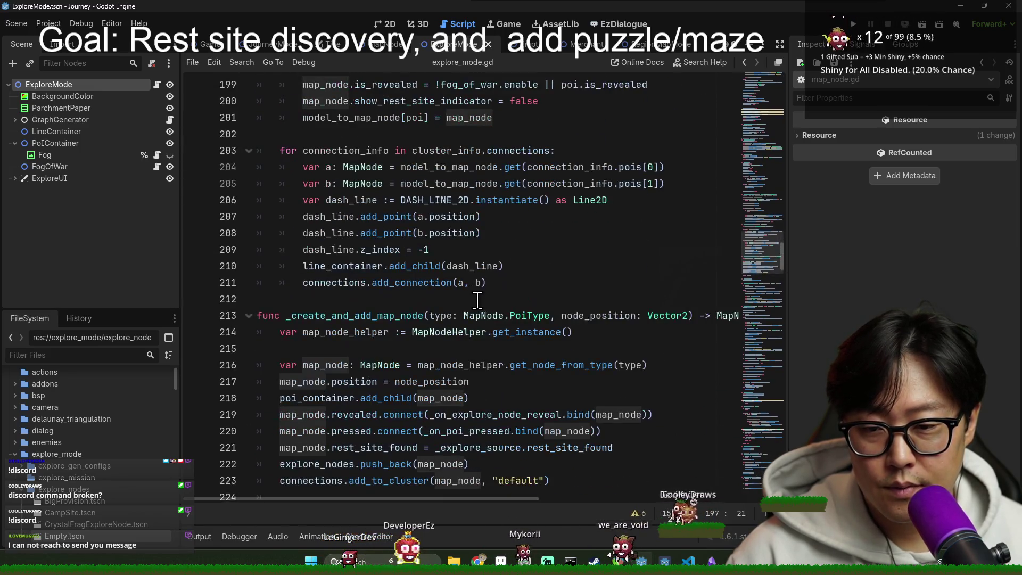
{"action": "double_click", "coordinate": [371, 315]}
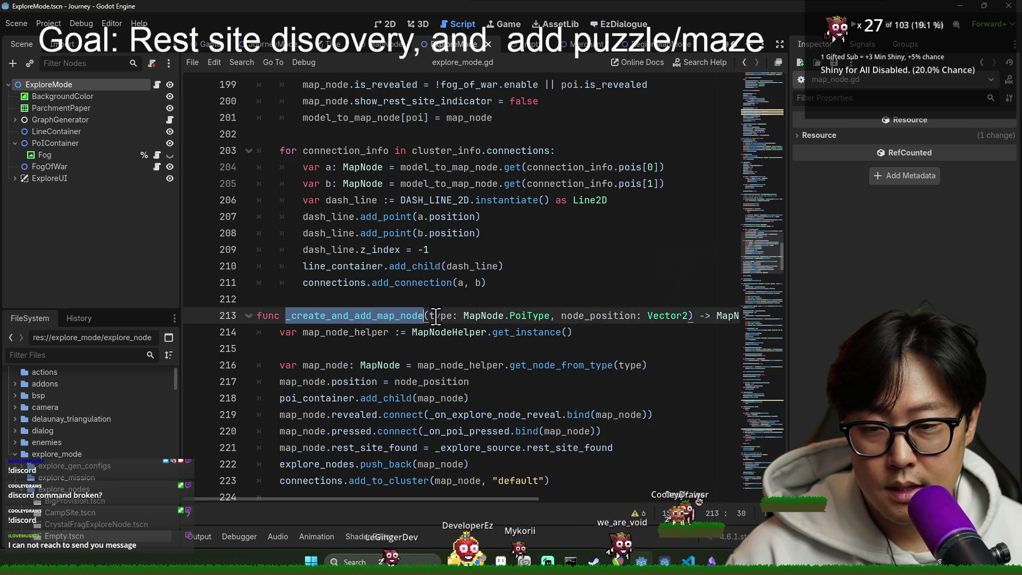
{"action": "scroll", "coordinate": [461, 307], "scroll_direction": "up", "scroll_amount": 3}
{"action": "key", "text": "F5"}
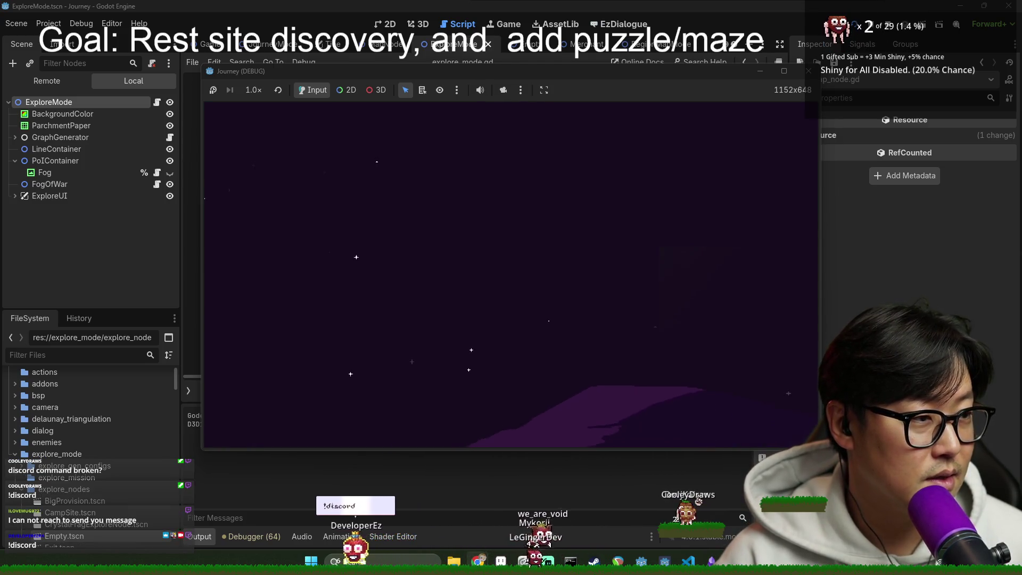
Step: Return to the Journey (DEBUG) window and start a New Game
{"action": "key", "text": "alt+Tab"}
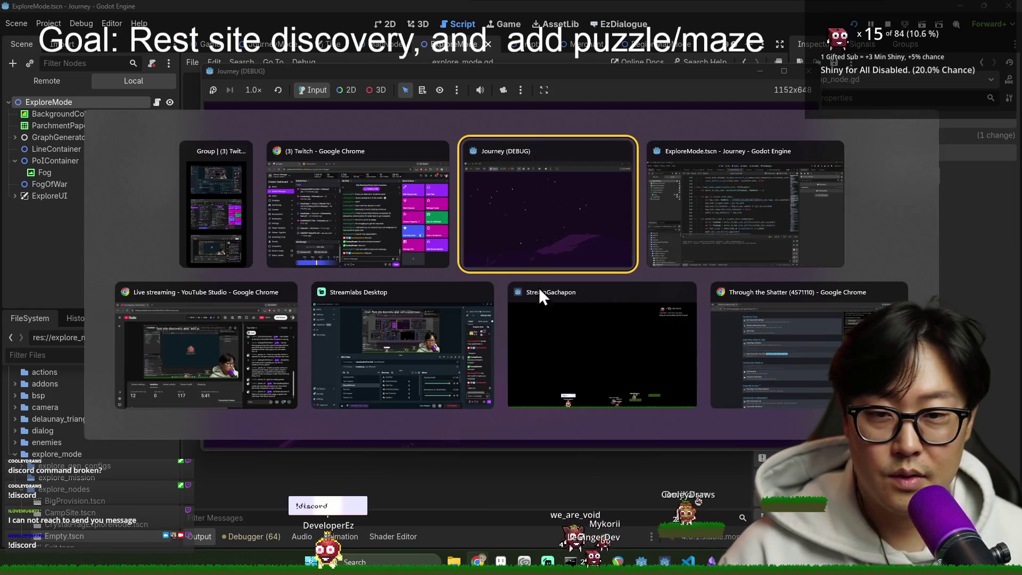
{"action": "key", "text": "alt+Tab"}
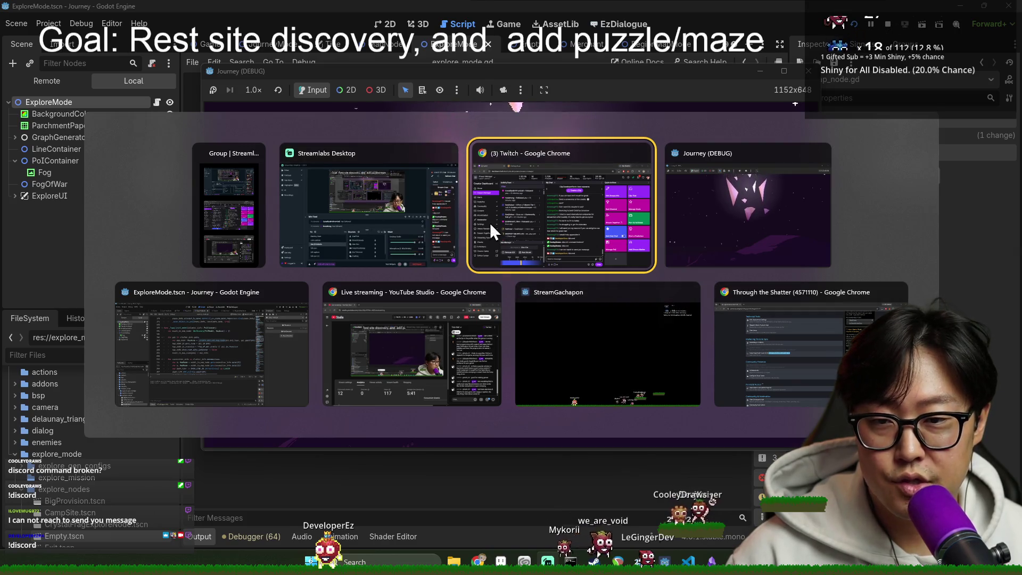
{"action": "key", "text": "Escape"}
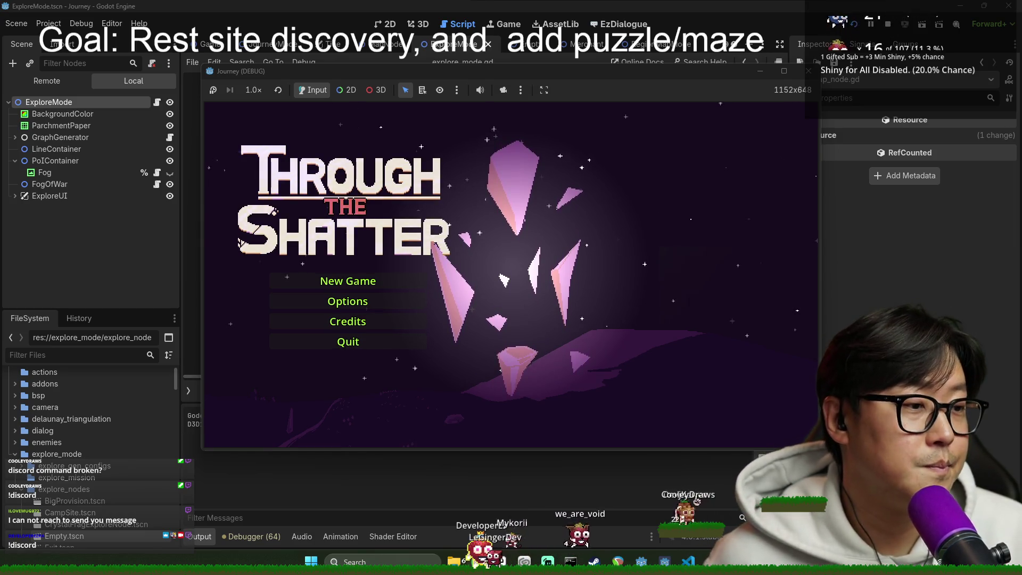
{"action": "left_click", "coordinate": [321, 284]}
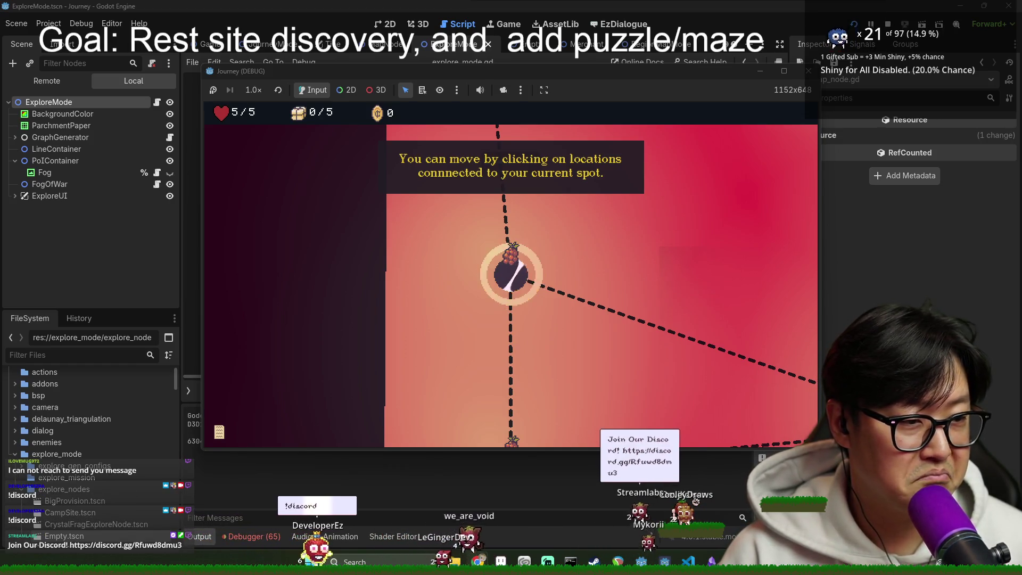
Step: Dismiss the movement tutorial and continue through the limited-moves tutorial
{"action": "left_click", "coordinate": [528, 272]}
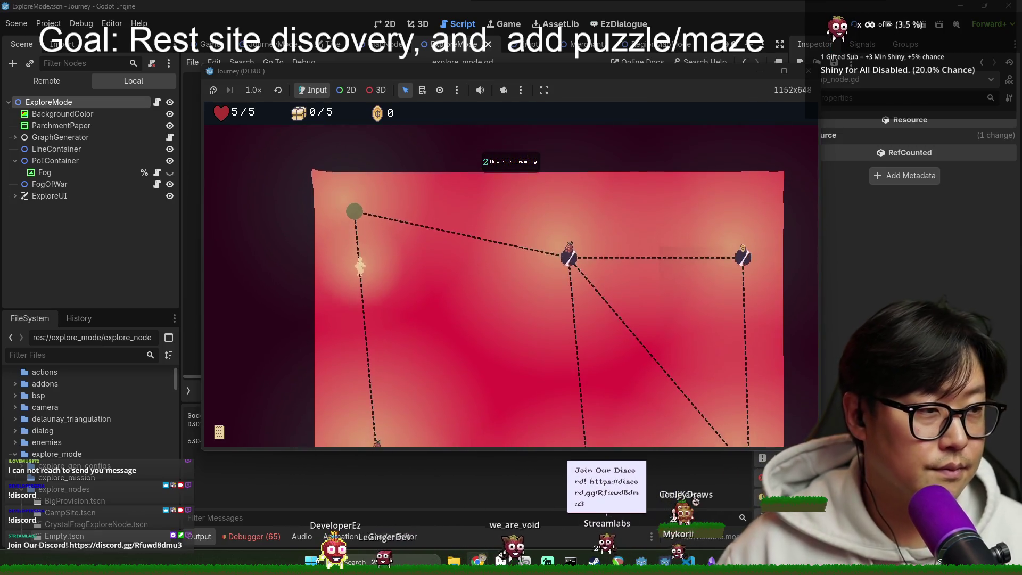
{"action": "key", "text": "alt+Tab"}
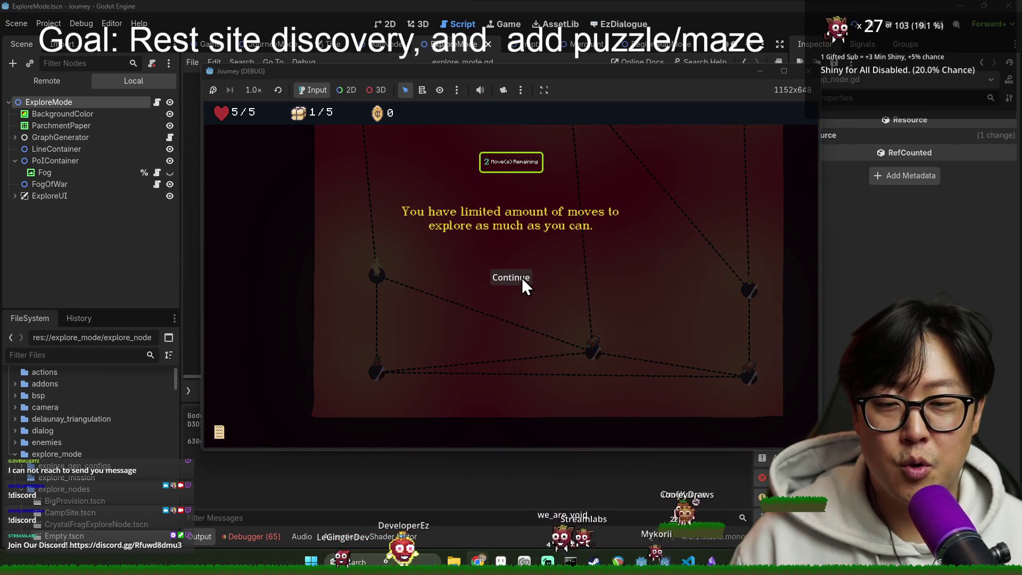
{"action": "left_click", "coordinate": [512, 281]}
{"action": "left_click", "coordinate": [510, 284]}
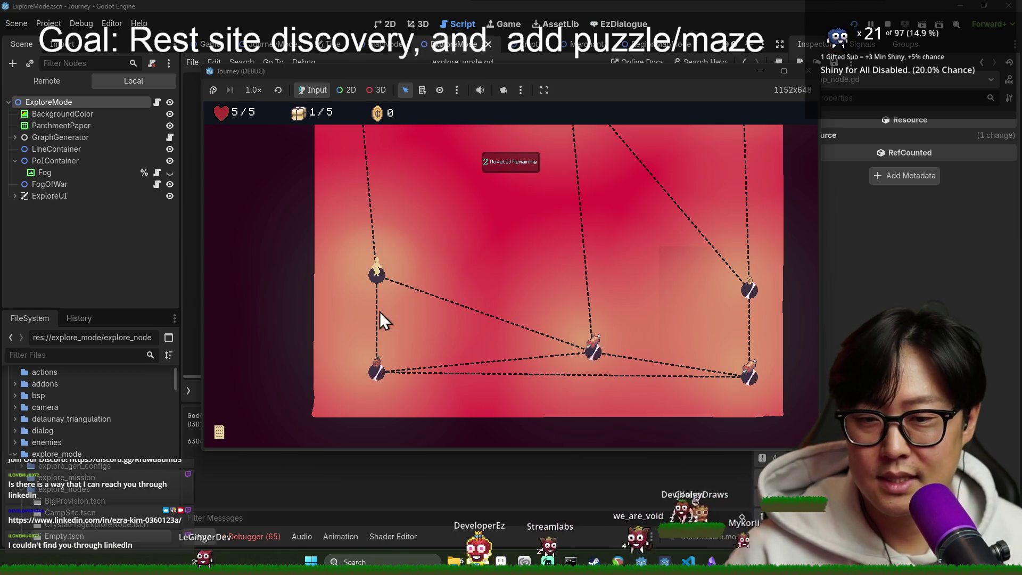
Step: Travel across the middle, bottom-right, centre and top-left nodes, closing the provisions and exit hints
{"action": "left_click", "coordinate": [593, 397]}
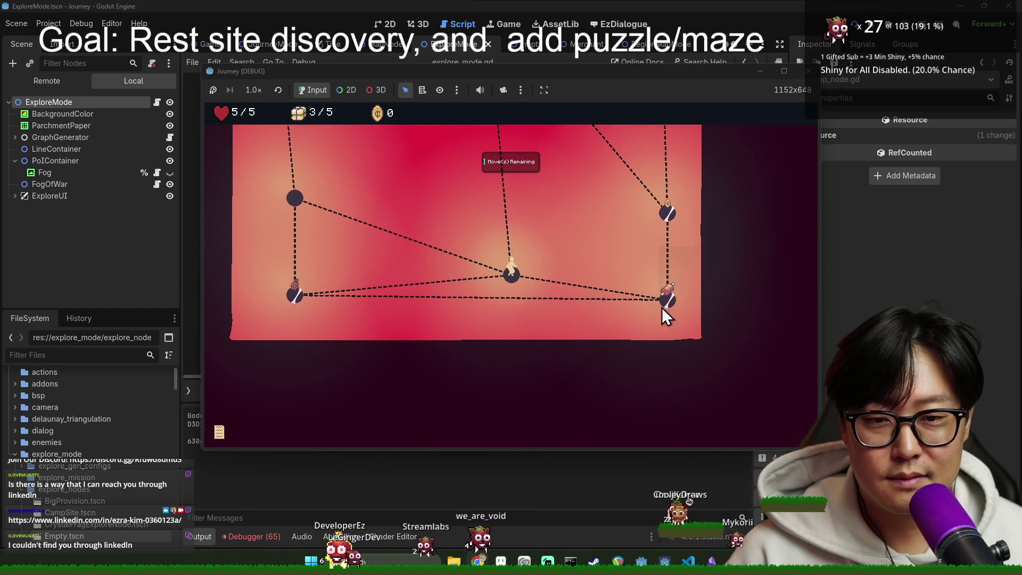
{"action": "left_click", "coordinate": [664, 304]}
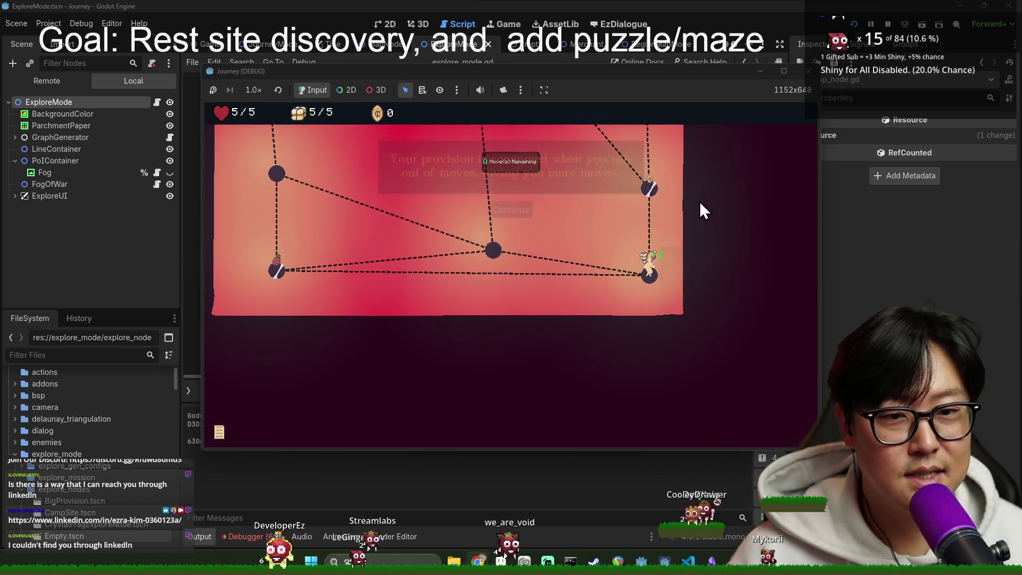
{"action": "left_click", "coordinate": [512, 210]}
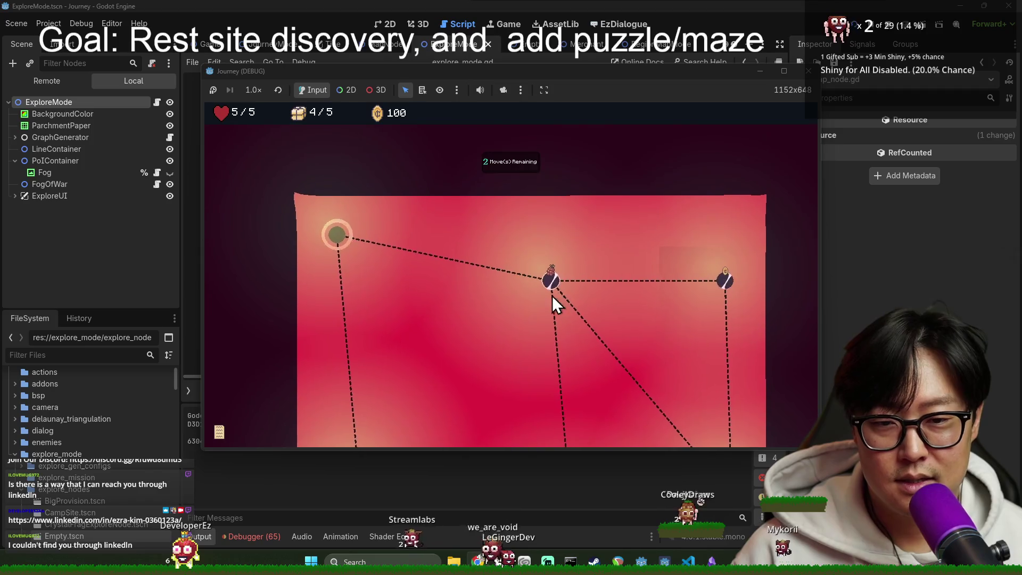
{"action": "left_click", "coordinate": [511, 208]}
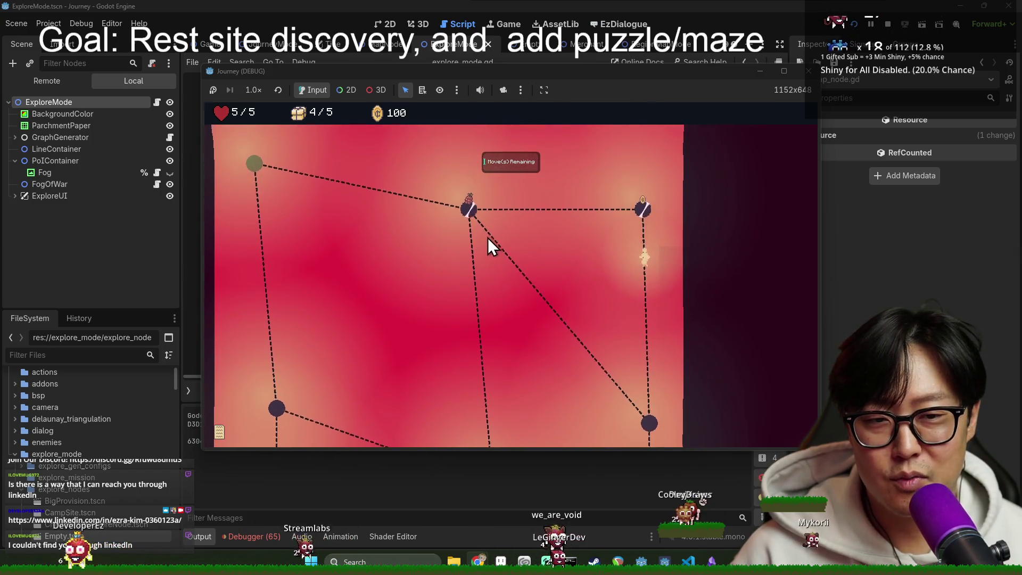
{"action": "left_click", "coordinate": [471, 276]}
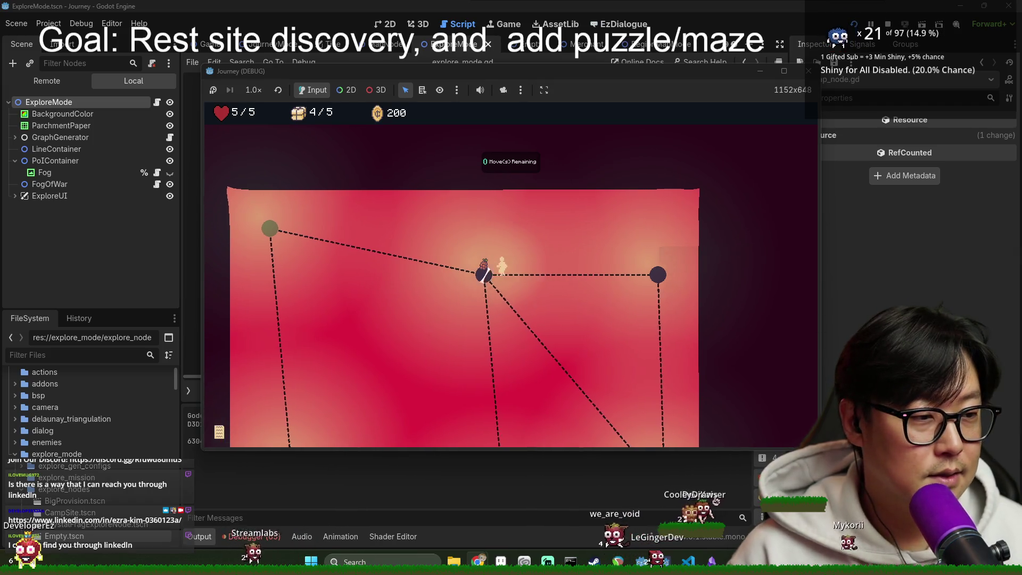
{"action": "left_click", "coordinate": [287, 229]}
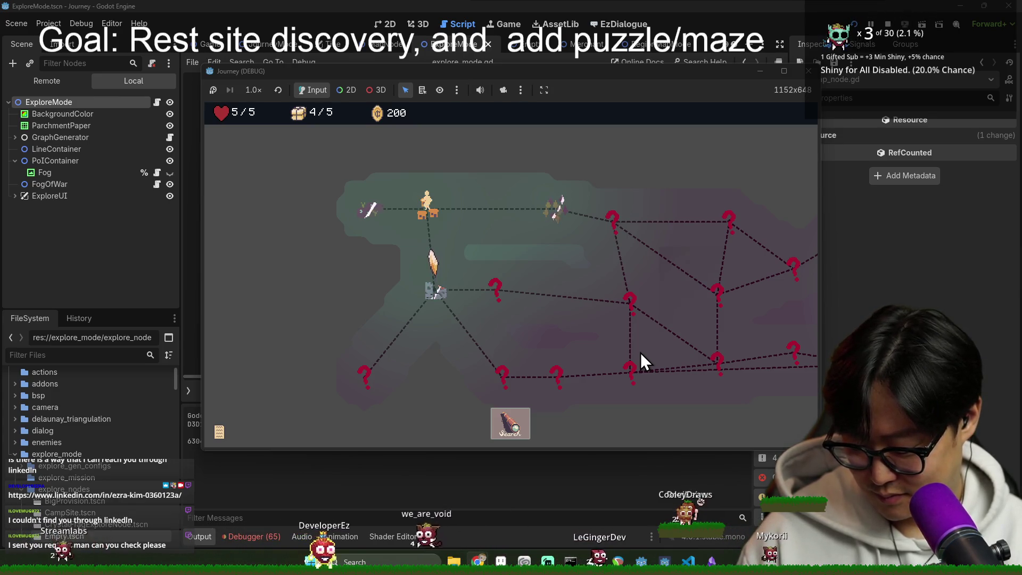
Step: Search the current map node and close the tutorial explanation
{"action": "left_click", "coordinate": [427, 261]}
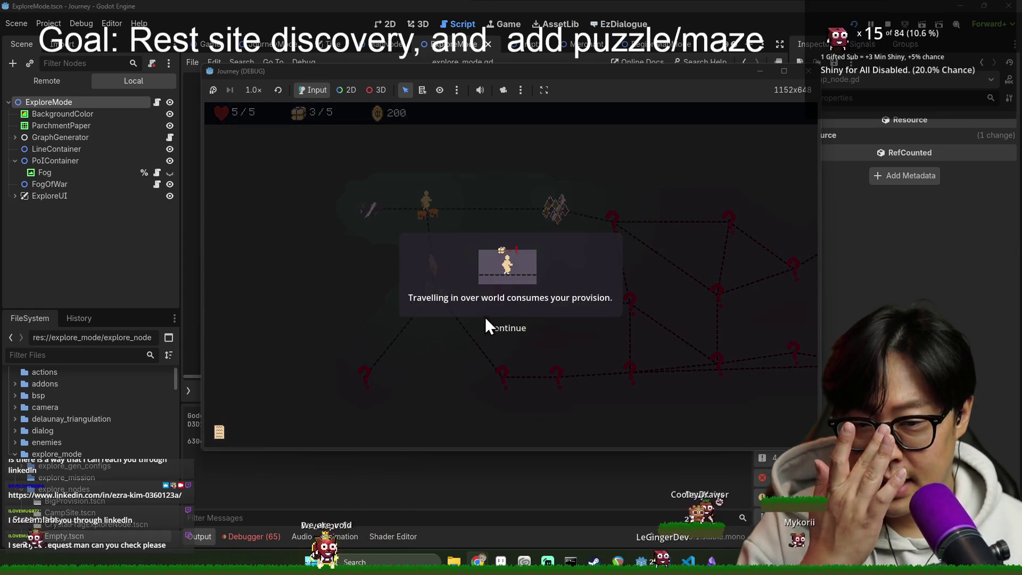
{"action": "left_click", "coordinate": [510, 328]}
{"action": "left_click", "coordinate": [512, 332]}
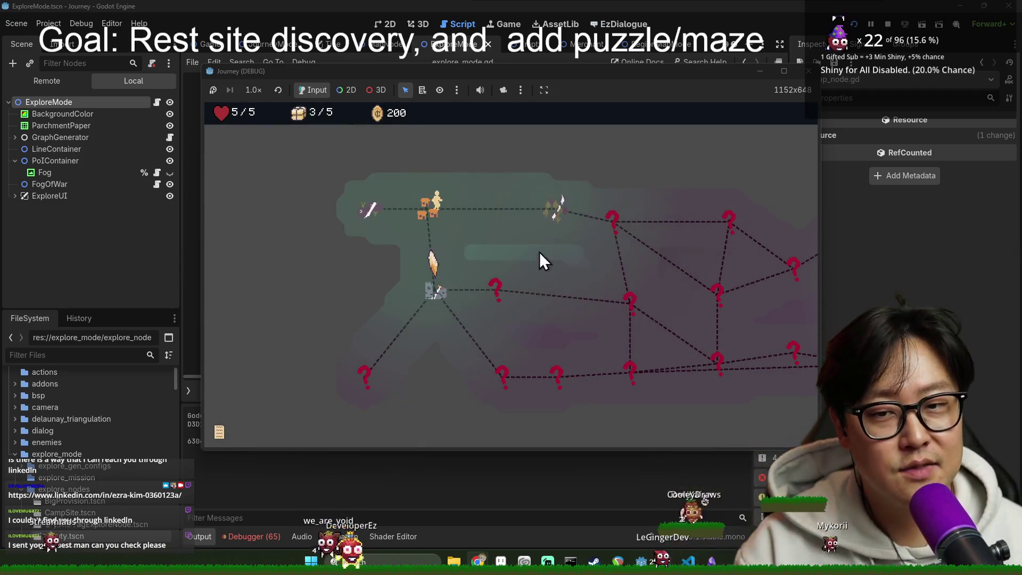
Step: Walk the exploration nodes down to the rest site, then out to the green exit
{"action": "left_click", "coordinate": [536, 242]}
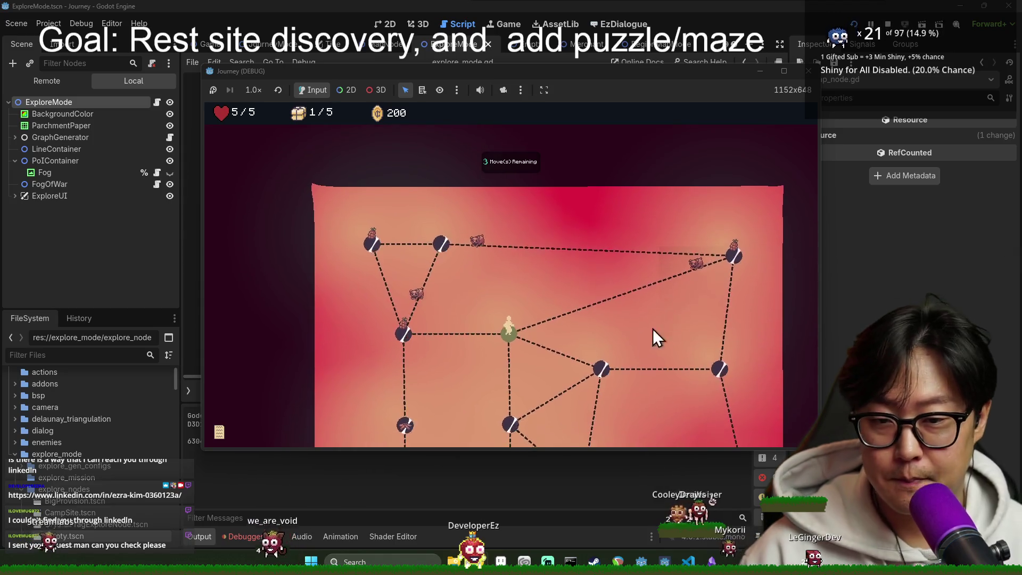
{"action": "left_click", "coordinate": [403, 256]}
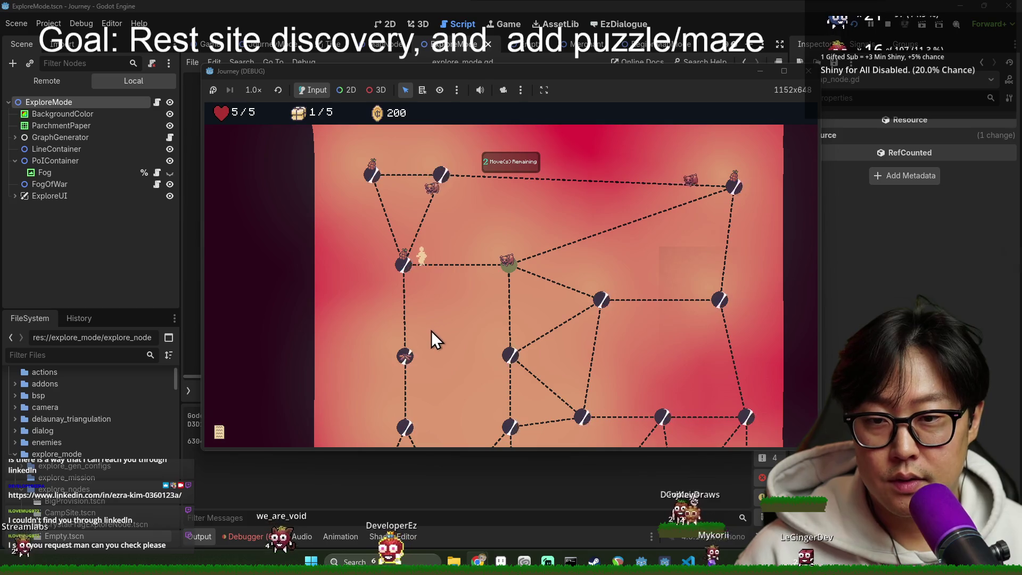
{"action": "left_click", "coordinate": [404, 262]}
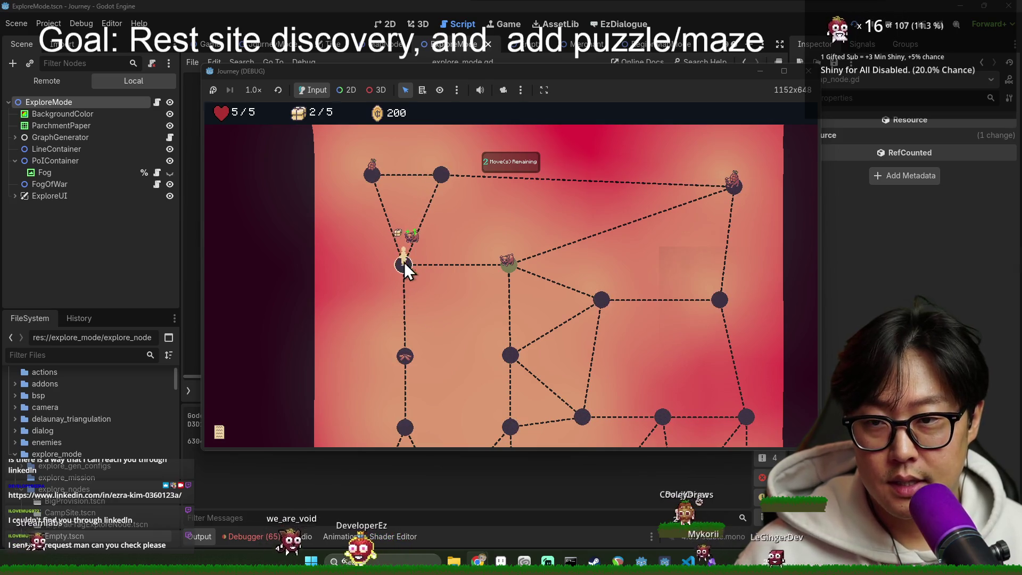
{"action": "left_click", "coordinate": [409, 352]}
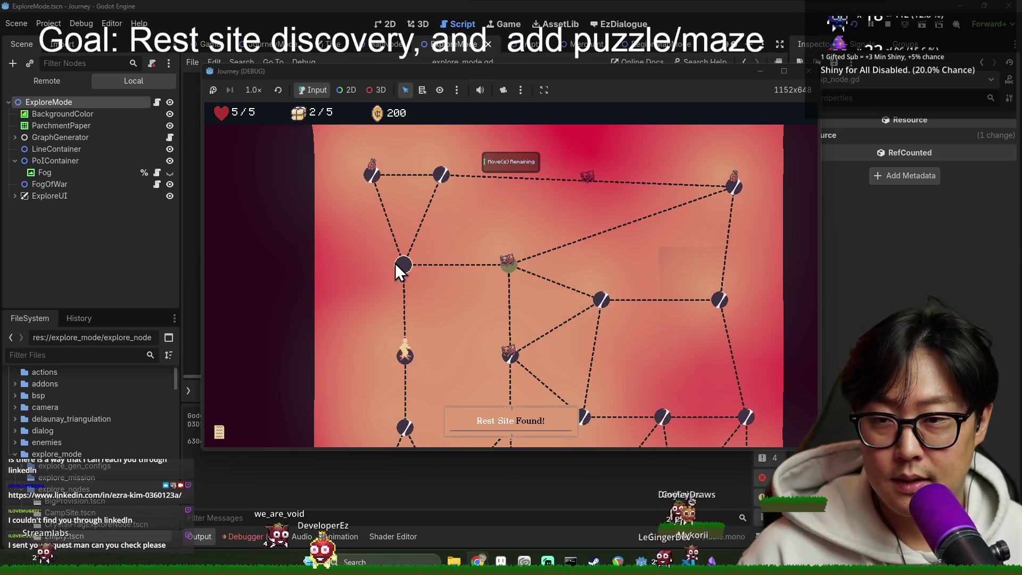
{"action": "left_click", "coordinate": [408, 269]}
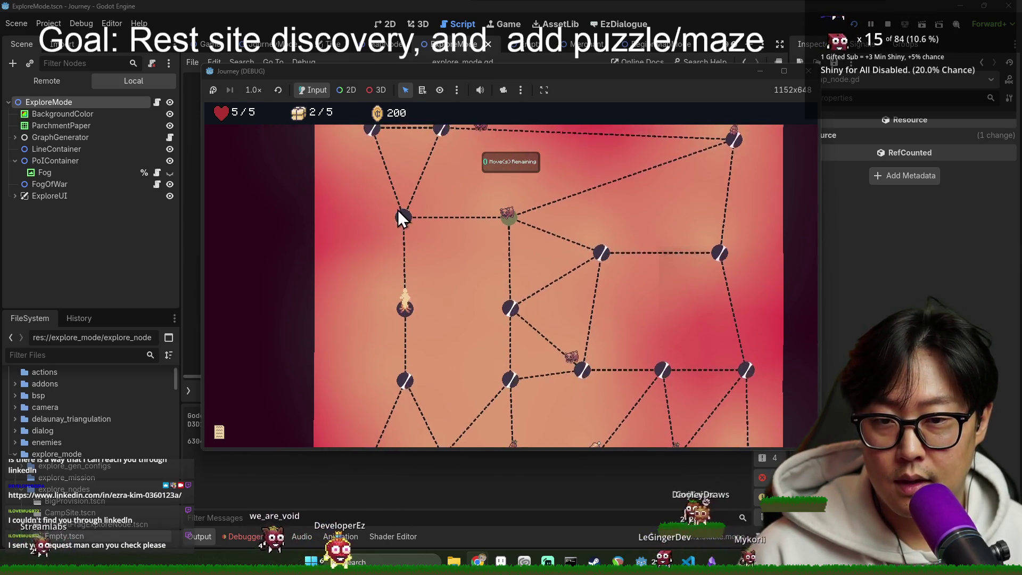
{"action": "left_click", "coordinate": [506, 224]}
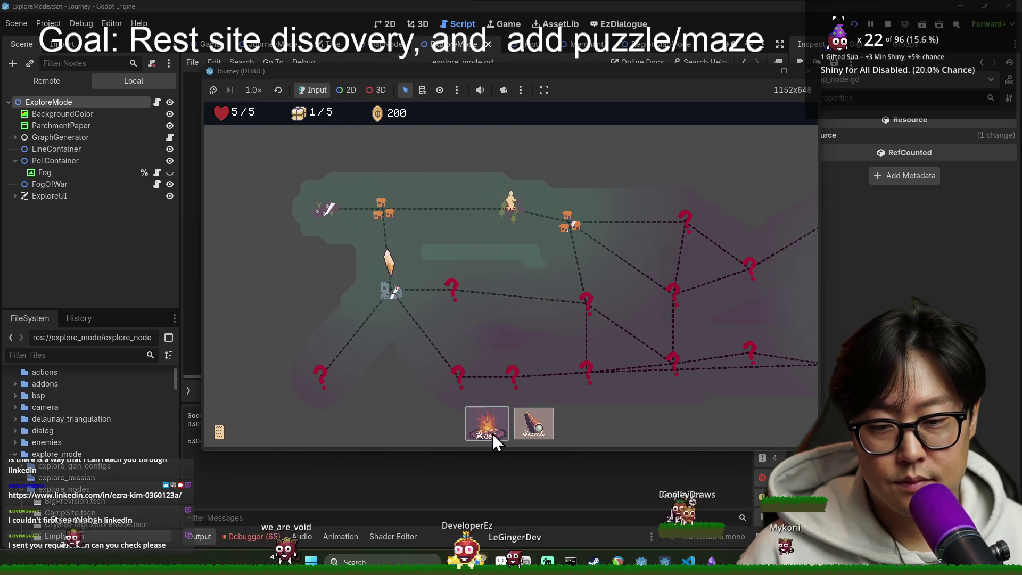
Step: Rest at the campfire, explore to the exit, travel to the village node, then stop the game with F8
{"action": "left_click", "coordinate": [528, 423]}
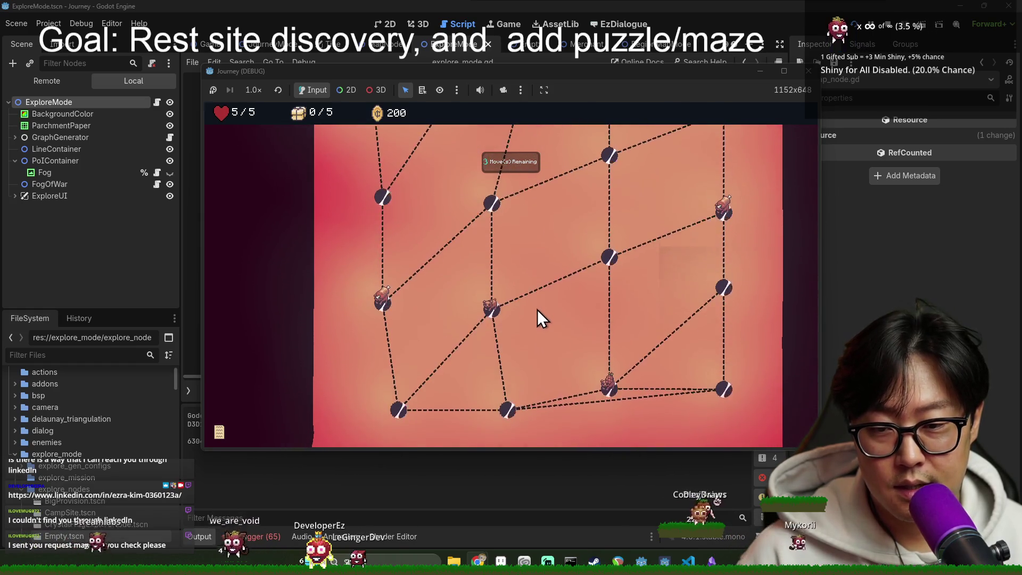
{"action": "left_click", "coordinate": [519, 196]}
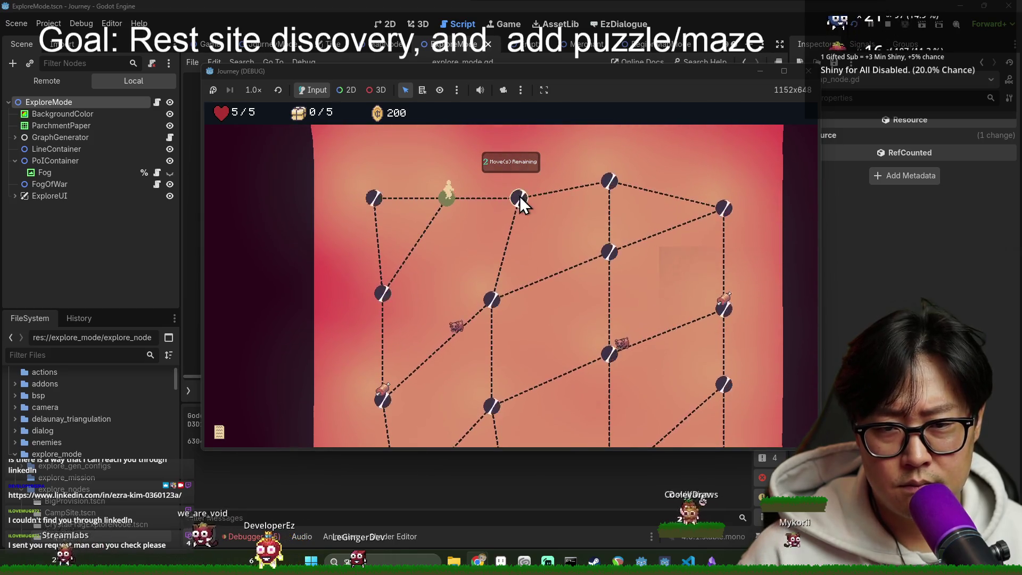
{"action": "scroll", "coordinate": [541, 242], "scroll_direction": "down", "scroll_amount": 2}
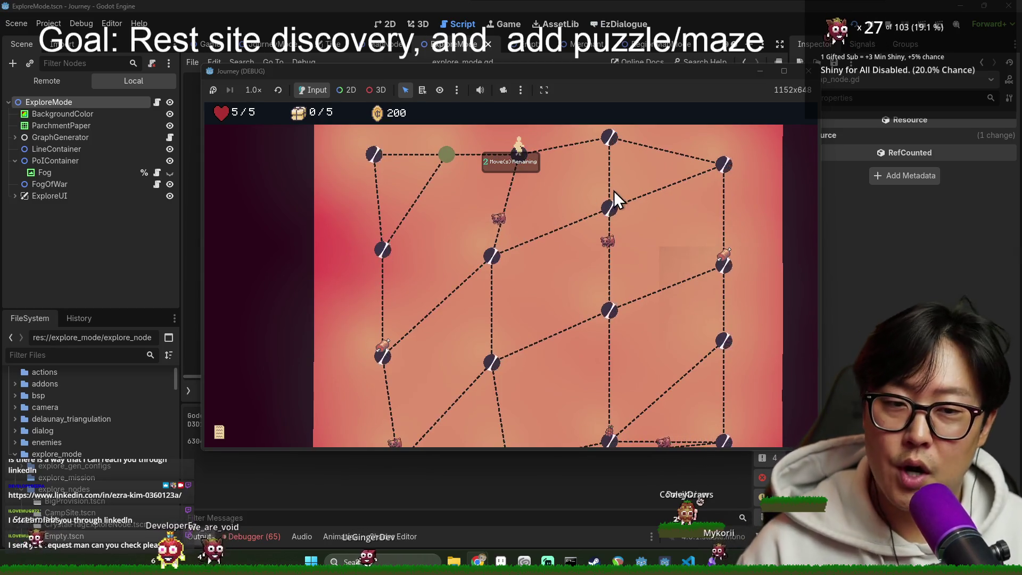
{"action": "left_click", "coordinate": [447, 195]}
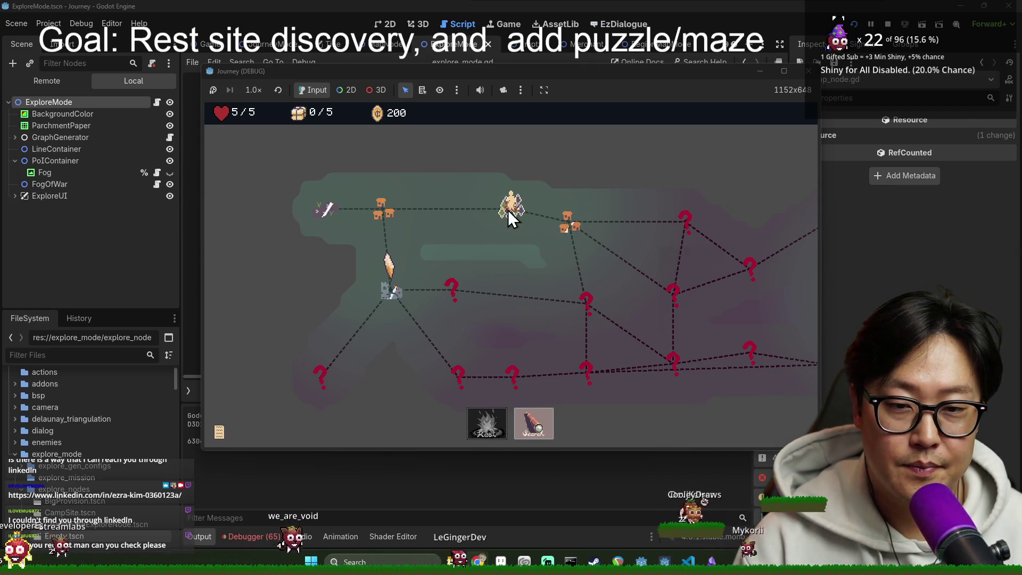
{"action": "left_click", "coordinate": [572, 224]}
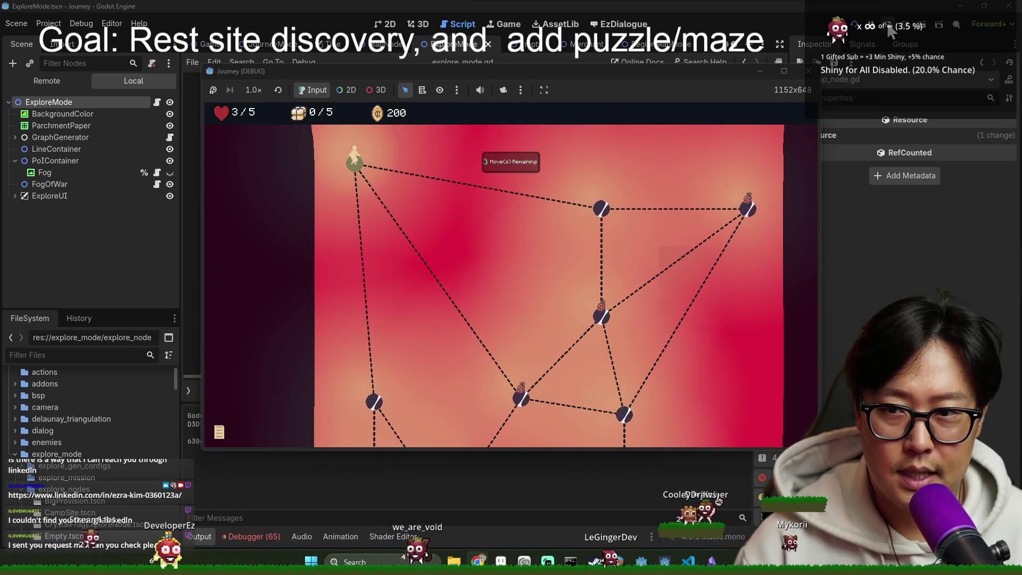
{"action": "key", "text": "F8"}
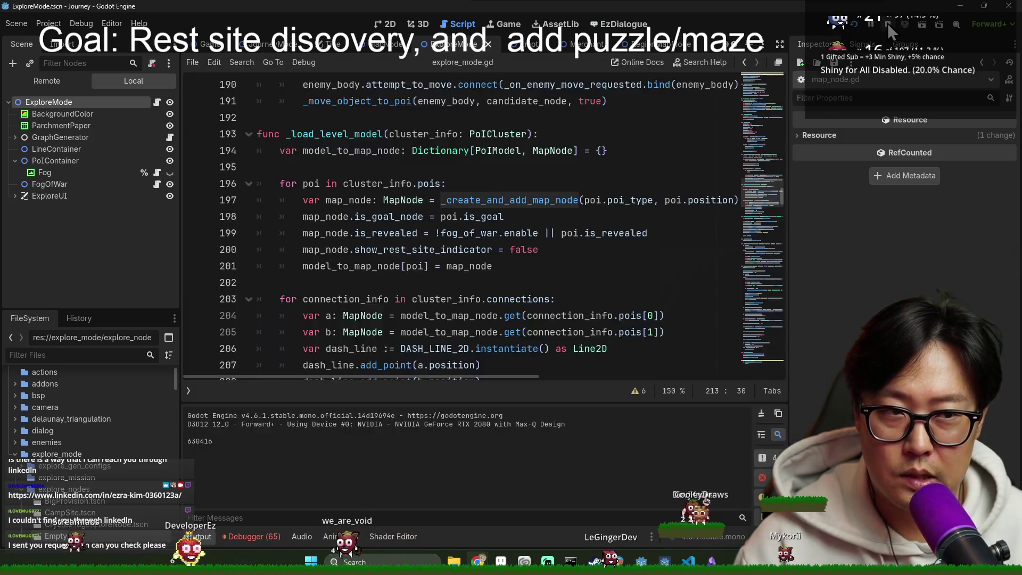
Step: Close the ExploreMode and MapNode tabs and switch to JourneyMode
{"action": "key", "text": "ctrl+s"}
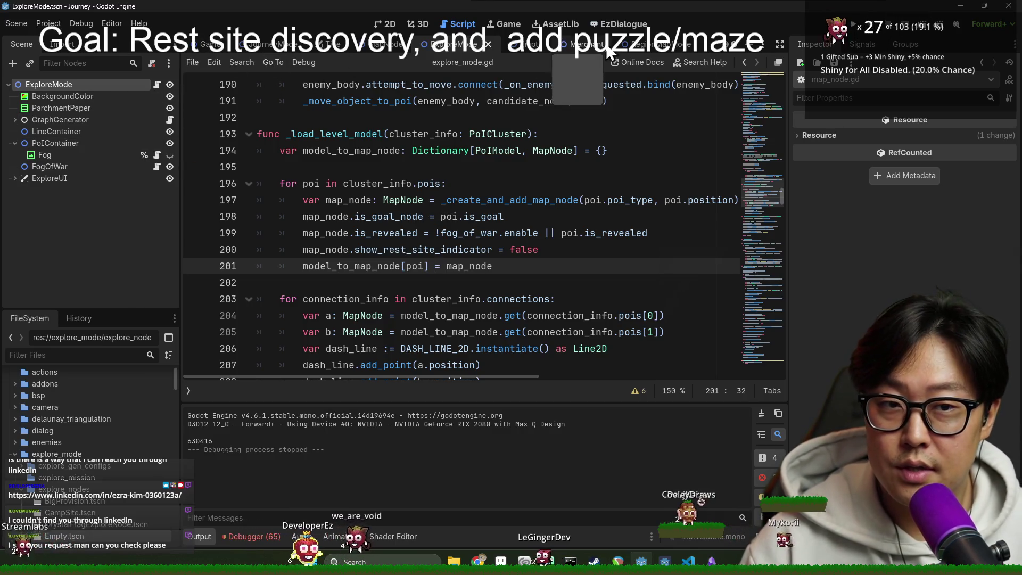
{"action": "left_click", "coordinate": [488, 44]}
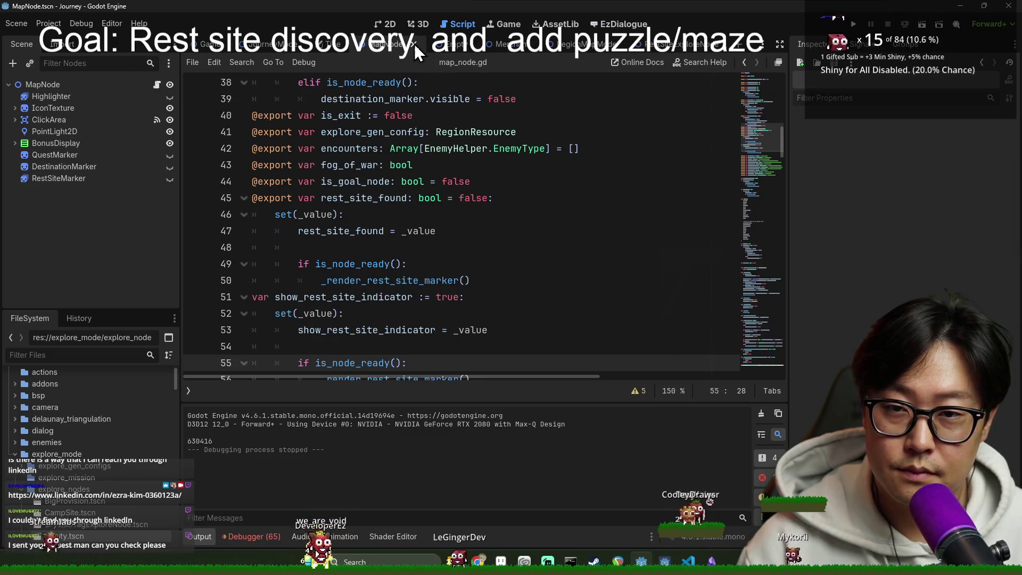
{"action": "left_click", "coordinate": [414, 43]}
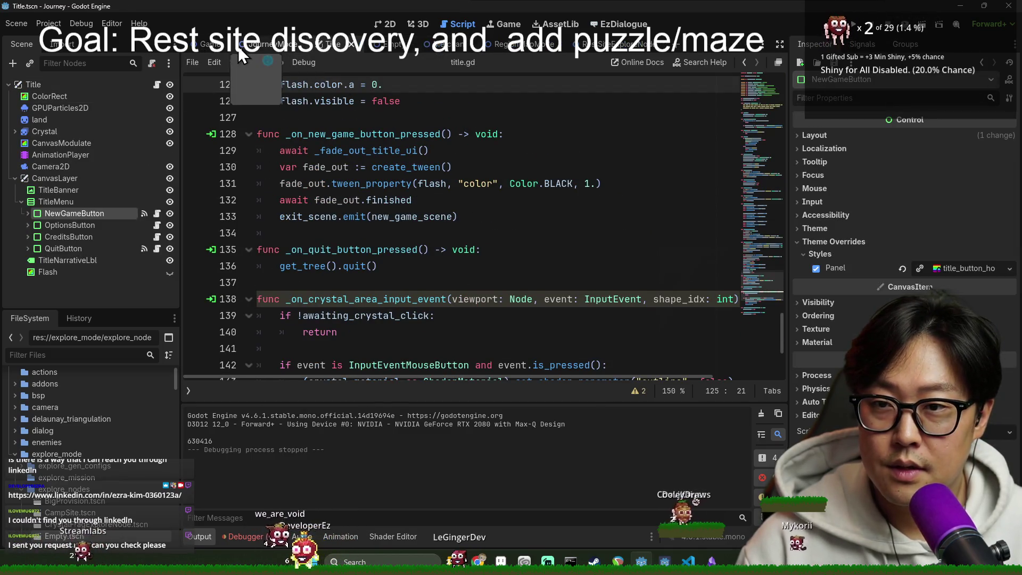
{"action": "left_click", "coordinate": [272, 44]}
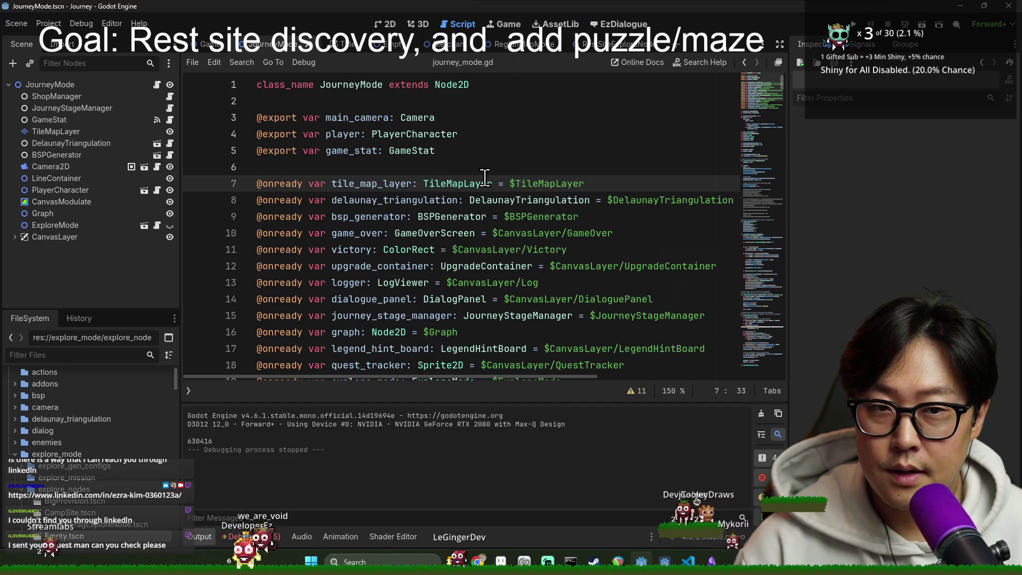
Step: Search the script and jump to the _enter_explore_mode function
{"action": "key", "text": "ctrl+f"}
{"action": "type", "text": "f"}
{"action": "key", "text": "BackSpace"}
{"action": "type", "text": "s"}
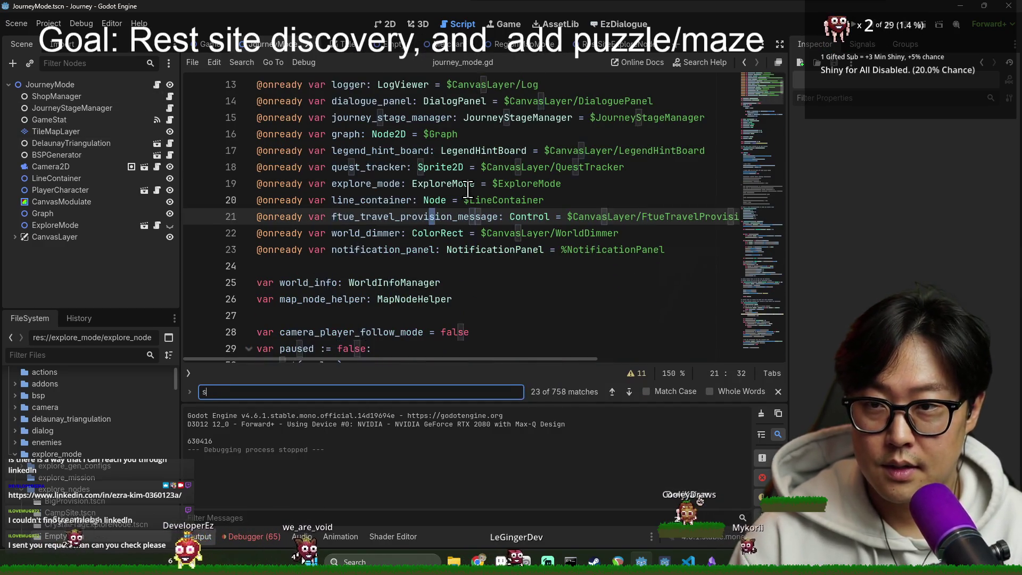
{"action": "type", "text": "tart_exp"}
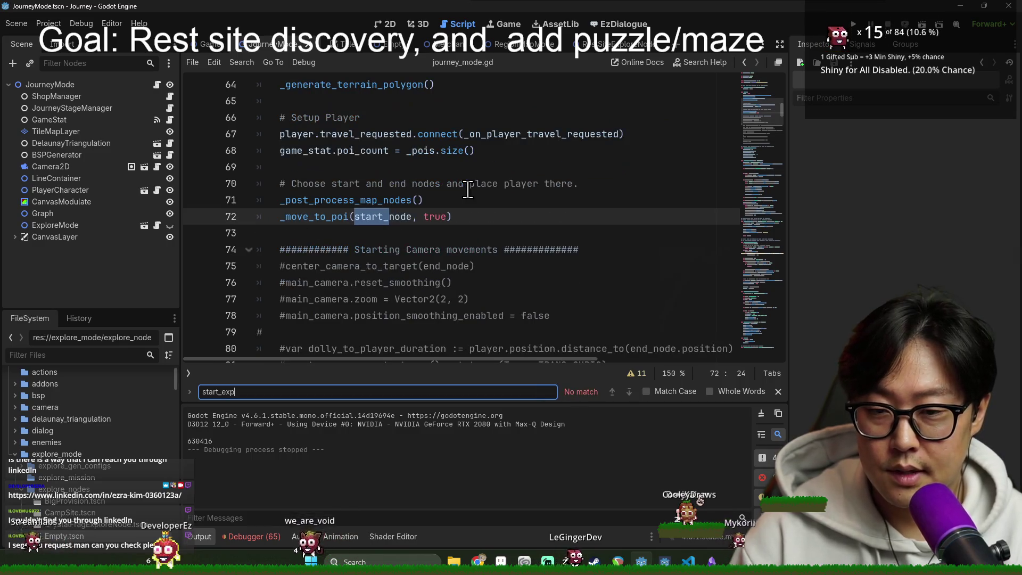
{"action": "type", "text": "enter_ex"}
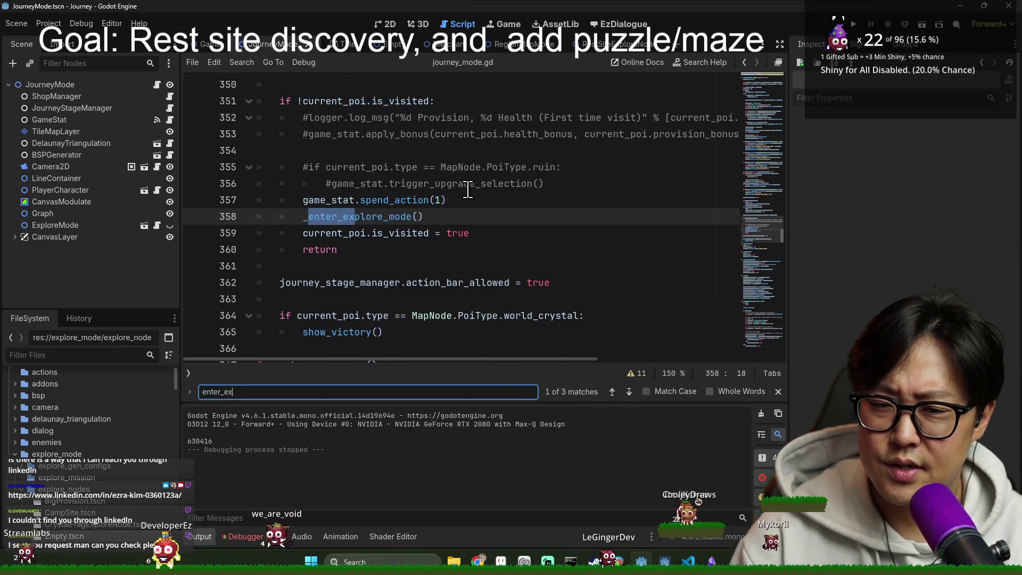
{"action": "left_click", "coordinate": [343, 218], "text": "ctrl"}
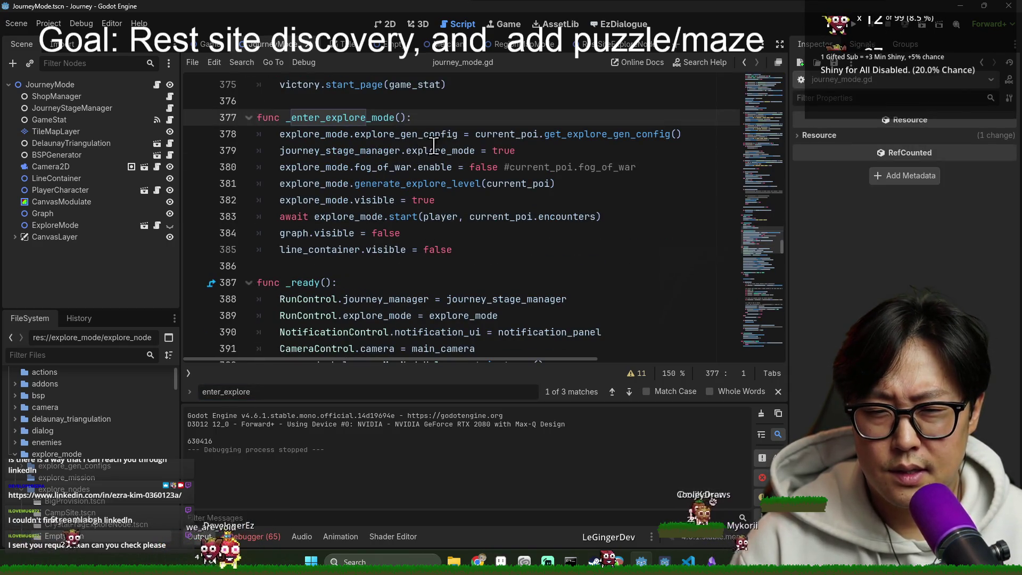
Step: Replace the hardcoded false on line 380 with current_poi.fog_of_war and save
{"action": "double_click", "coordinate": [490, 170]}
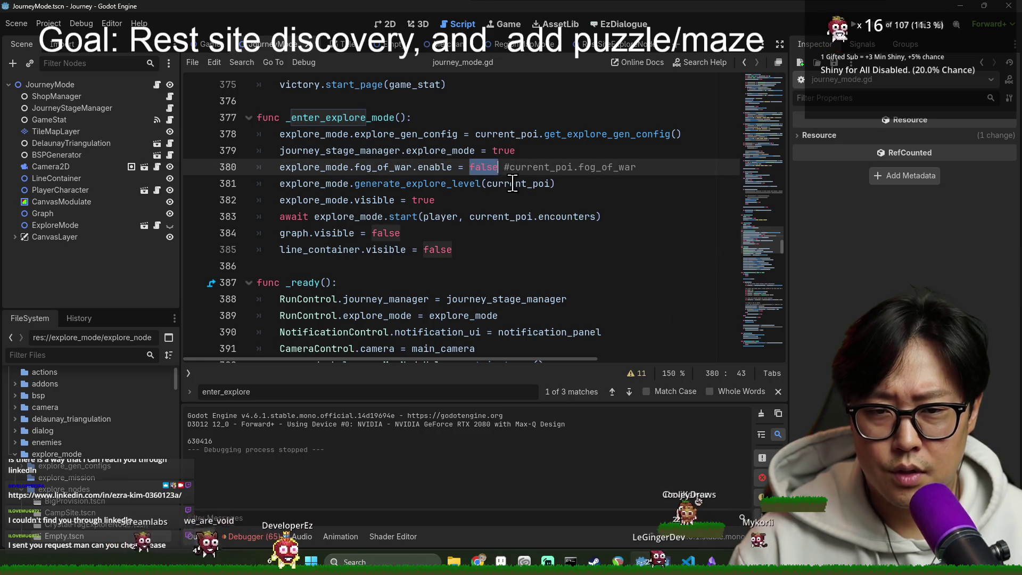
{"action": "key", "text": "Delete"}
{"action": "key", "text": "Right"}
{"action": "key", "text": "Delete"}
{"action": "left_click", "coordinate": [610, 152]}
{"action": "left_click", "coordinate": [481, 170]}
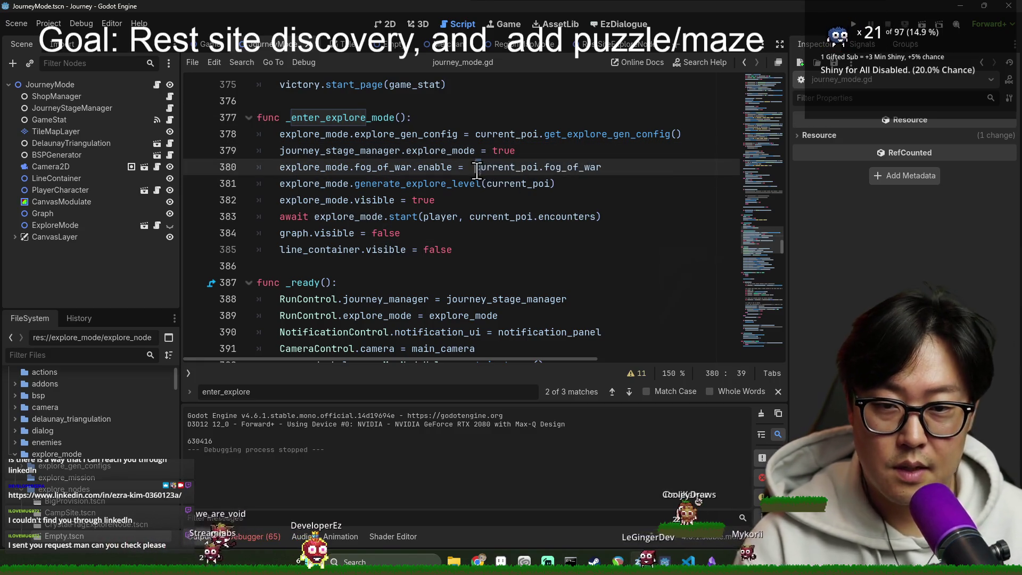
{"action": "key", "text": "BackSpace"}
{"action": "left_click", "coordinate": [594, 134]}
{"action": "left_click", "coordinate": [474, 167]}
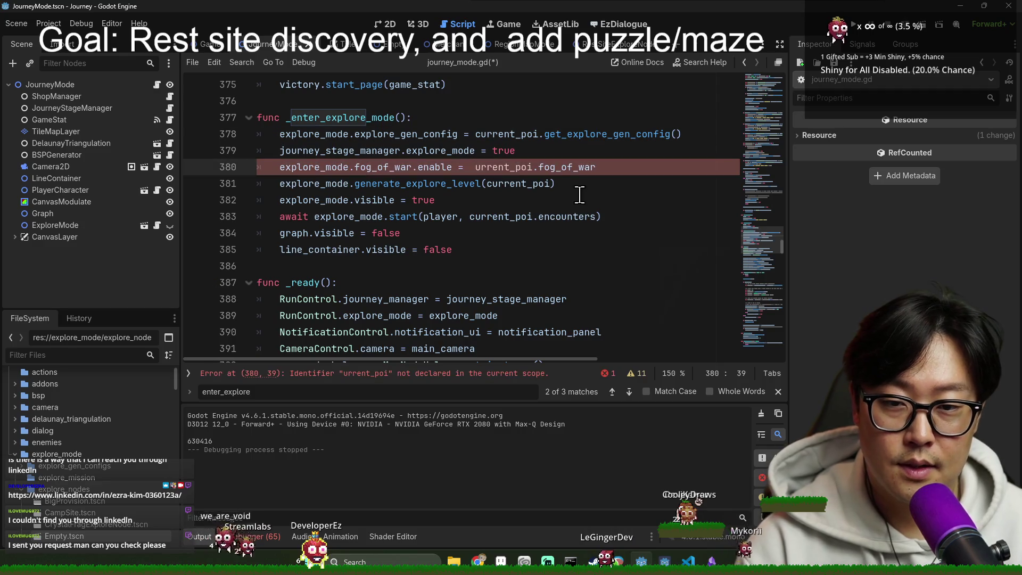
{"action": "type", "text": "c"}
{"action": "left_click", "coordinate": [509, 162]}
{"action": "key", "text": "ctrl+s"}
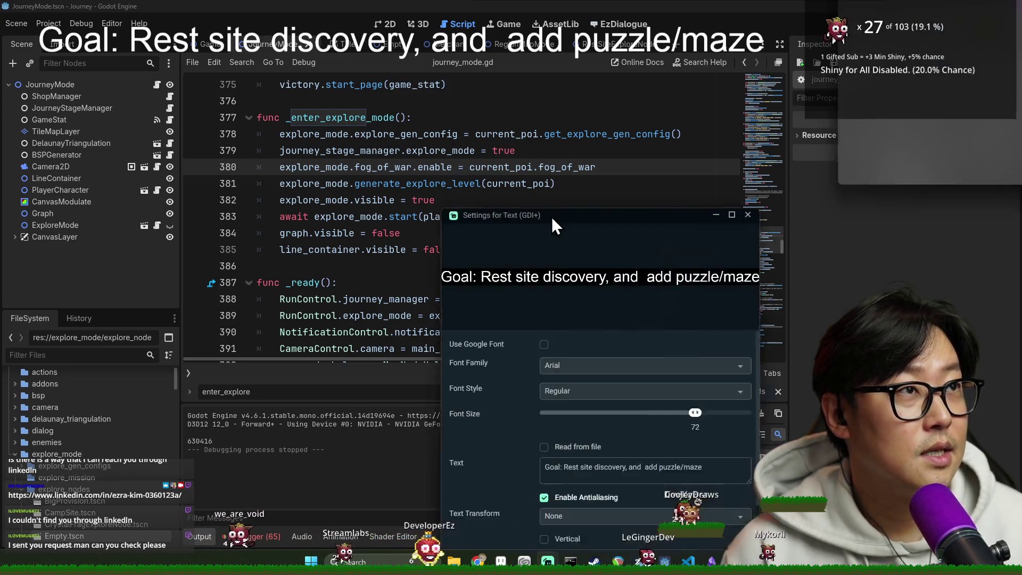
Step: Change the Text (GDI+) goal caption to 'Goal: add puzzle/maze in exploration' and apply it
{"action": "left_click_drag", "start_coordinate": [551, 216], "coordinate": [479, 122]}
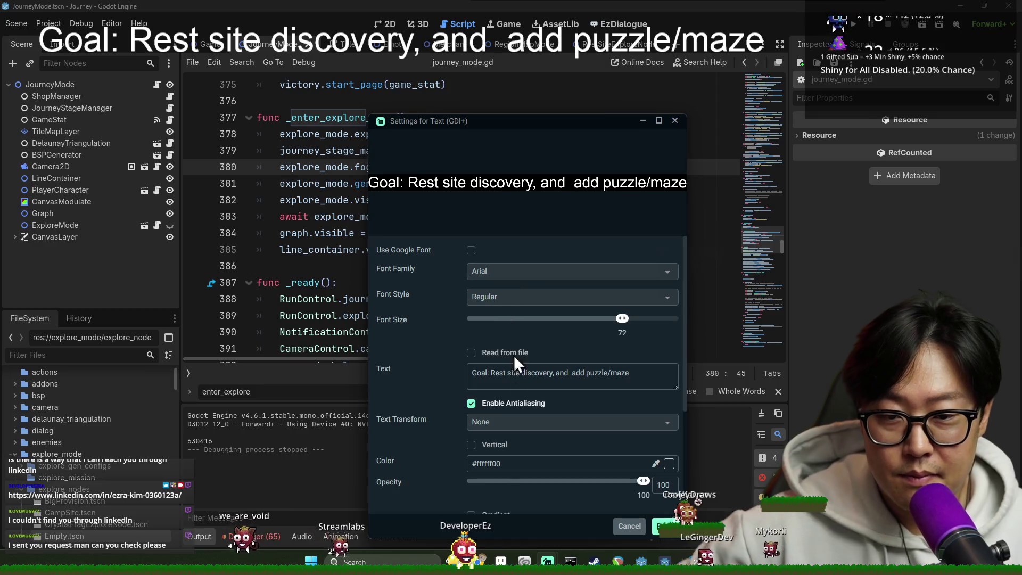
{"action": "scroll", "coordinate": [478, 407], "scroll_direction": "down", "scroll_amount": 5}
{"action": "scroll", "coordinate": [526, 404], "scroll_direction": "up", "scroll_amount": 5}
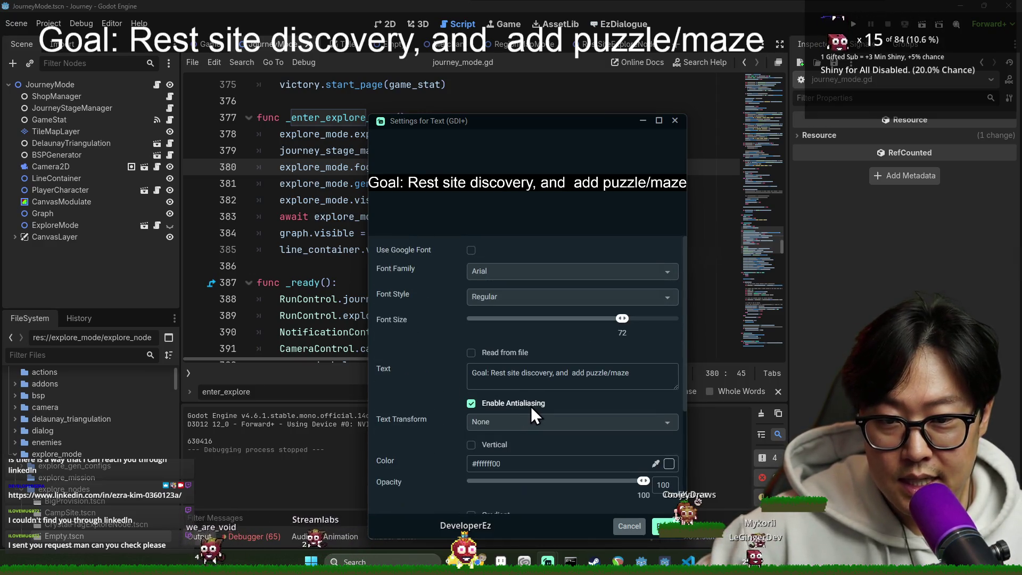
{"action": "left_click_drag", "start_coordinate": [490, 372], "coordinate": [572, 371]}
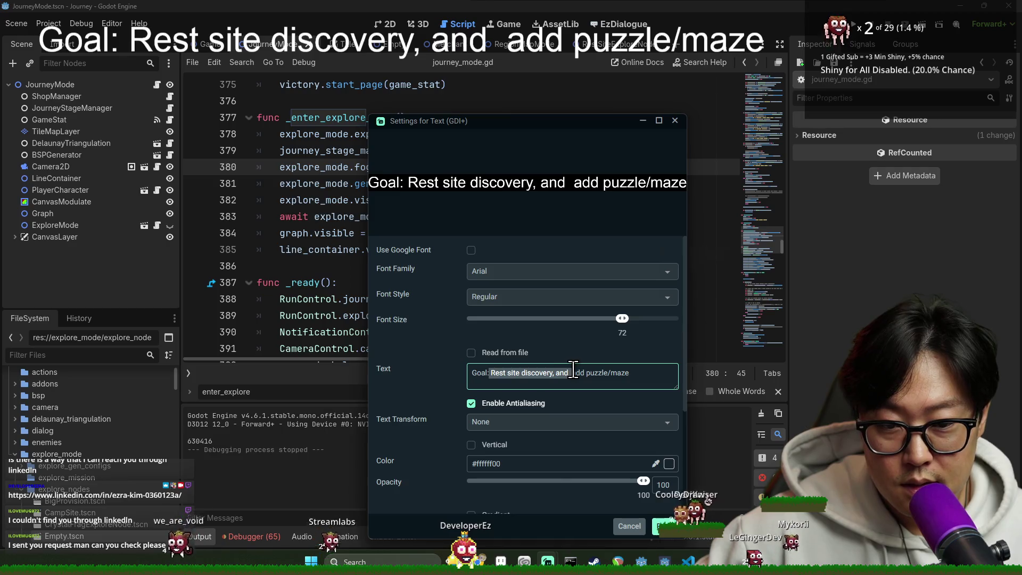
{"action": "key", "text": "BackSpace"}
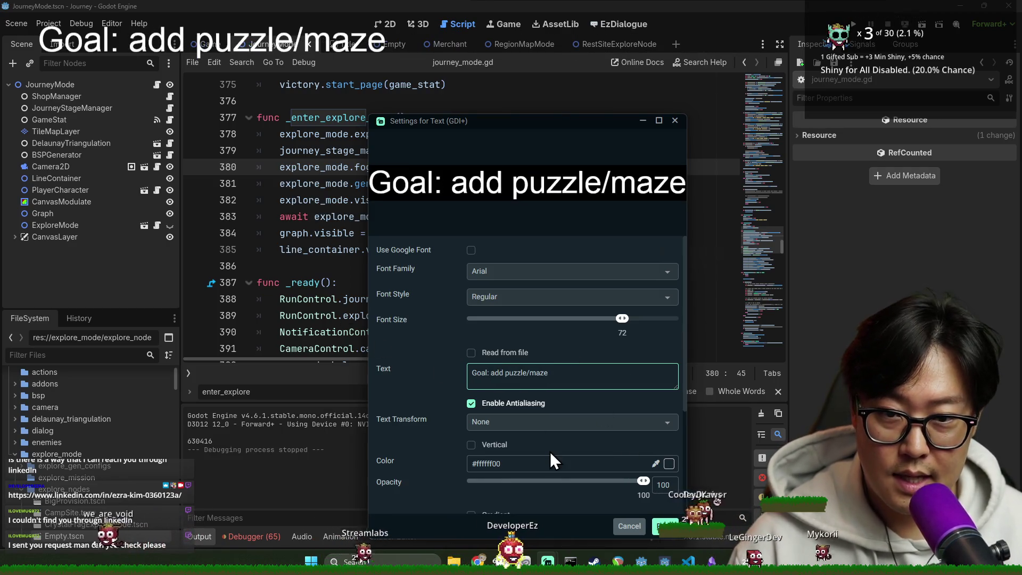
{"action": "type", "text": " in exp"}
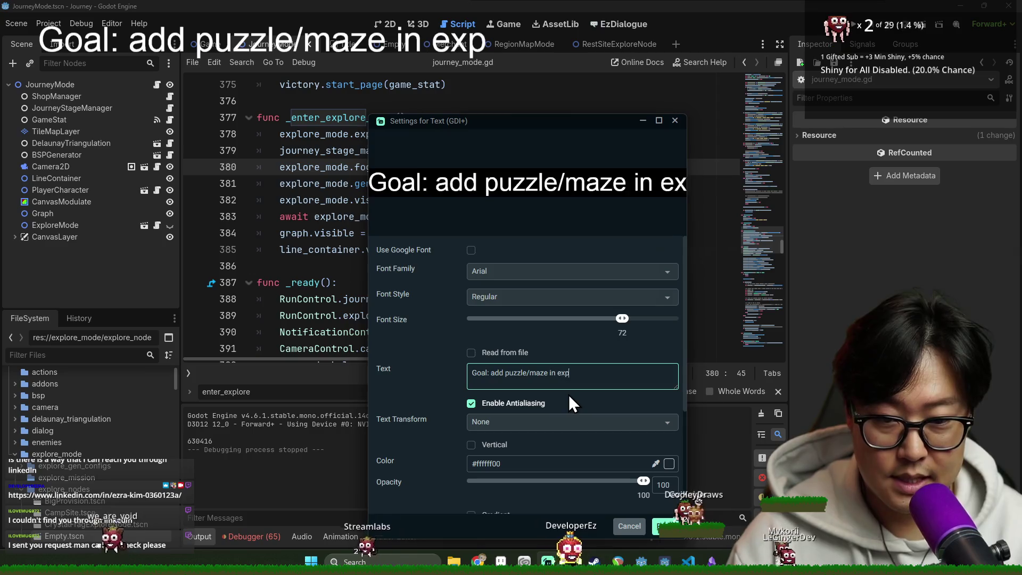
{"action": "type", "text": "loration"}
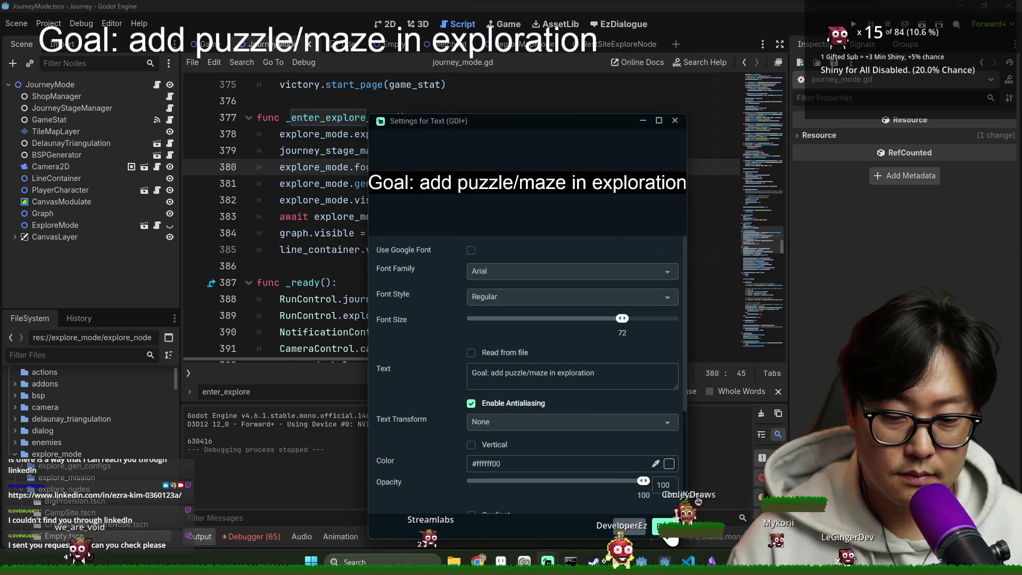
{"action": "left_click", "coordinate": [665, 529]}
{"action": "left_click", "coordinate": [479, 200]}
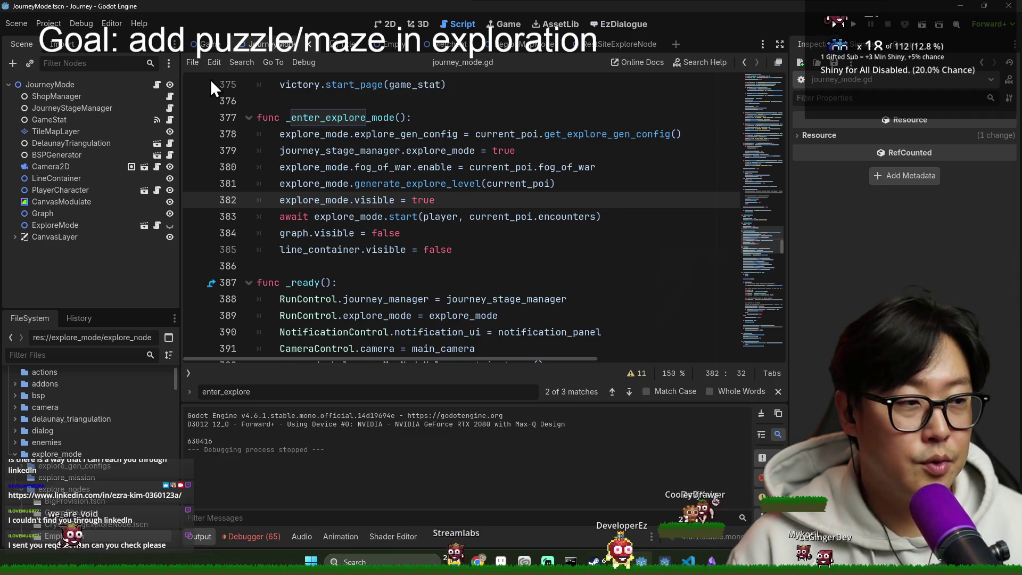
Step: Bring up the Game scene tab so its game.gd script is showing
{"action": "left_click", "coordinate": [205, 43]}
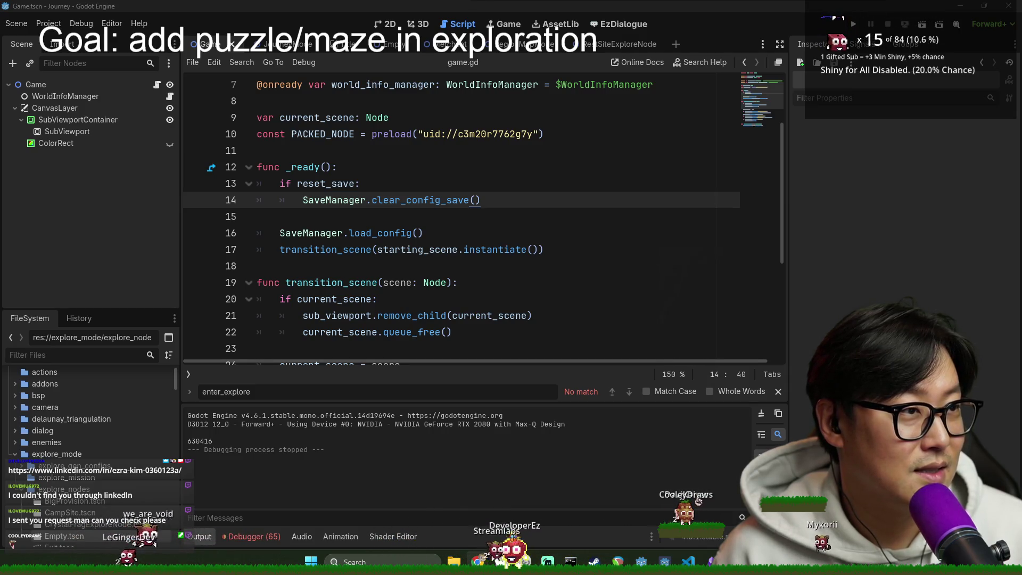
Step: Switch over to the LinkedIn window in Chrome
{"action": "key", "text": "alt+Tab"}
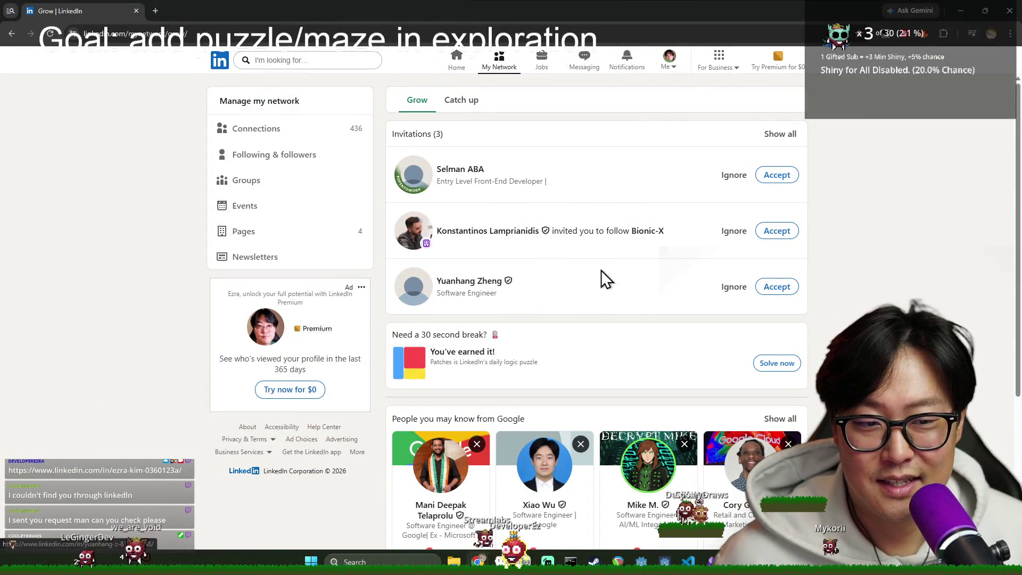
Step: Accept the three pending invitations: two connections and one follow request
{"action": "left_click", "coordinate": [777, 288]}
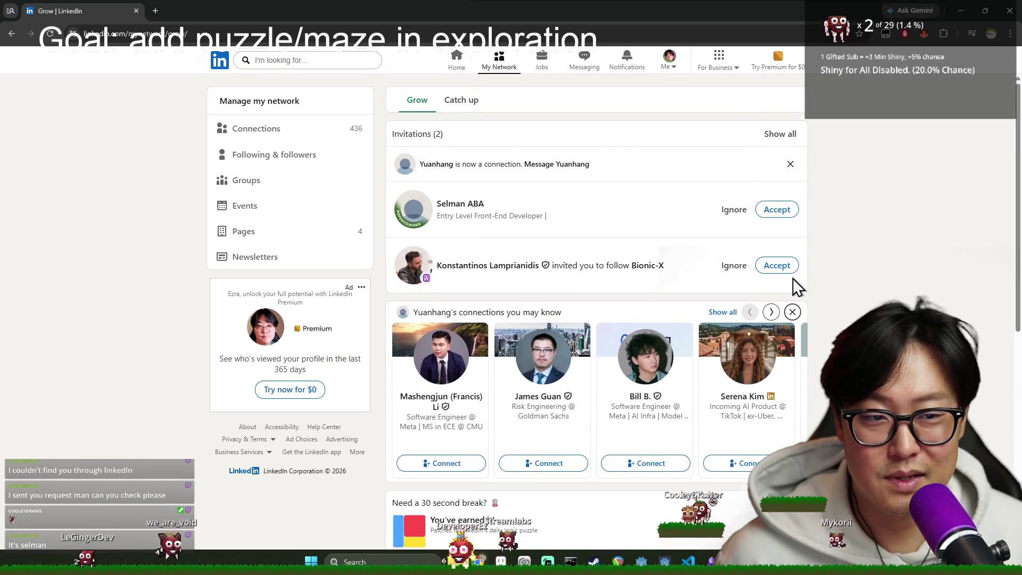
{"action": "left_click", "coordinate": [778, 265]}
{"action": "left_click", "coordinate": [777, 126]}
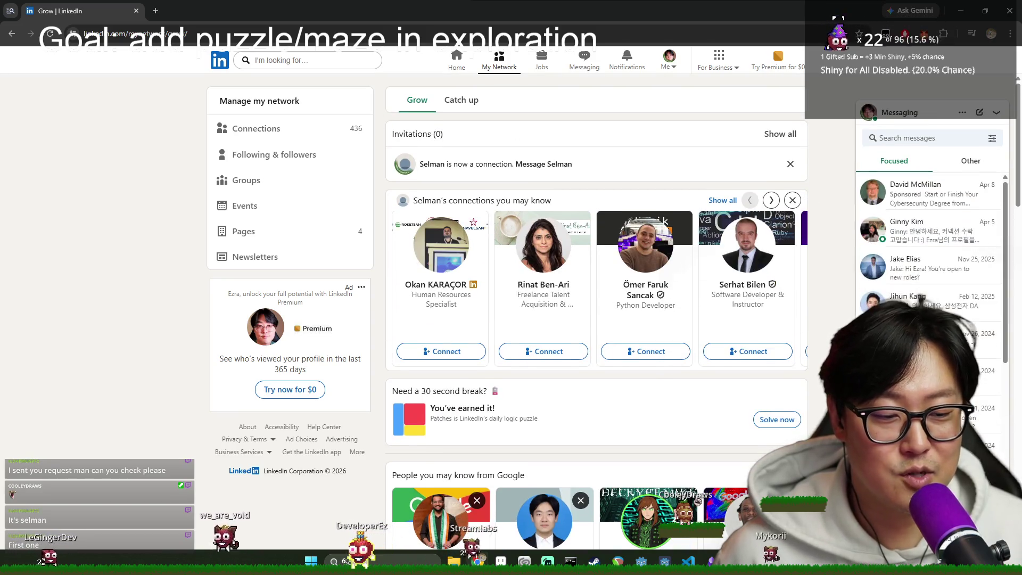
Step: Open and close a Messaging chat, then go to the new connection's profile
{"action": "left_click", "coordinate": [996, 112]}
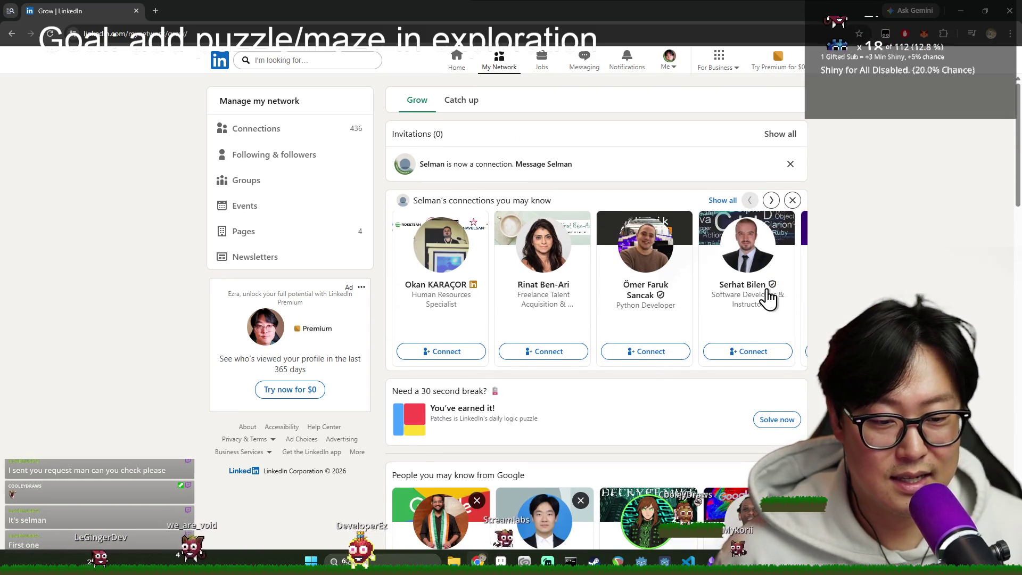
{"action": "key", "text": "alt+Tab"}
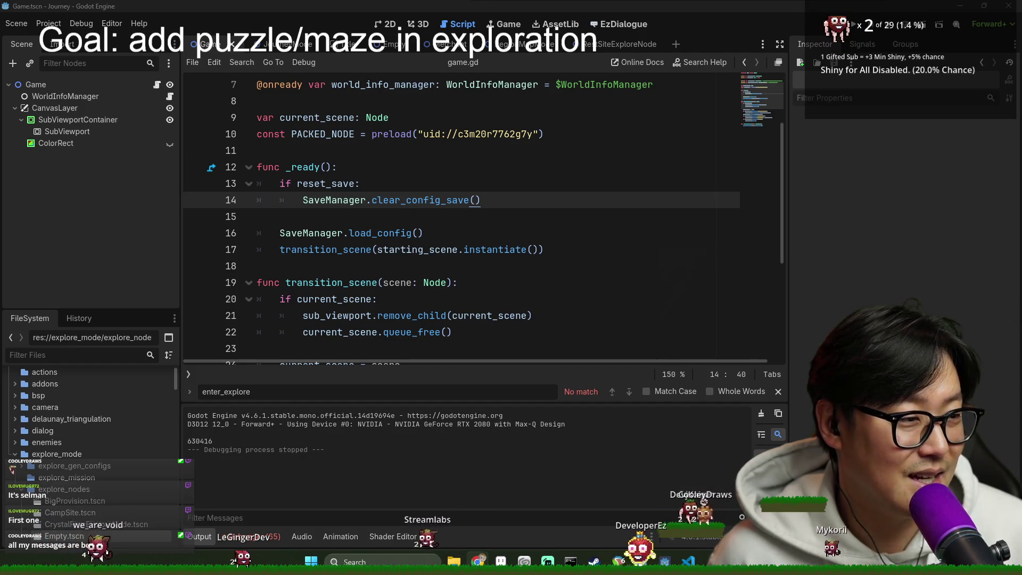
{"action": "key", "text": "alt+Tab"}
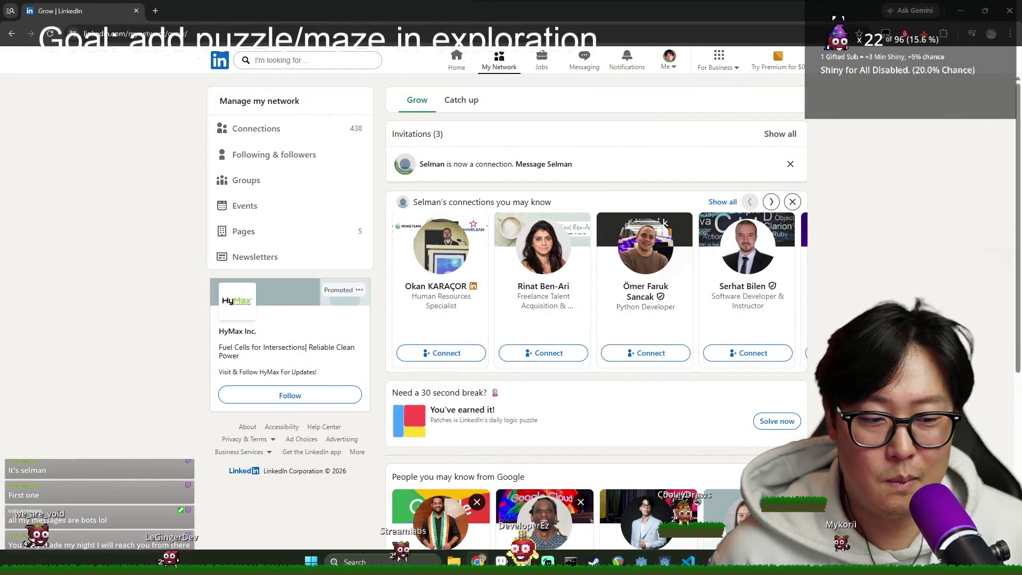
{"action": "left_click", "coordinate": [926, 540]}
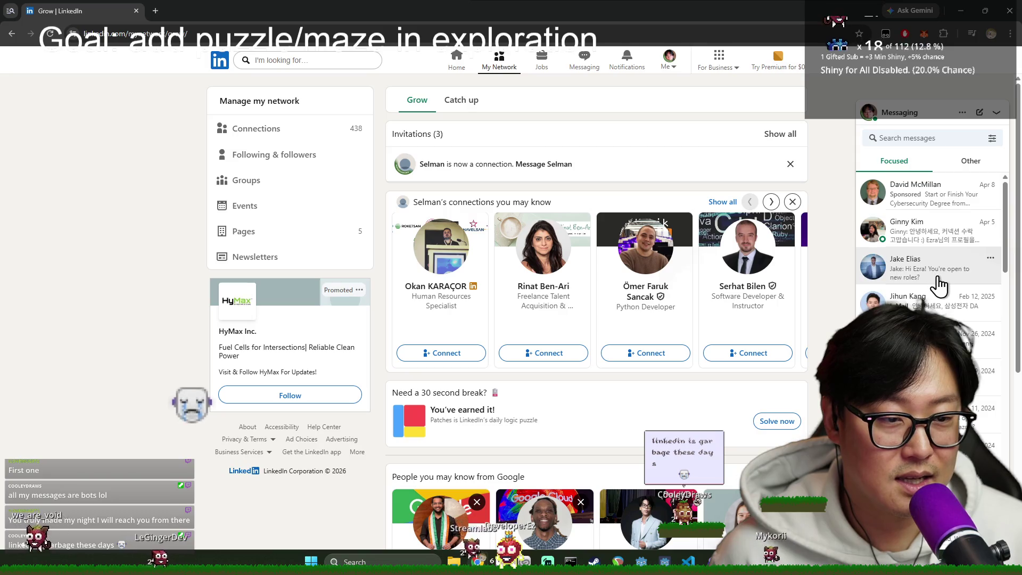
{"action": "left_click", "coordinate": [928, 277]}
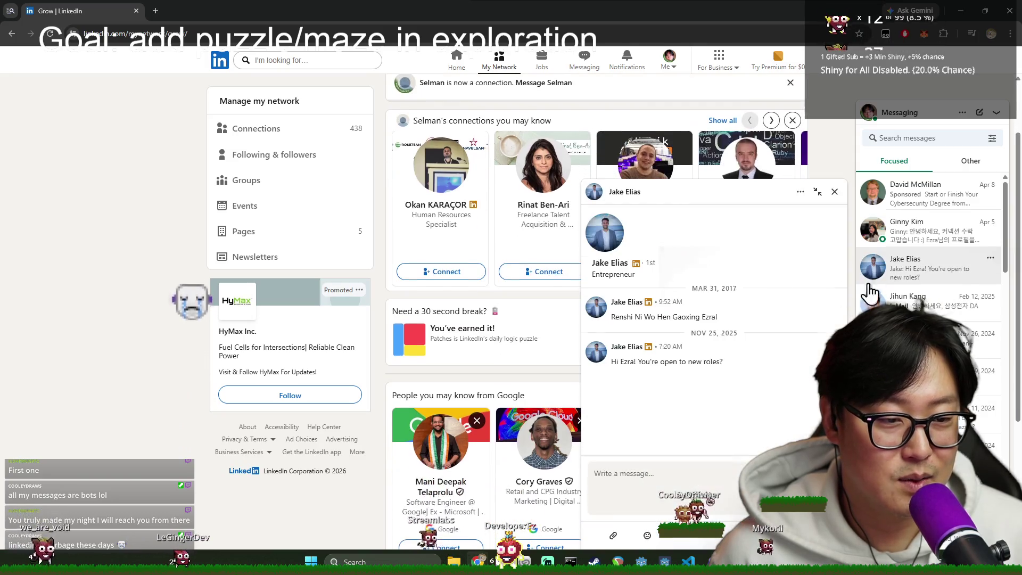
{"action": "left_click", "coordinate": [834, 191]}
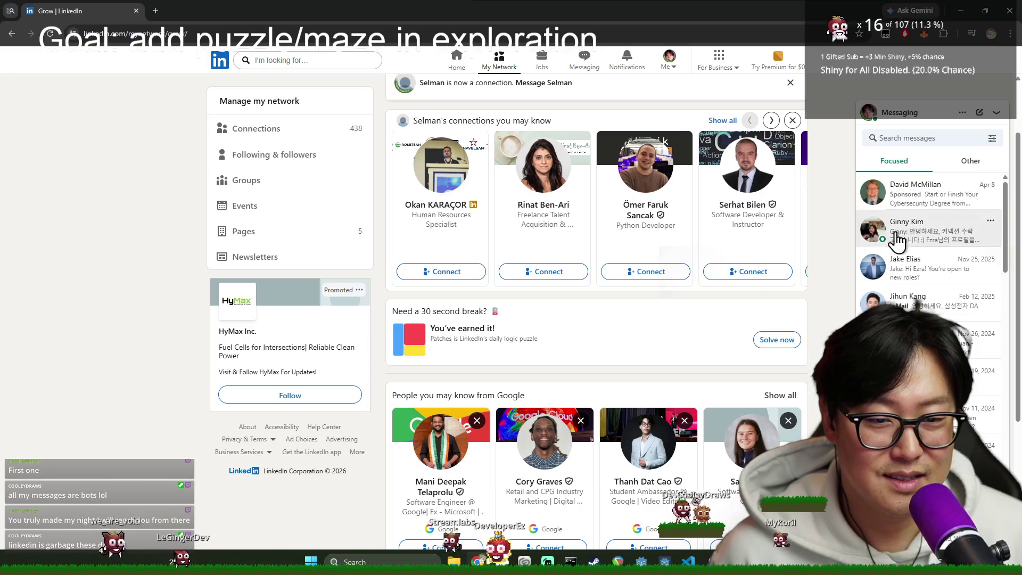
{"action": "left_click", "coordinate": [995, 116]}
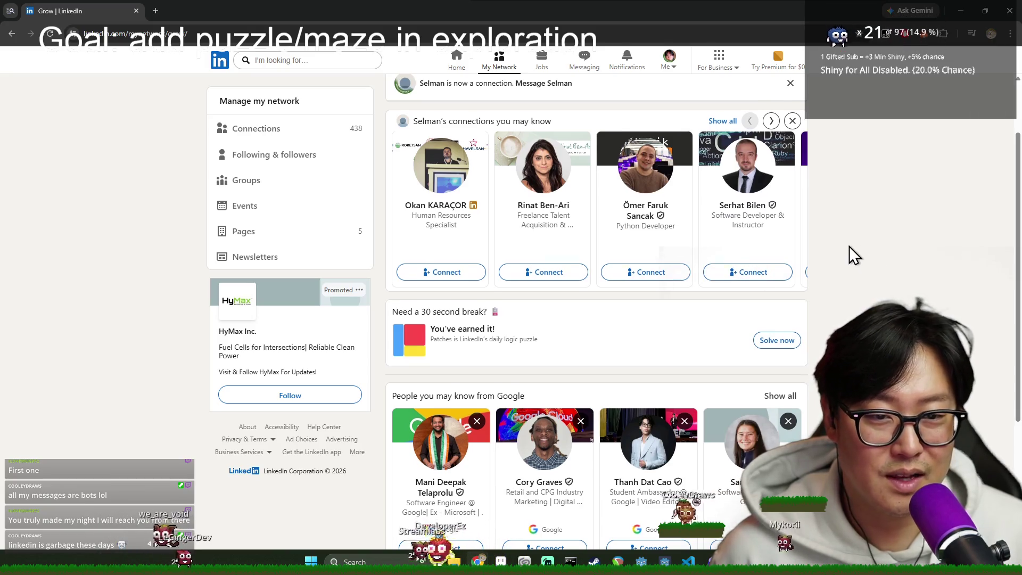
{"action": "scroll", "coordinate": [848, 246], "scroll_direction": "up", "scroll_amount": 2}
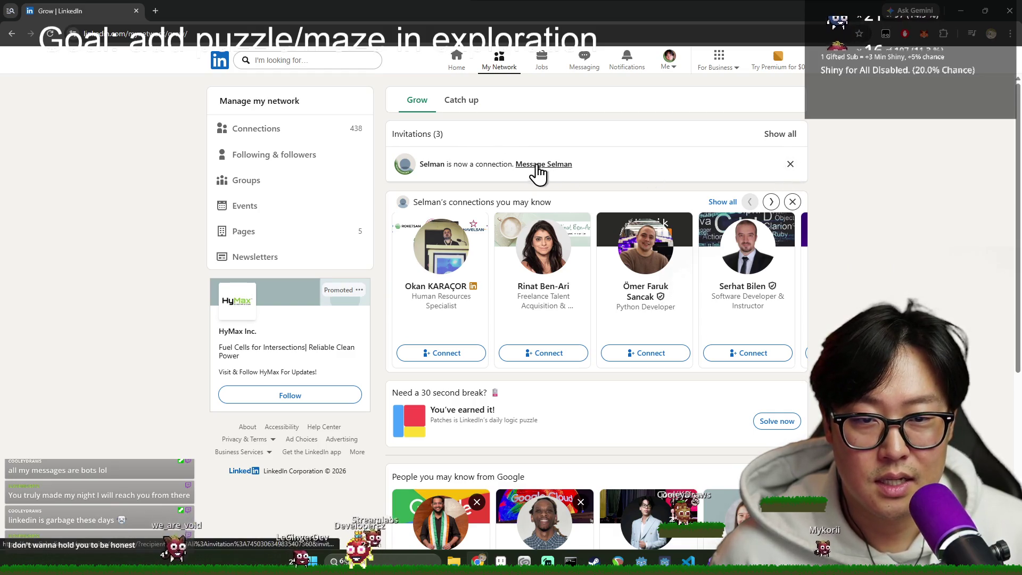
{"action": "left_click", "coordinate": [442, 165]}
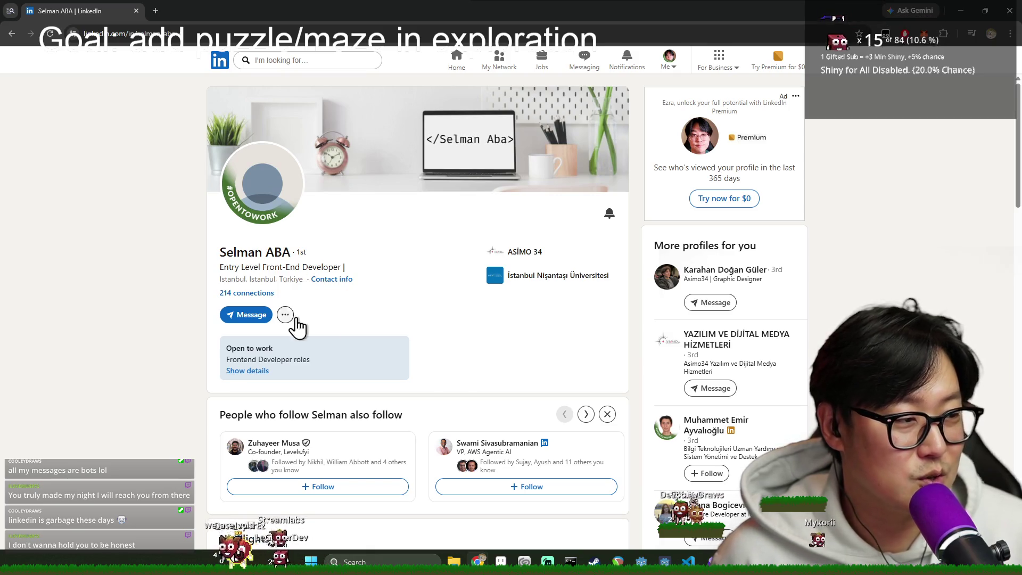
Step: Scroll through the new connection's profile and view their full skills list
{"action": "scroll", "coordinate": [400, 301], "scroll_direction": "down", "scroll_amount": 5}
{"action": "scroll", "coordinate": [330, 403], "scroll_direction": "down", "scroll_amount": 3}
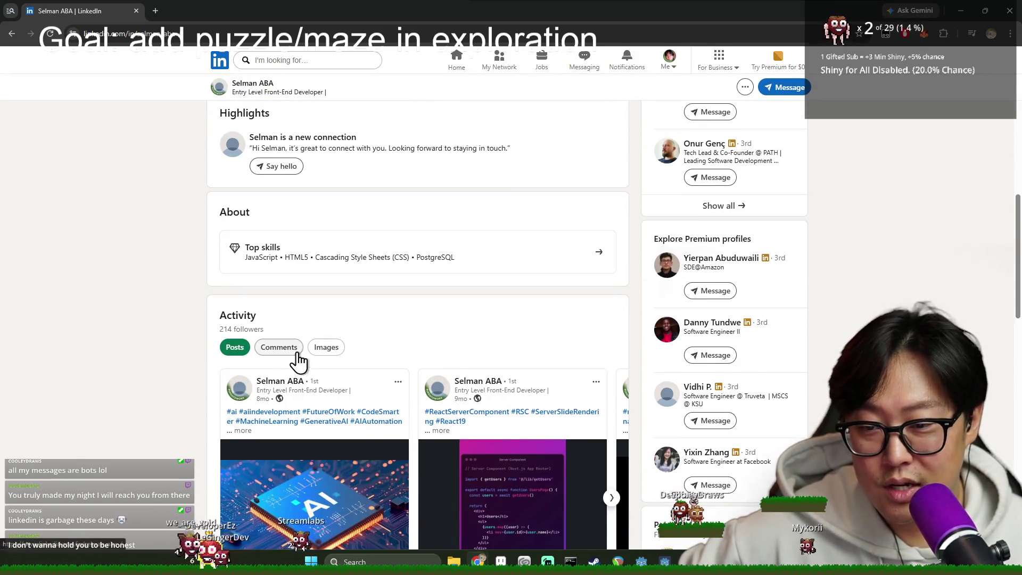
{"action": "scroll", "coordinate": [296, 361], "scroll_direction": "down", "scroll_amount": 3}
{"action": "scroll", "coordinate": [328, 349], "scroll_direction": "up", "scroll_amount": 3}
{"action": "scroll", "coordinate": [314, 294], "scroll_direction": "up", "scroll_amount": 1}
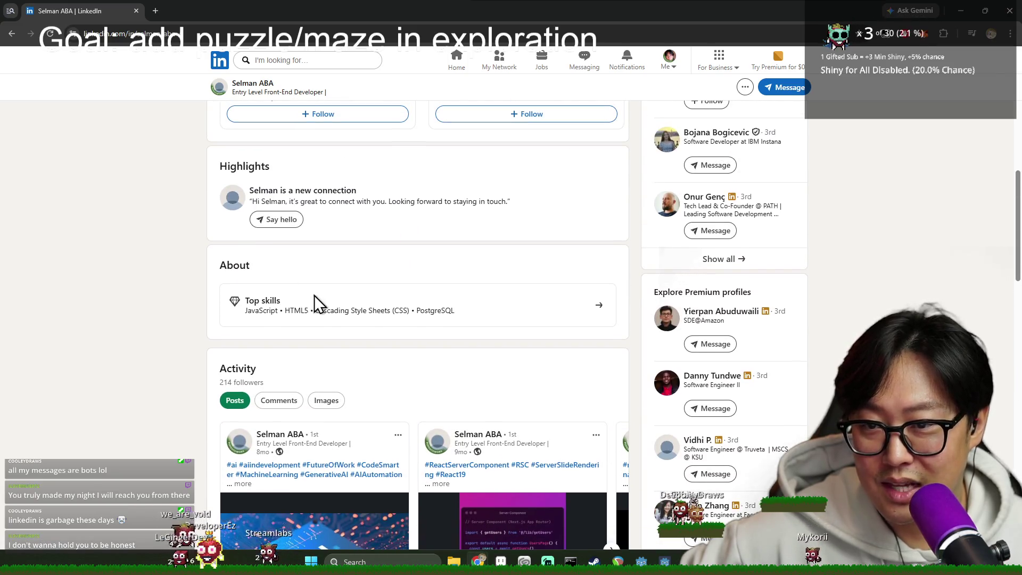
{"action": "scroll", "coordinate": [314, 358], "scroll_direction": "up", "scroll_amount": 3}
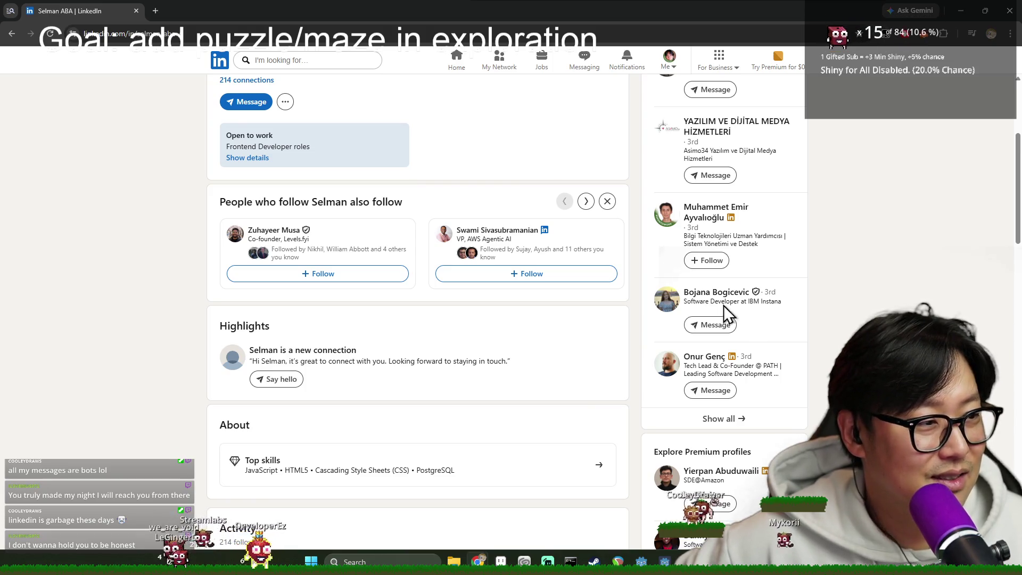
{"action": "scroll", "coordinate": [652, 291], "scroll_direction": "up", "scroll_amount": 3}
{"action": "scroll", "coordinate": [351, 298], "scroll_direction": "down", "scroll_amount": 14}
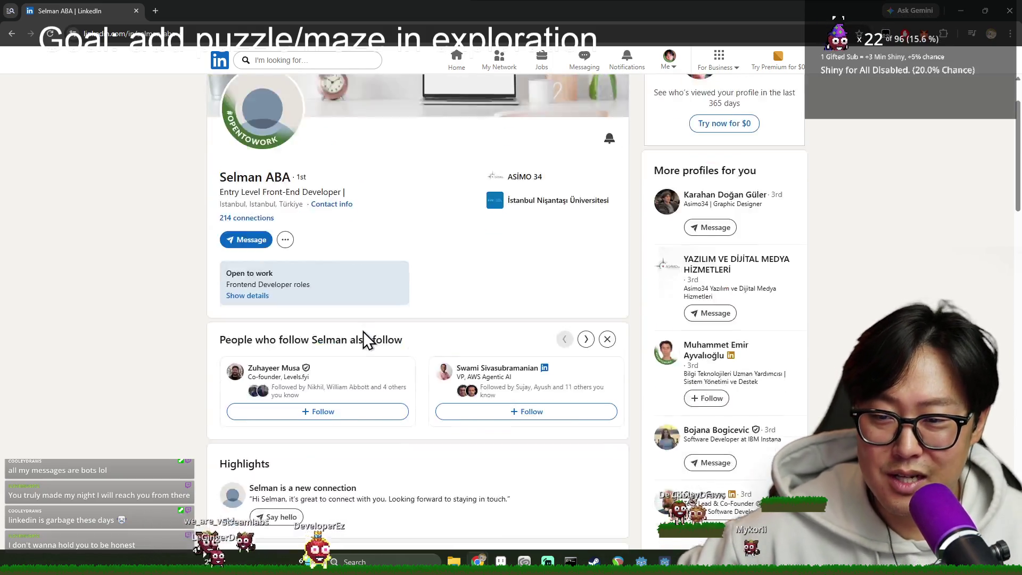
{"action": "scroll", "coordinate": [362, 245], "scroll_direction": "down", "scroll_amount": 5}
{"action": "scroll", "coordinate": [388, 276], "scroll_direction": "up", "scroll_amount": 1}
{"action": "scroll", "coordinate": [292, 230], "scroll_direction": "down", "scroll_amount": 3}
{"action": "scroll", "coordinate": [296, 228], "scroll_direction": "up", "scroll_amount": 1}
{"action": "scroll", "coordinate": [324, 279], "scroll_direction": "up", "scroll_amount": 1}
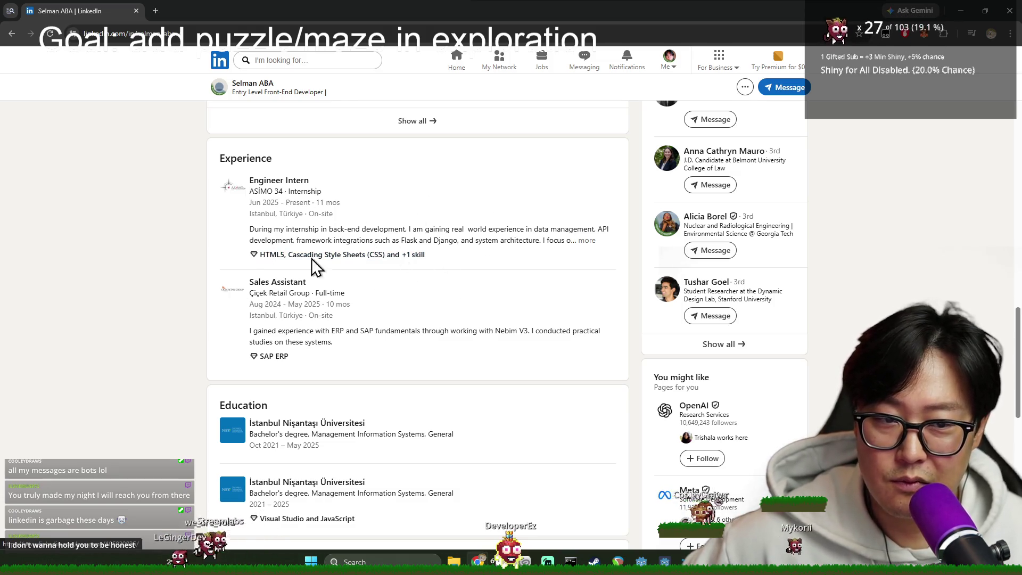
{"action": "scroll", "coordinate": [358, 244], "scroll_direction": "down", "scroll_amount": 3}
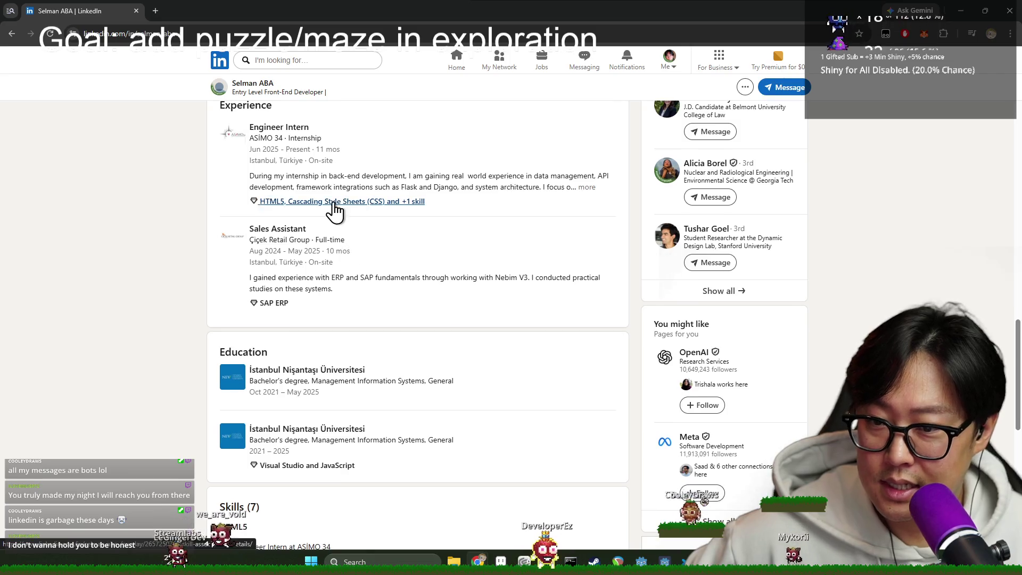
{"action": "scroll", "coordinate": [333, 238], "scroll_direction": "down", "scroll_amount": 3}
{"action": "scroll", "coordinate": [330, 234], "scroll_direction": "down", "scroll_amount": 4}
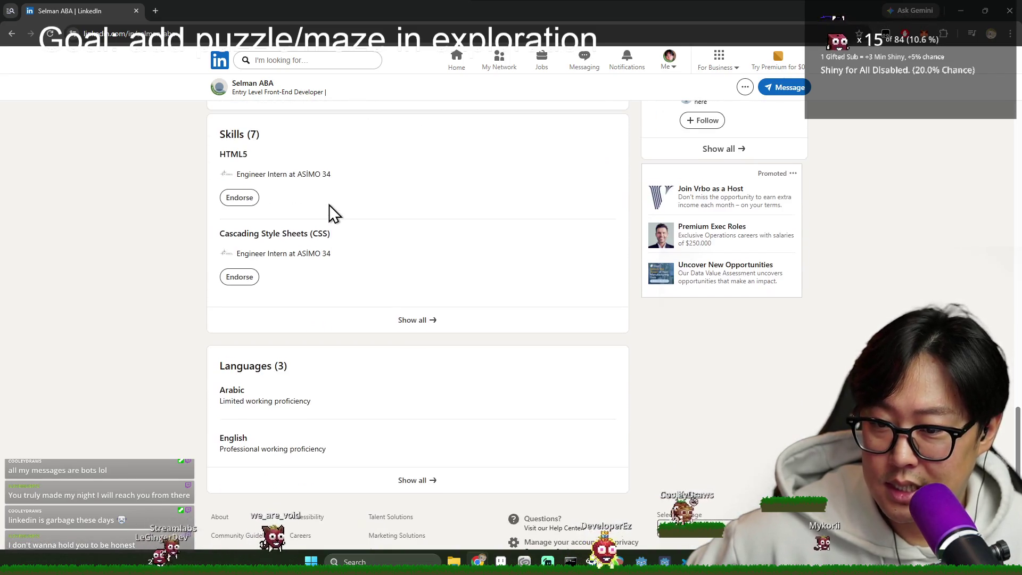
{"action": "scroll", "coordinate": [319, 250], "scroll_direction": "down", "scroll_amount": 2}
{"action": "scroll", "coordinate": [308, 256], "scroll_direction": "up", "scroll_amount": 3}
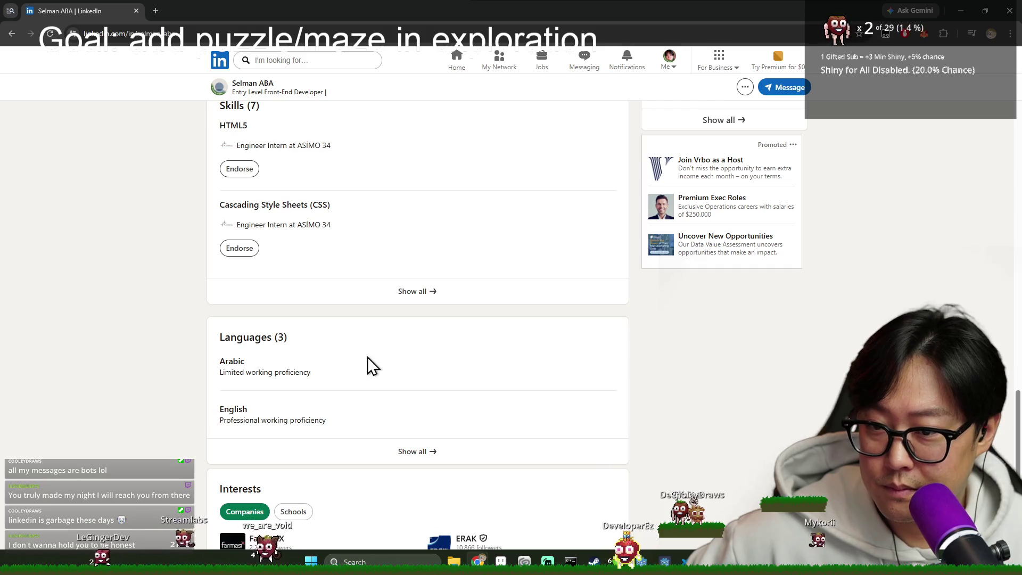
{"action": "scroll", "coordinate": [356, 361], "scroll_direction": "up", "scroll_amount": 1}
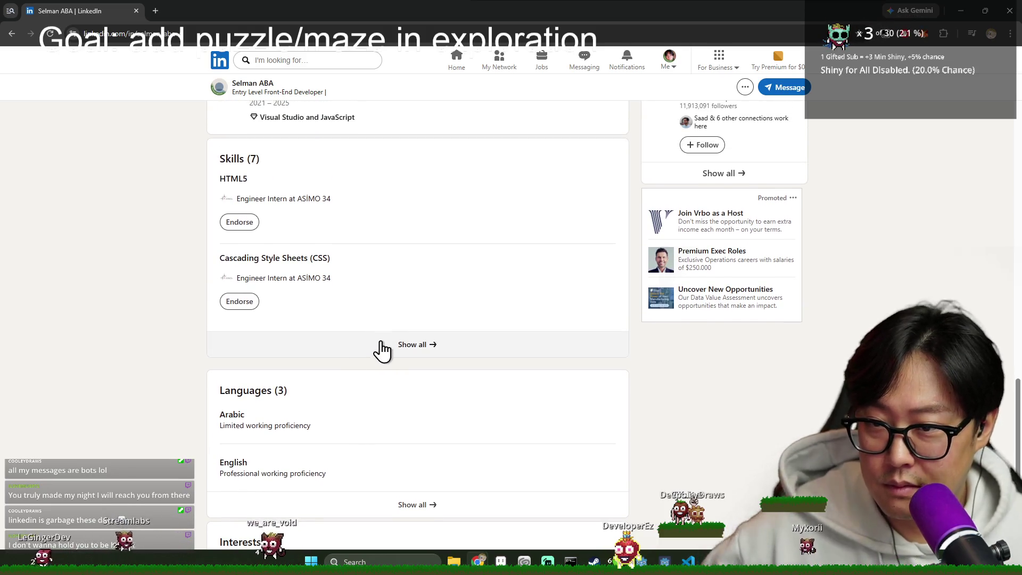
{"action": "left_click", "coordinate": [339, 361]}
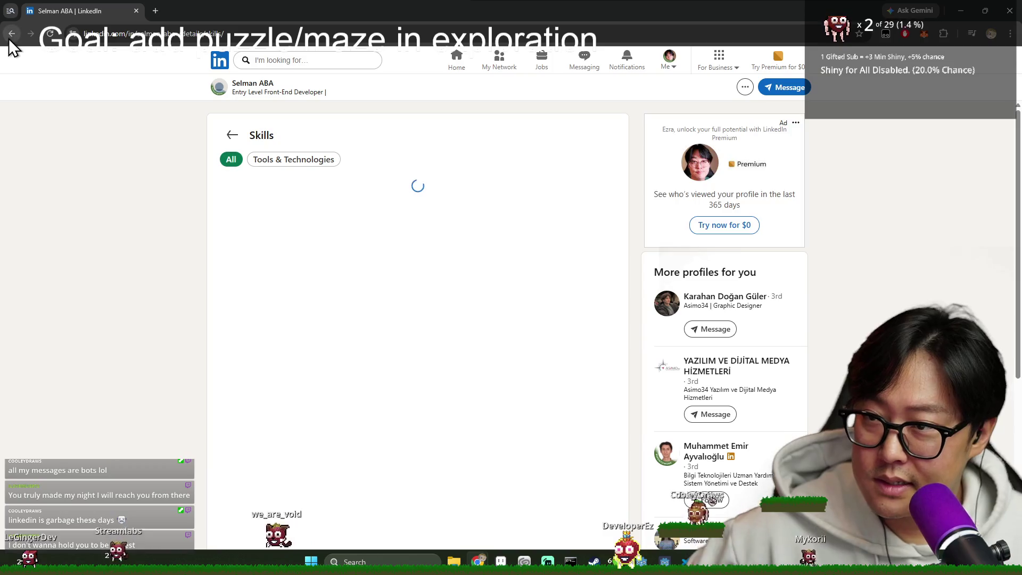
{"action": "key", "text": "alt+Left"}
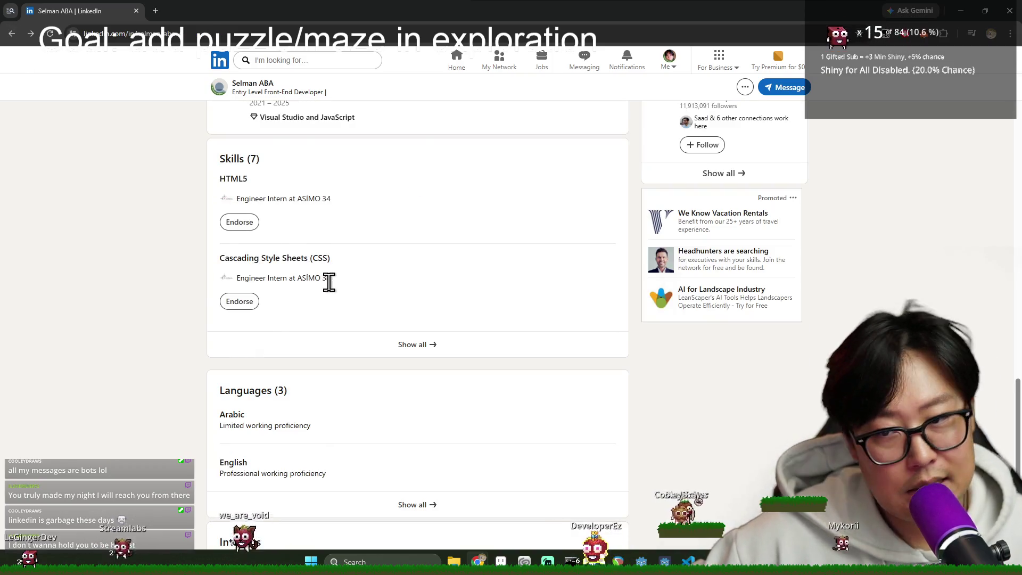
Step: Find the Engineer Intern entry and expand its full description
{"action": "scroll", "coordinate": [367, 319], "scroll_direction": "up", "scroll_amount": 4}
{"action": "scroll", "coordinate": [332, 309], "scroll_direction": "up", "scroll_amount": 4}
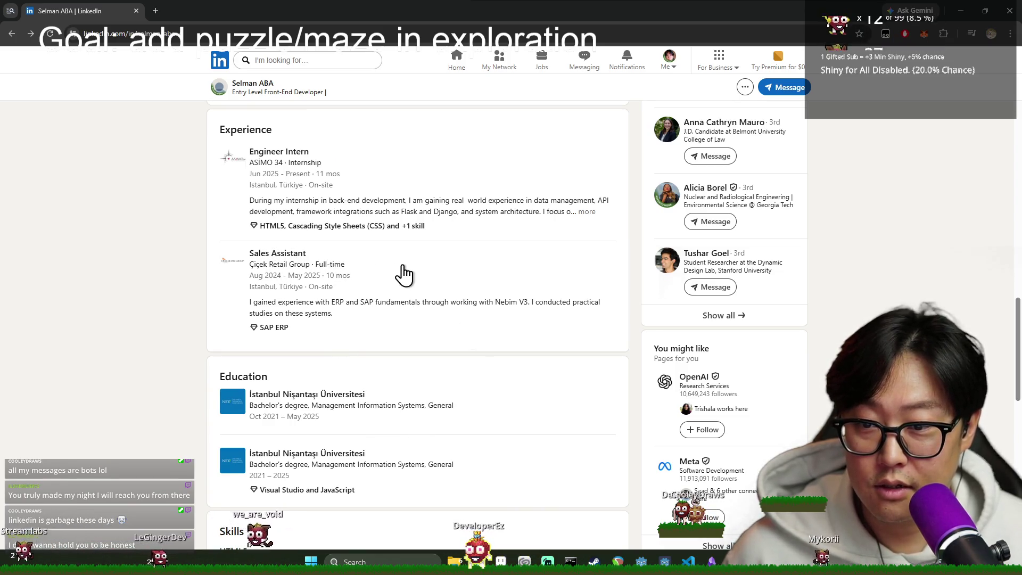
{"action": "scroll", "coordinate": [440, 286], "scroll_direction": "up", "scroll_amount": 3}
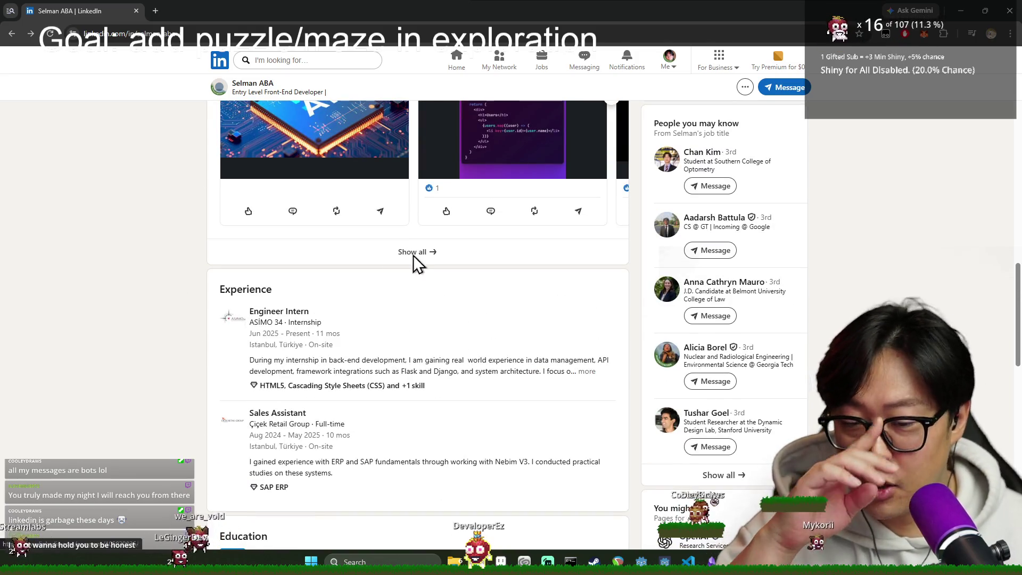
{"action": "scroll", "coordinate": [583, 327], "scroll_direction": "up", "scroll_amount": 2}
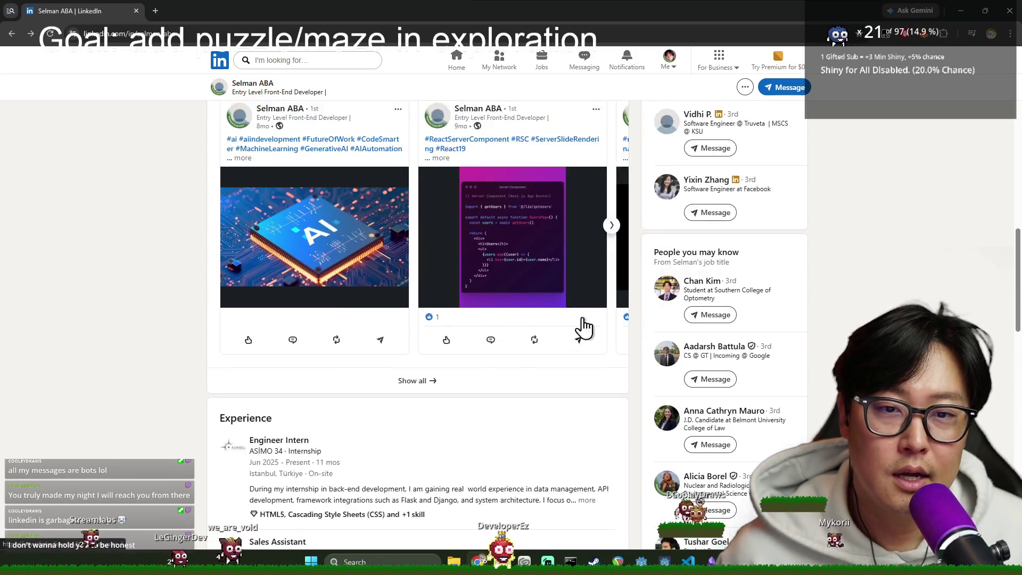
{"action": "scroll", "coordinate": [583, 327], "scroll_direction": "up", "scroll_amount": 5}
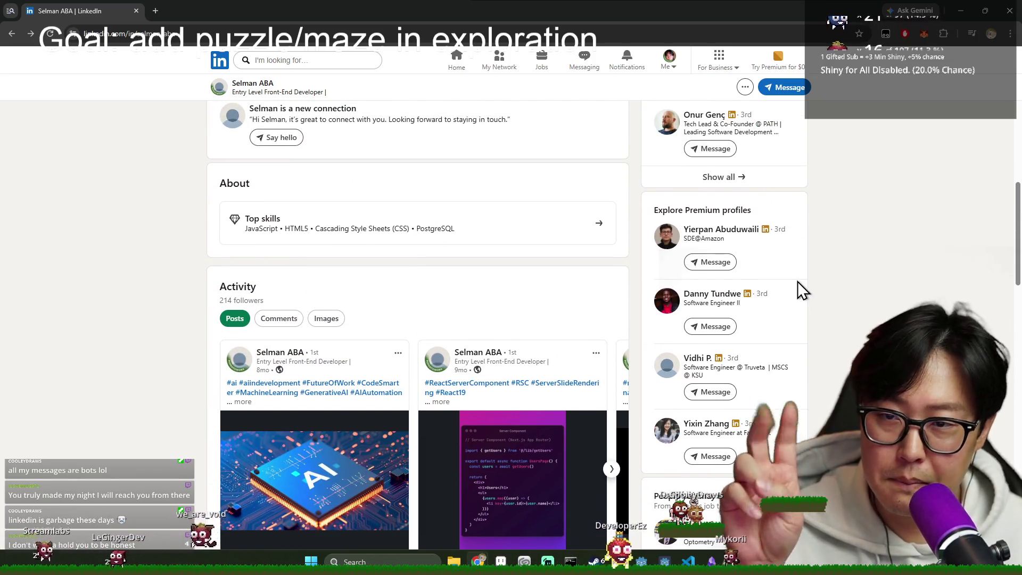
{"action": "scroll", "coordinate": [482, 290], "scroll_direction": "down", "scroll_amount": 8}
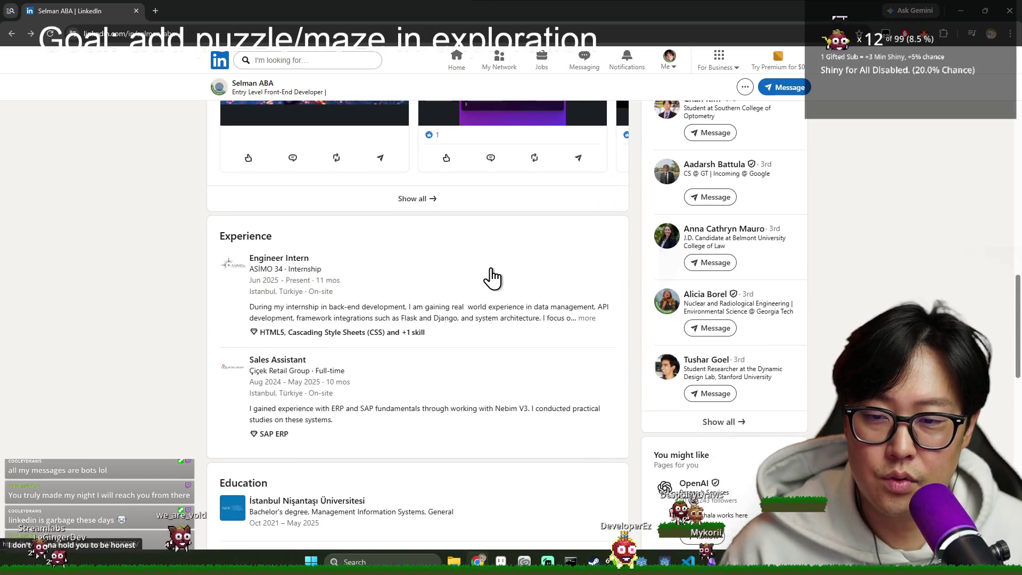
{"action": "scroll", "coordinate": [492, 277], "scroll_direction": "down", "scroll_amount": 2}
{"action": "scroll", "coordinate": [496, 248], "scroll_direction": "up", "scroll_amount": 2}
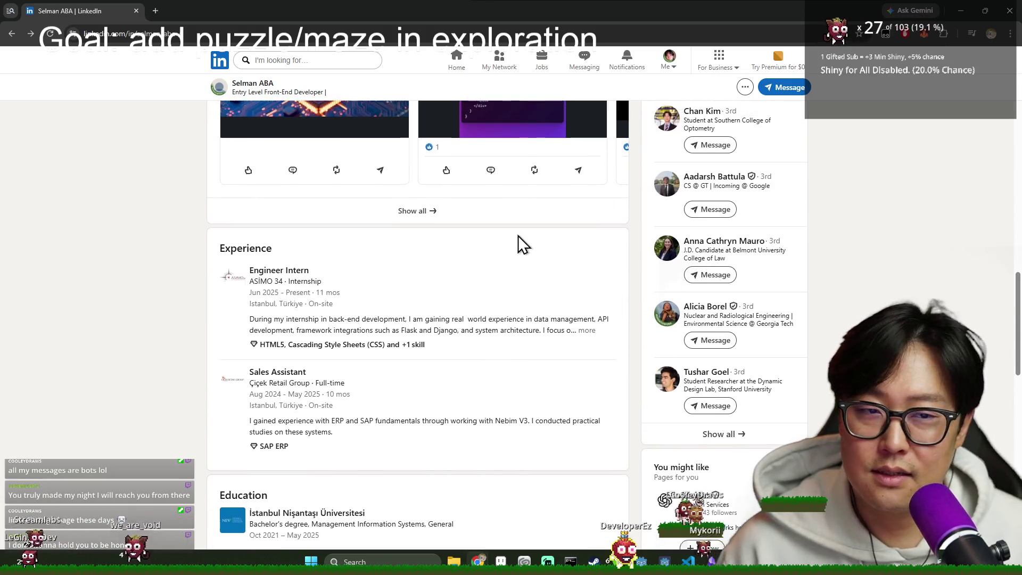
{"action": "scroll", "coordinate": [524, 250], "scroll_direction": "up", "scroll_amount": 2}
{"action": "scroll", "coordinate": [591, 239], "scroll_direction": "up", "scroll_amount": 1}
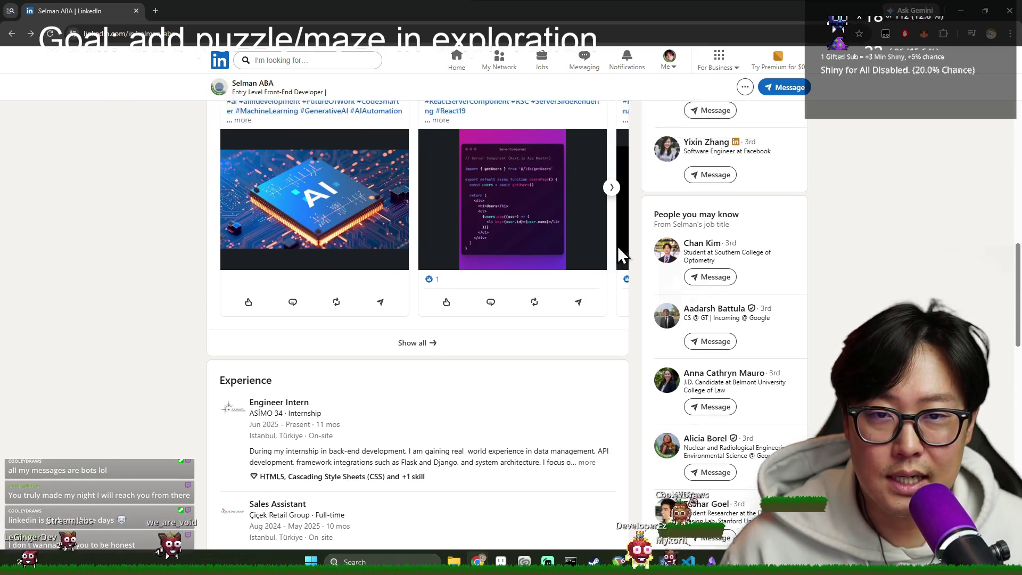
{"action": "scroll", "coordinate": [622, 250], "scroll_direction": "up", "scroll_amount": 4}
{"action": "scroll", "coordinate": [648, 276], "scroll_direction": "down", "scroll_amount": 4}
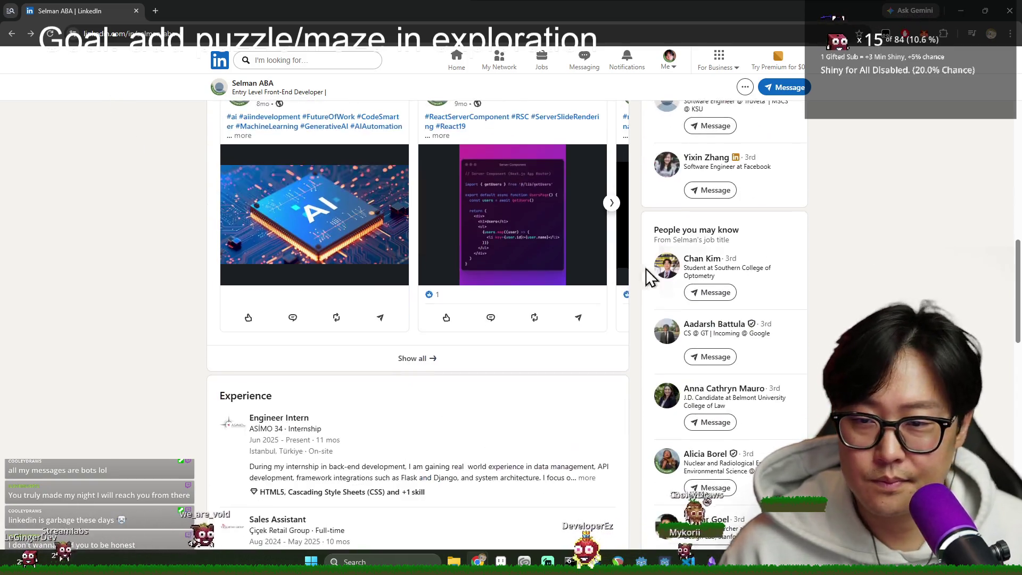
{"action": "scroll", "coordinate": [493, 279], "scroll_direction": "down", "scroll_amount": 4}
{"action": "mouse_move", "coordinate": [263, 254]}
{"action": "left_mouse_down"}
{"action": "mouse_move", "coordinate": [526, 250]}
{"action": "mouse_move", "coordinate": [559, 265]}
{"action": "mouse_move", "coordinate": [493, 274]}
{"action": "left_mouse_up"}
{"action": "left_click", "coordinate": [532, 269]}
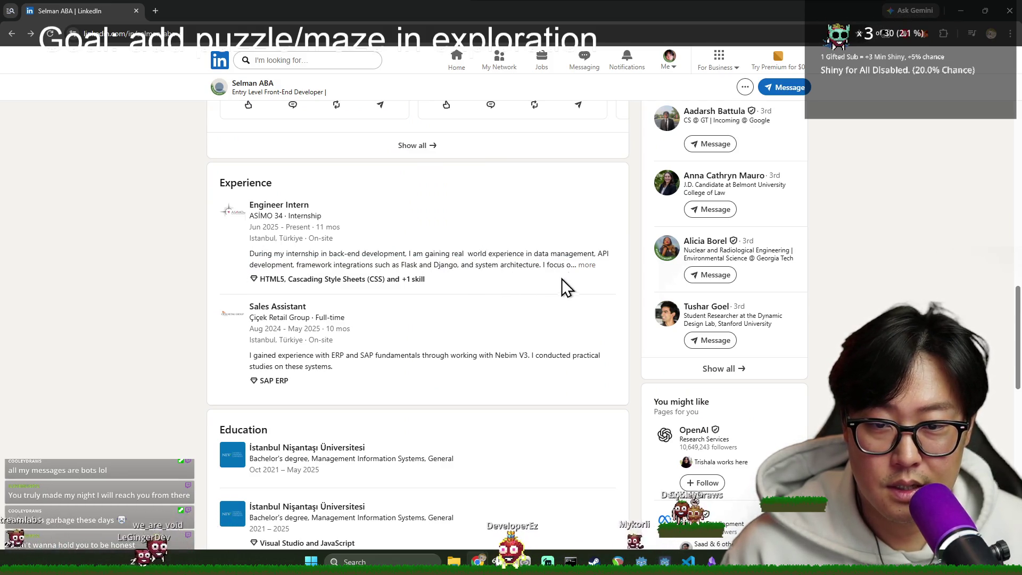
{"action": "left_click", "coordinate": [583, 265]}
Step: Drag-select phrases of the three-line Engineer Intern description while reading it
{"action": "mouse_move", "coordinate": [263, 253]}
{"action": "left_mouse_down"}
{"action": "mouse_move", "coordinate": [356, 265]}
{"action": "mouse_move", "coordinate": [511, 254]}
{"action": "mouse_move", "coordinate": [470, 250]}
{"action": "mouse_move", "coordinate": [579, 256]}
{"action": "mouse_move", "coordinate": [253, 271]}
{"action": "mouse_move", "coordinate": [452, 265]}
{"action": "left_mouse_up"}
{"action": "left_click", "coordinate": [509, 254]}
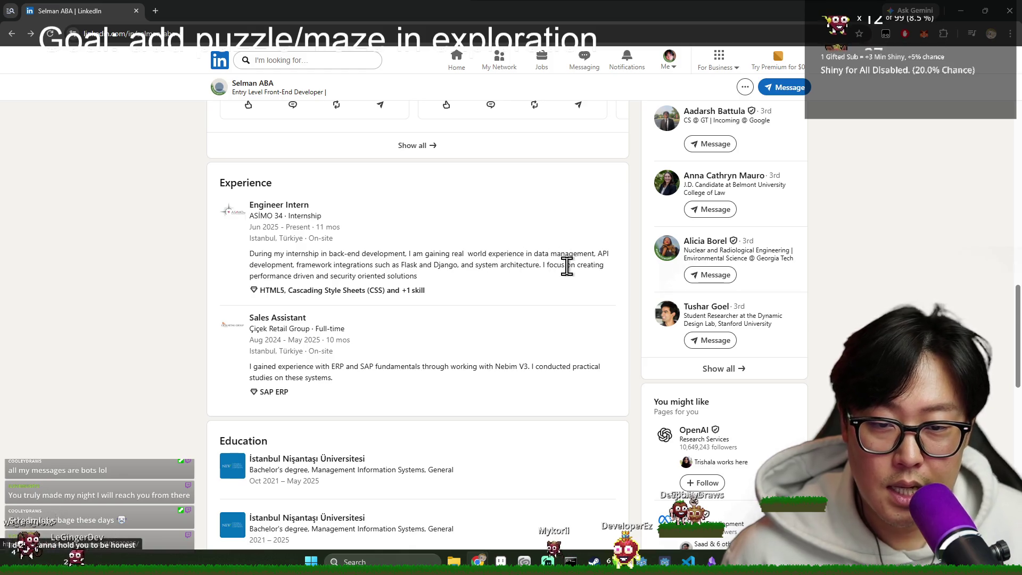
{"action": "mouse_move", "coordinate": [410, 275]}
{"action": "left_mouse_down"}
{"action": "mouse_move", "coordinate": [225, 263]}
{"action": "mouse_move", "coordinate": [248, 248]}
{"action": "mouse_move", "coordinate": [250, 257]}
{"action": "left_mouse_up"}
{"action": "left_click", "coordinate": [321, 265]}
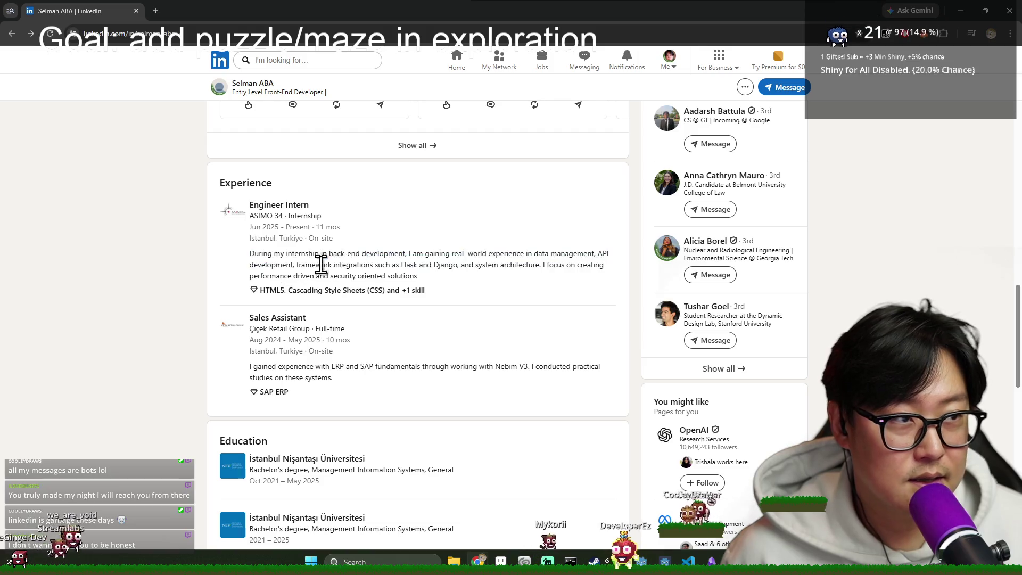
{"action": "left_click_drag", "start_coordinate": [414, 276], "coordinate": [251, 248]}
{"action": "mouse_move", "coordinate": [430, 277]}
{"action": "left_mouse_down"}
{"action": "mouse_move", "coordinate": [387, 264]}
{"action": "mouse_move", "coordinate": [490, 258]}
{"action": "left_mouse_up"}
{"action": "left_click", "coordinate": [387, 265]}
{"action": "left_click", "coordinate": [489, 258]}
{"action": "mouse_move", "coordinate": [418, 276]}
{"action": "left_mouse_down"}
{"action": "mouse_move", "coordinate": [245, 257]}
{"action": "mouse_move", "coordinate": [433, 265]}
{"action": "mouse_move", "coordinate": [423, 279]}
{"action": "mouse_move", "coordinate": [276, 254]}
{"action": "mouse_move", "coordinate": [397, 283]}
{"action": "mouse_move", "coordinate": [327, 266]}
{"action": "left_mouse_up"}
{"action": "left_click", "coordinate": [417, 278]}
{"action": "left_click", "coordinate": [330, 257]}
{"action": "mouse_move", "coordinate": [417, 276]}
{"action": "left_mouse_down"}
{"action": "mouse_move", "coordinate": [321, 260]}
{"action": "mouse_move", "coordinate": [352, 254]}
{"action": "left_mouse_up"}
{"action": "left_click", "coordinate": [418, 273]}
{"action": "mouse_move", "coordinate": [419, 274]}
{"action": "left_mouse_down"}
{"action": "mouse_move", "coordinate": [373, 256]}
{"action": "mouse_move", "coordinate": [322, 264]}
{"action": "mouse_move", "coordinate": [247, 256]}
{"action": "left_mouse_up"}
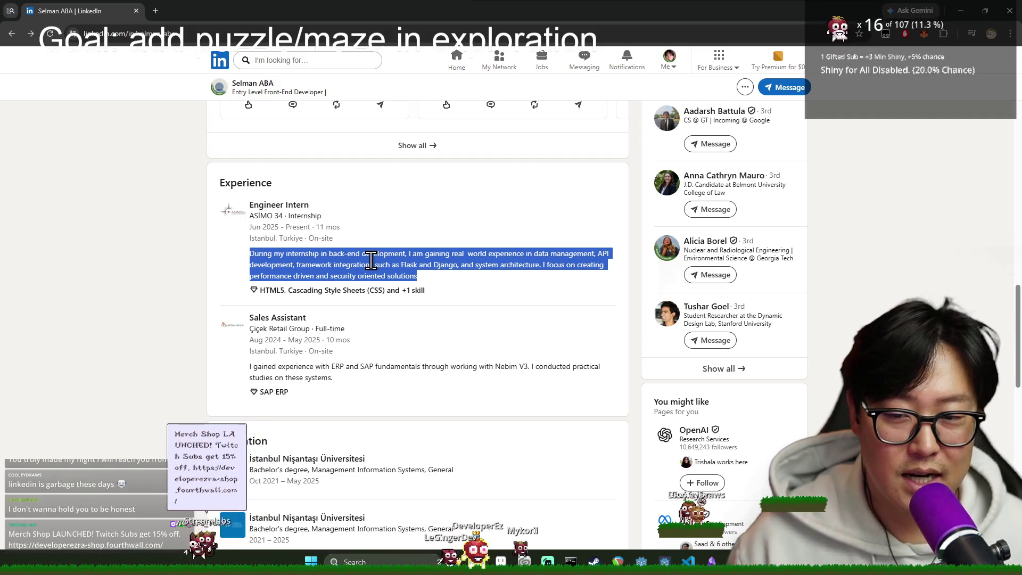
Step: Highlight the description's last part, then go to your own profile from the Me menu
{"action": "left_click", "coordinate": [426, 277]}
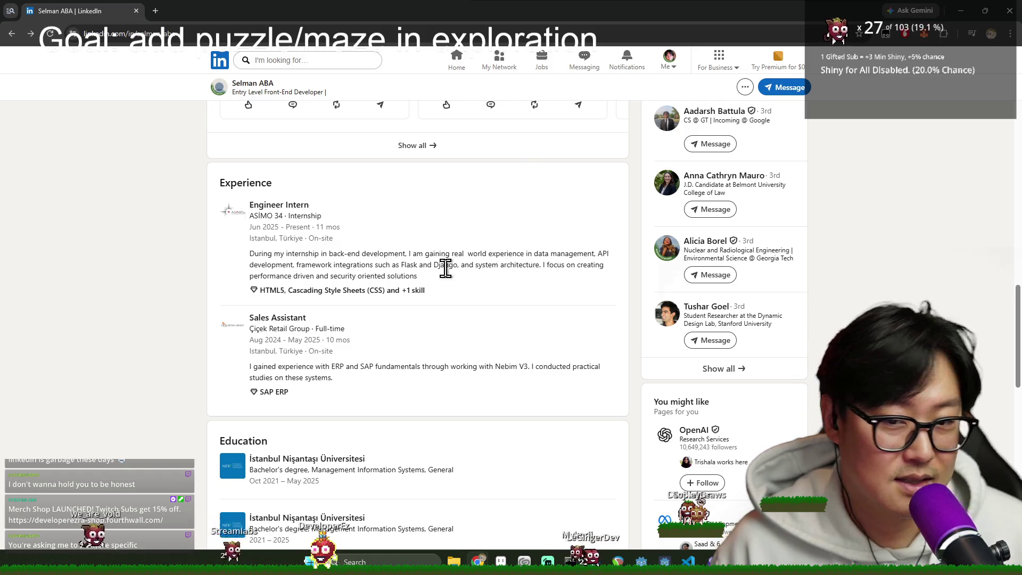
{"action": "left_click_drag", "start_coordinate": [422, 273], "coordinate": [325, 264]}
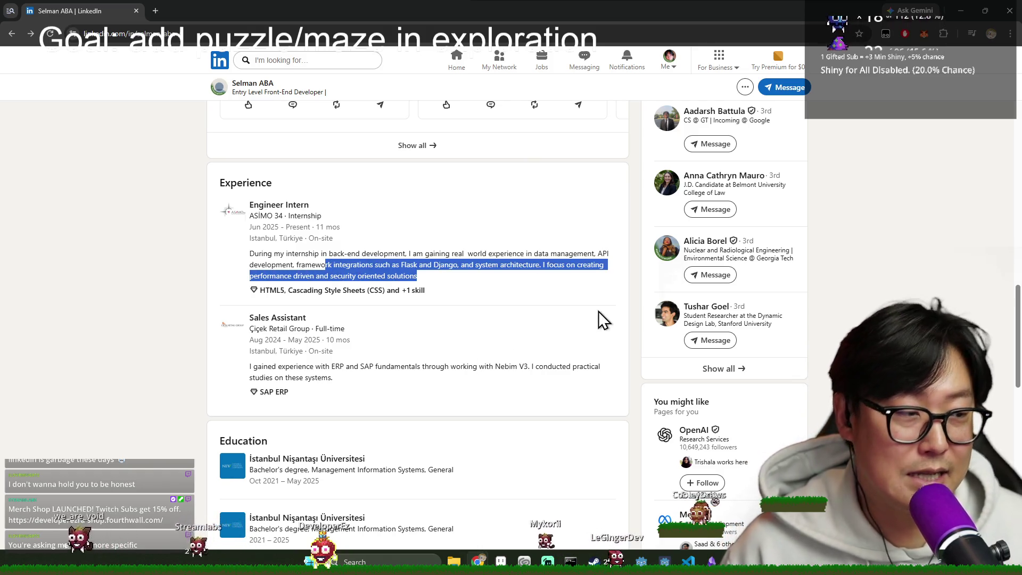
{"action": "left_click", "coordinate": [667, 60]}
{"action": "left_click", "coordinate": [610, 127]}
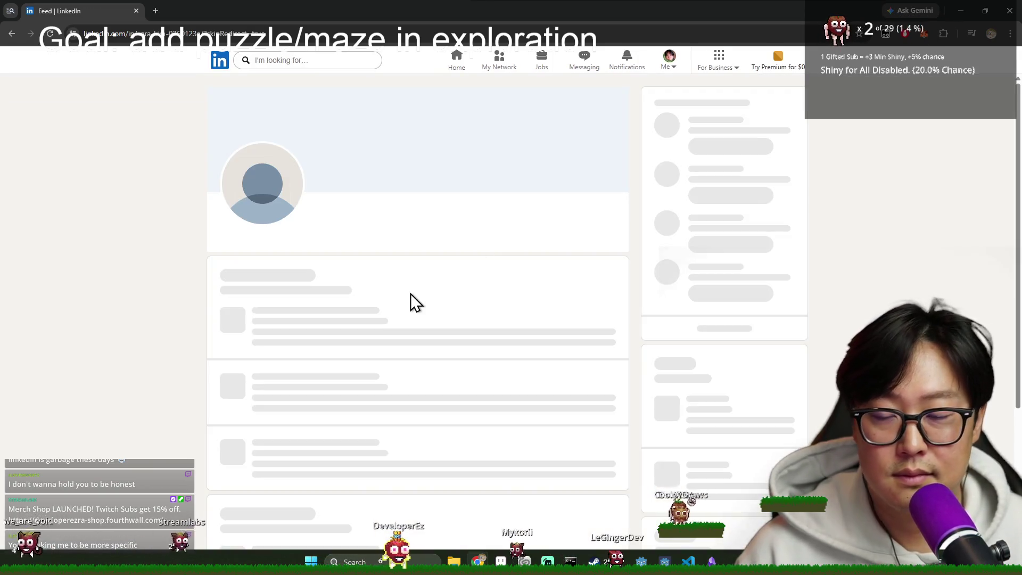
Step: Expand the full Amazon role description on the profile
{"action": "scroll", "coordinate": [558, 266], "scroll_direction": "down", "scroll_amount": 14}
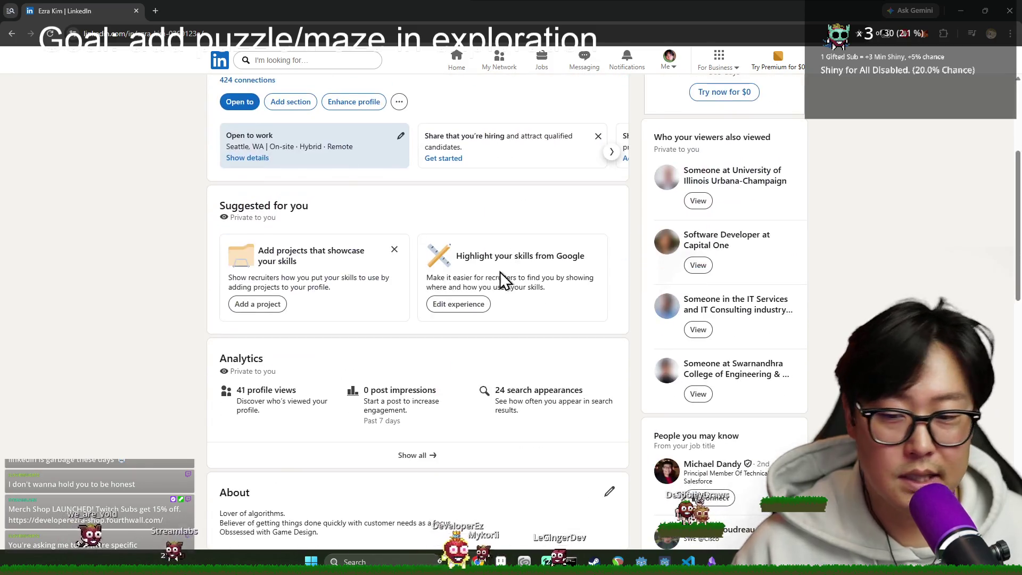
{"action": "scroll", "coordinate": [449, 290], "scroll_direction": "down", "scroll_amount": 5}
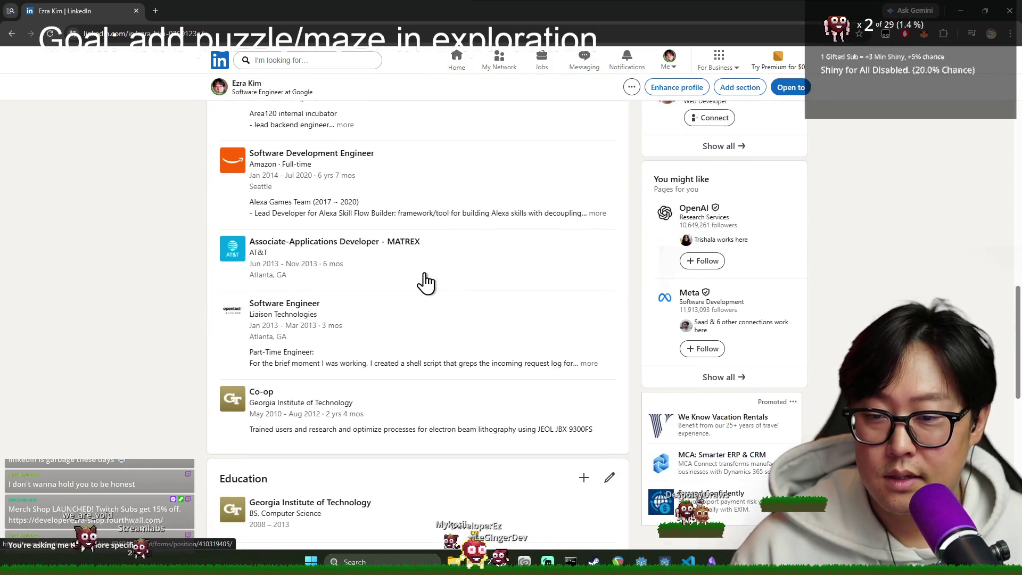
{"action": "scroll", "coordinate": [392, 218], "scroll_direction": "up", "scroll_amount": 3}
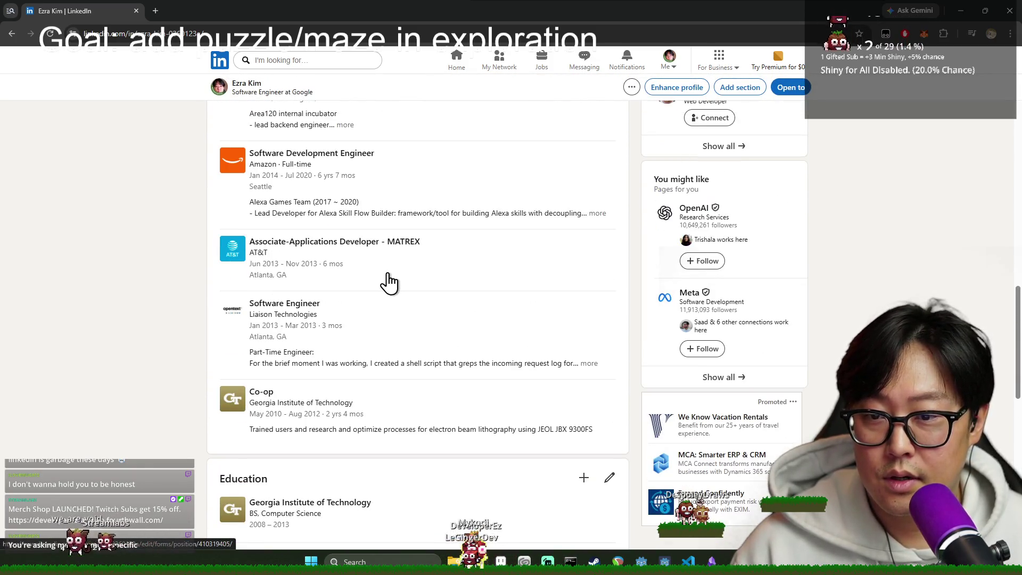
{"action": "left_click", "coordinate": [597, 214]}
{"action": "scroll", "coordinate": [478, 266], "scroll_direction": "down", "scroll_amount": 1}
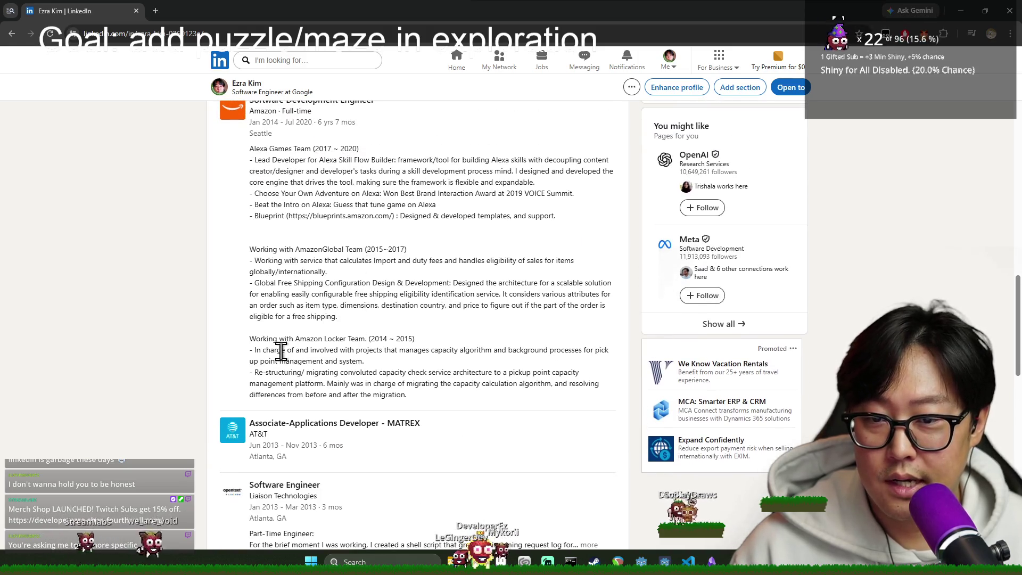
Step: Select the first Amazon Locker Team bullet, from 'In' through 'system.'
{"action": "mouse_move", "coordinate": [253, 342]}
{"action": "left_mouse_down"}
{"action": "mouse_move", "coordinate": [433, 390]}
{"action": "mouse_move", "coordinate": [207, 336]}
{"action": "left_mouse_up"}
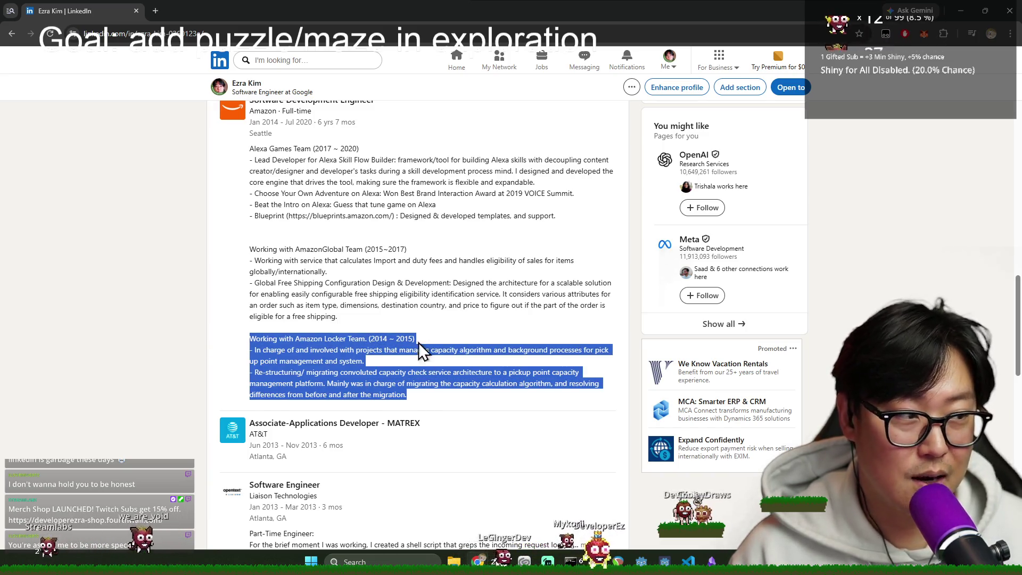
{"action": "scroll", "coordinate": [418, 343], "scroll_direction": "down", "scroll_amount": 1}
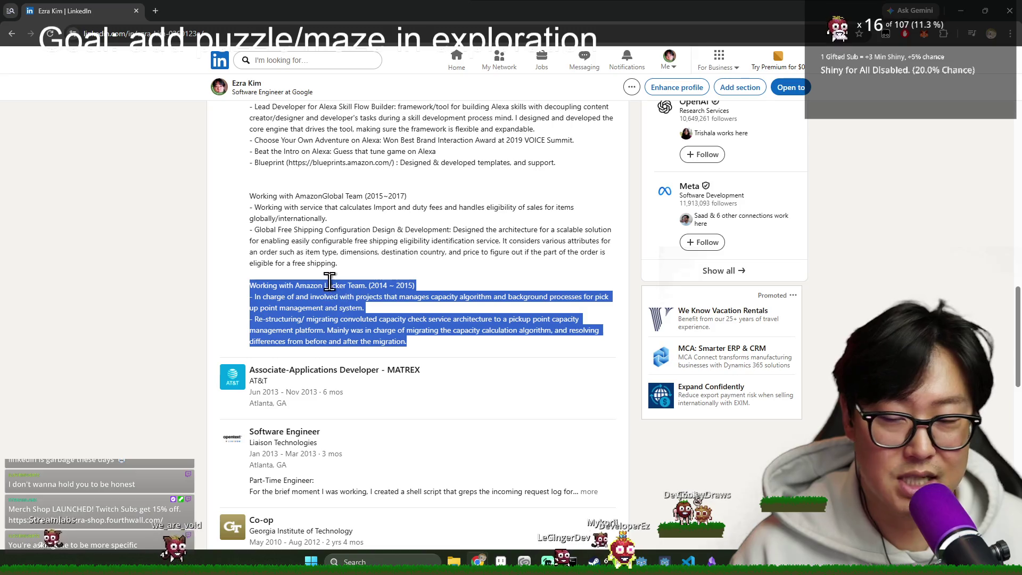
{"action": "left_click", "coordinate": [314, 310]}
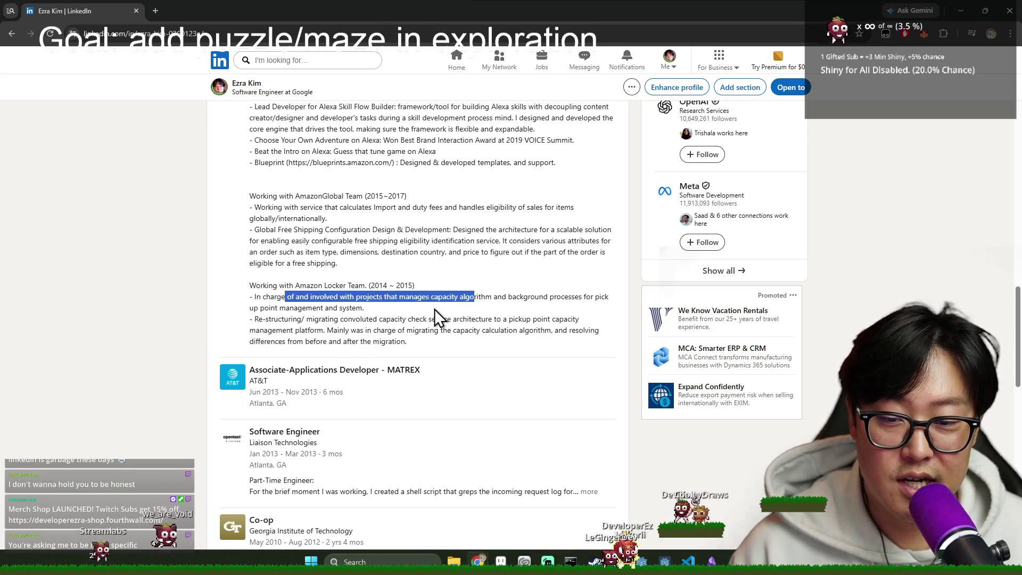
{"action": "left_click", "coordinate": [413, 296]}
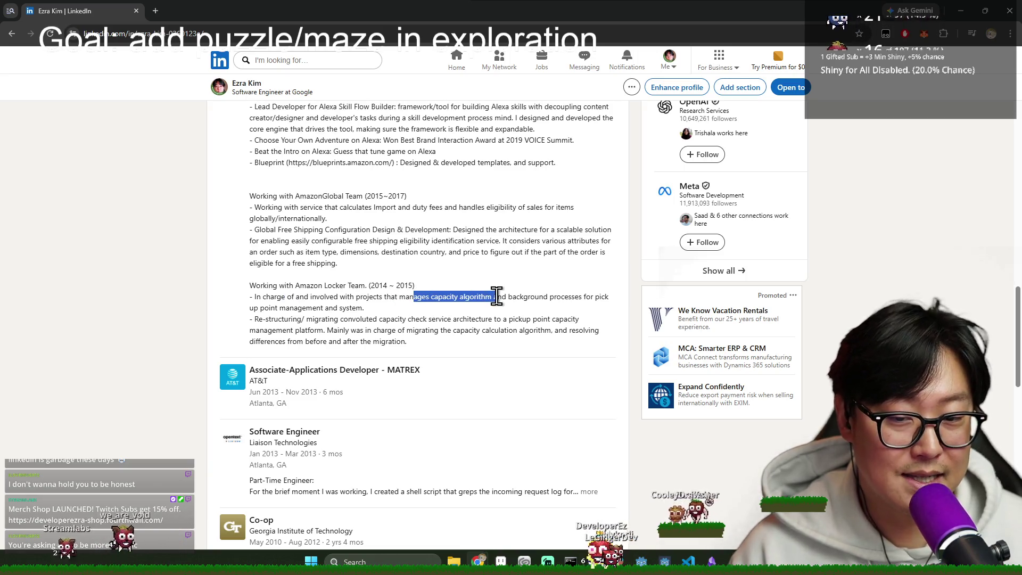
{"action": "left_click_drag", "start_coordinate": [522, 287], "coordinate": [573, 299]}
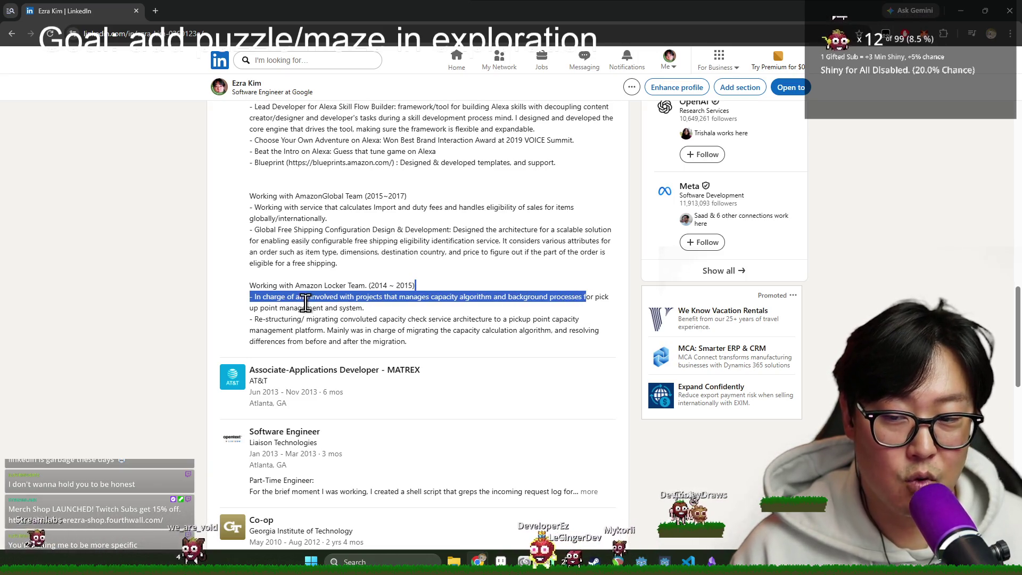
{"action": "left_click", "coordinate": [251, 308]}
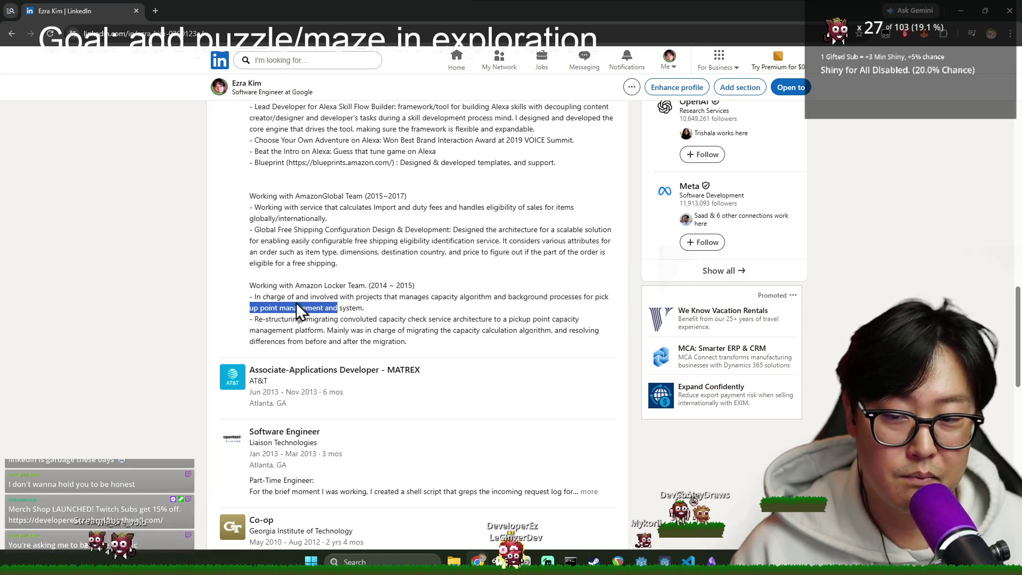
{"action": "left_click", "coordinate": [319, 297]}
{"action": "left_click_drag", "start_coordinate": [373, 314], "coordinate": [272, 299]}
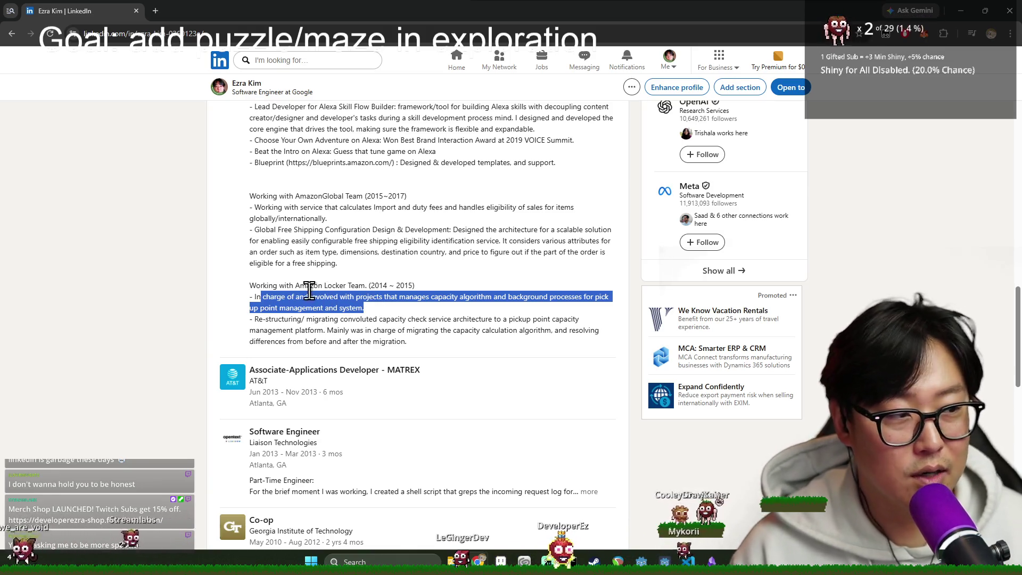
{"action": "left_click_drag", "start_coordinate": [374, 307], "coordinate": [256, 301]}
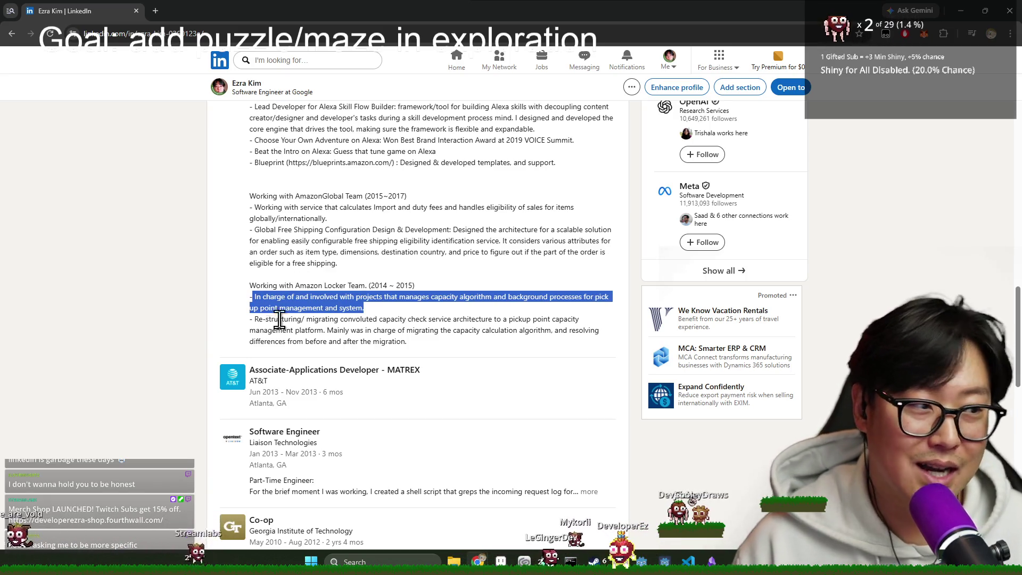
{"action": "left_click", "coordinate": [314, 314]}
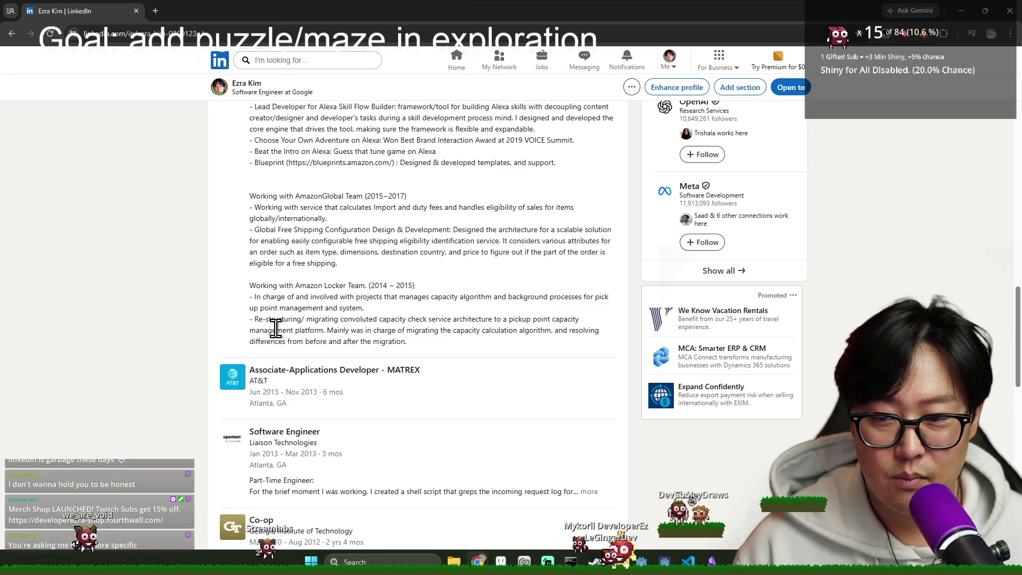
{"action": "left_click_drag", "start_coordinate": [364, 308], "coordinate": [277, 300]}
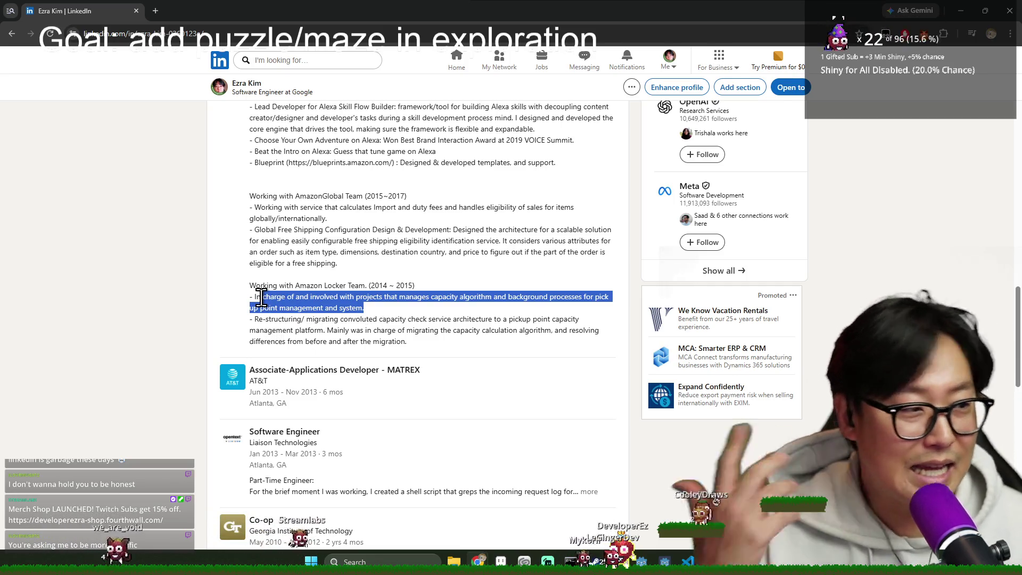
{"action": "left_click_drag", "start_coordinate": [263, 298], "coordinate": [256, 298]}
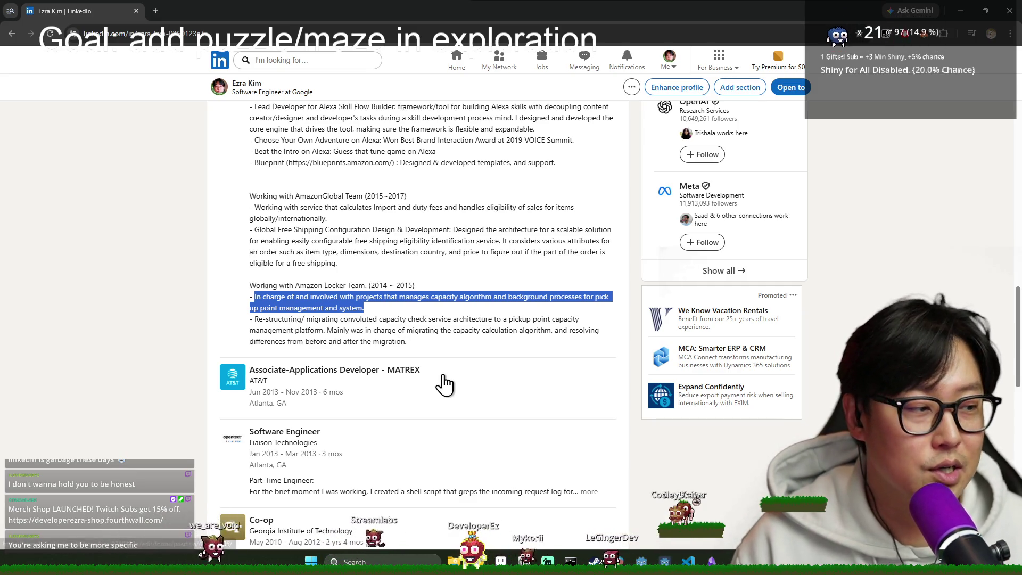
Step: Highlight phrases of the Lead Developer / Skill Flow Builder bullet, then return to Godot
{"action": "scroll", "coordinate": [289, 242], "scroll_direction": "up", "scroll_amount": 3}
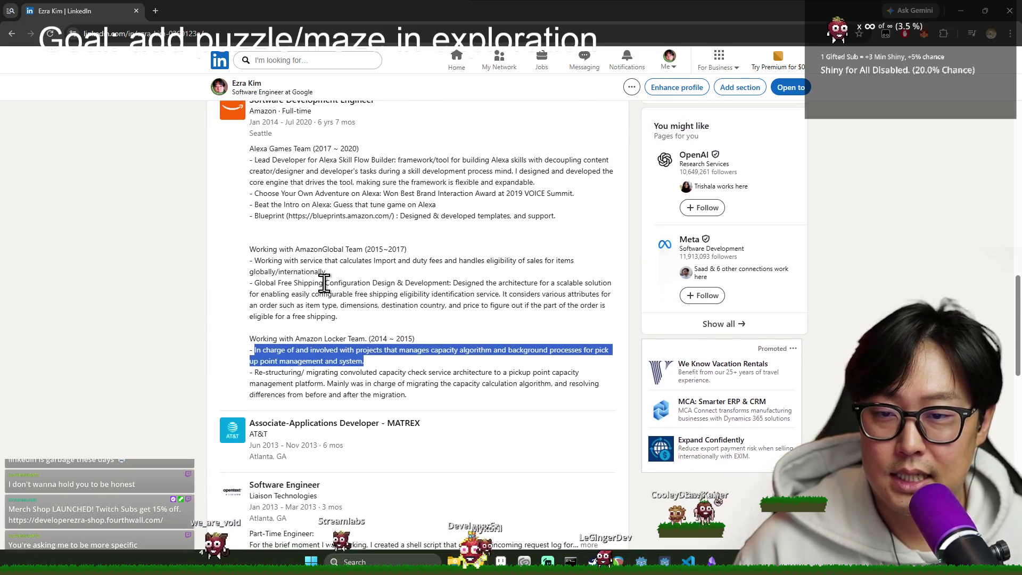
{"action": "left_click_drag", "start_coordinate": [249, 266], "coordinate": [553, 287]}
{"action": "mouse_move", "coordinate": [254, 266]}
{"action": "left_mouse_down"}
{"action": "mouse_move", "coordinate": [448, 266]}
{"action": "mouse_move", "coordinate": [450, 288]}
{"action": "left_mouse_up"}
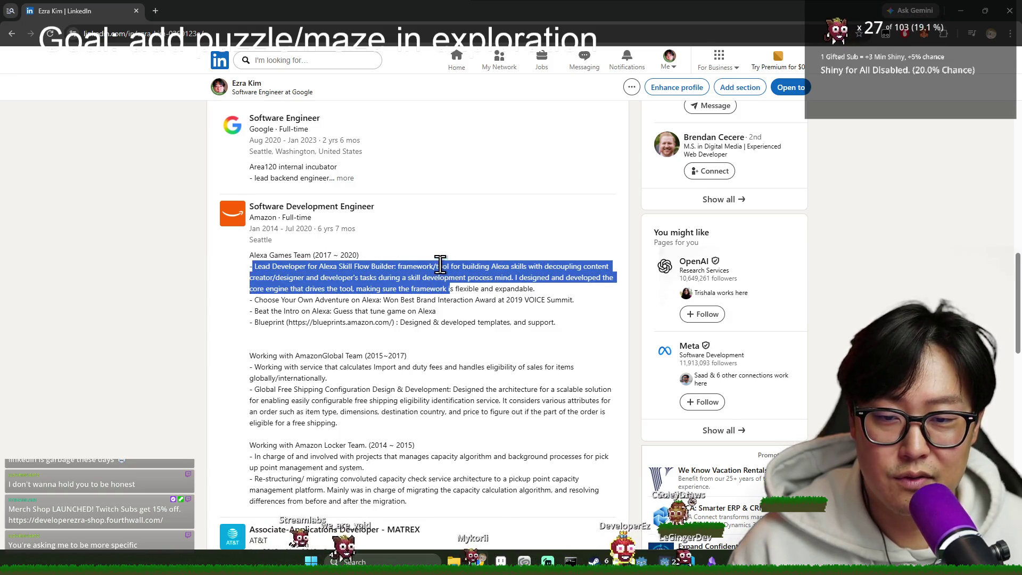
{"action": "left_click", "coordinate": [393, 266]}
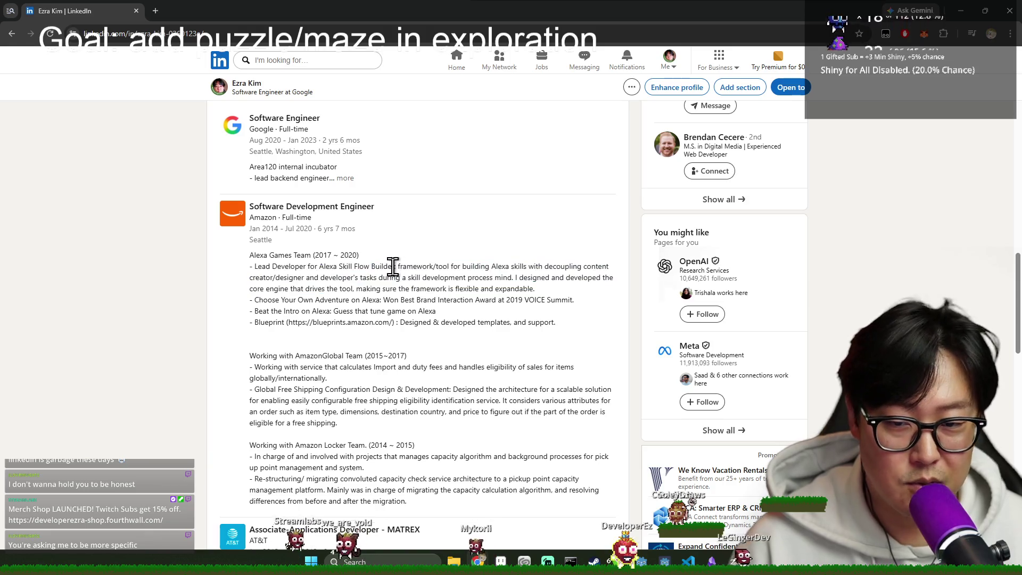
{"action": "left_click_drag", "start_coordinate": [429, 266], "coordinate": [541, 276]}
{"action": "left_click", "coordinate": [548, 290]}
{"action": "left_click_drag", "start_coordinate": [265, 277], "coordinate": [354, 278]}
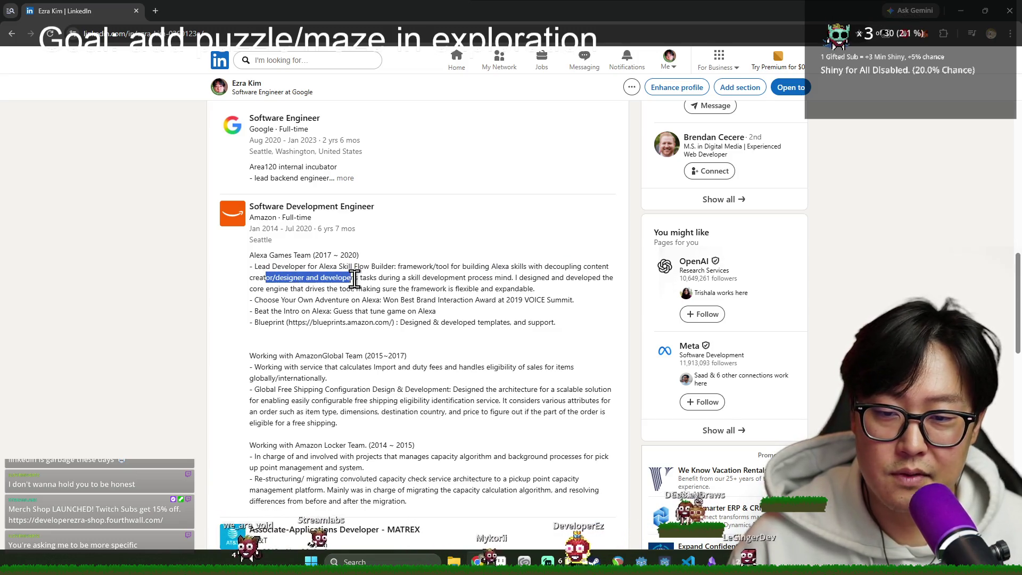
{"action": "left_click", "coordinate": [504, 274]}
{"action": "left_click_drag", "start_coordinate": [517, 277], "coordinate": [364, 279]}
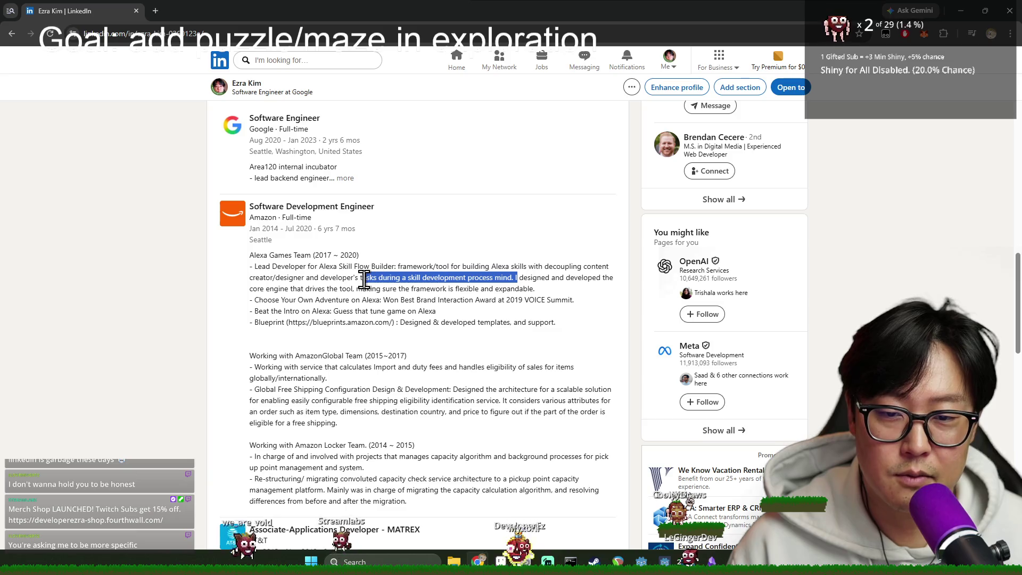
{"action": "left_click", "coordinate": [522, 279]}
{"action": "left_click_drag", "start_coordinate": [508, 274], "coordinate": [351, 275]}
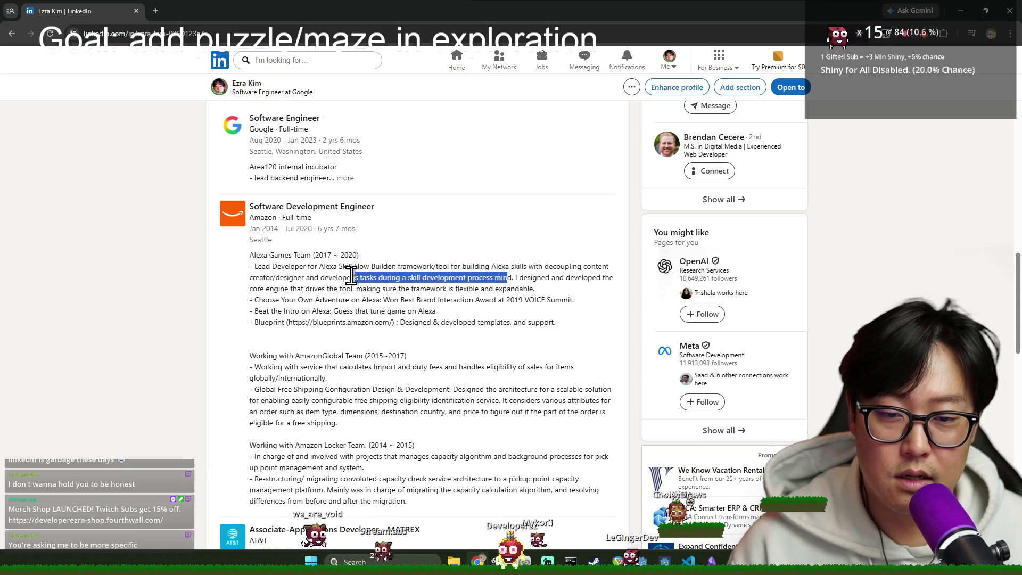
{"action": "left_click_drag", "start_coordinate": [513, 275], "coordinate": [581, 294]}
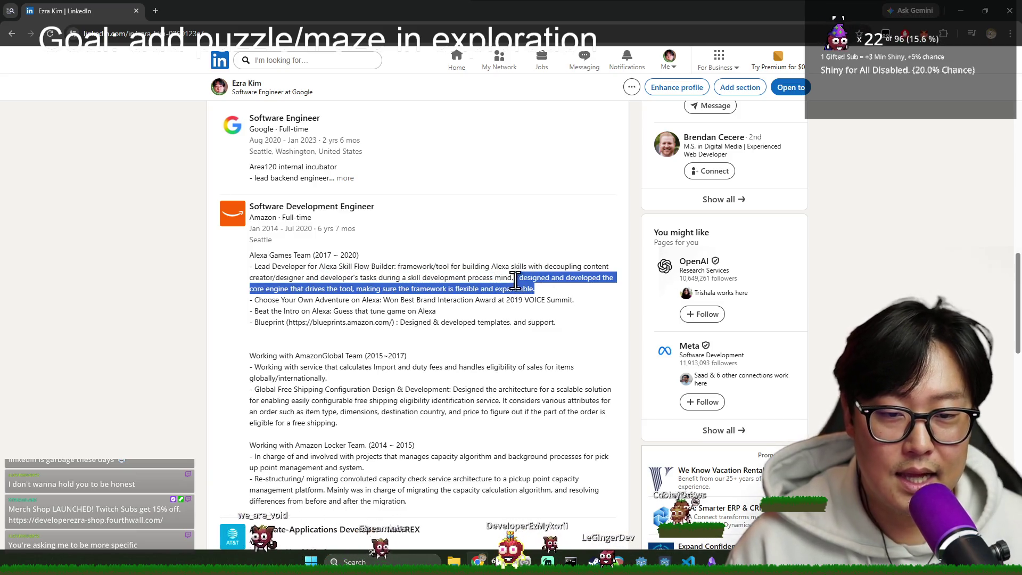
{"action": "left_click", "coordinate": [515, 280]}
{"action": "left_click_drag", "start_coordinate": [250, 288], "coordinate": [541, 289]}
{"action": "left_click", "coordinate": [420, 295]}
{"action": "mouse_move", "coordinate": [384, 288]}
{"action": "left_mouse_down"}
{"action": "mouse_move", "coordinate": [542, 289]}
{"action": "mouse_move", "coordinate": [463, 288]}
{"action": "left_mouse_up"}
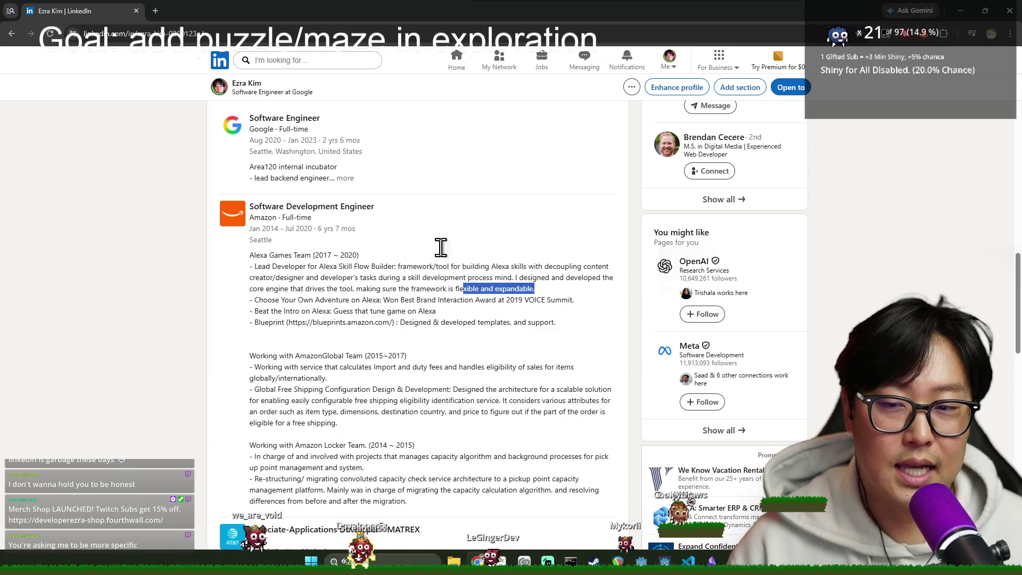
{"action": "key", "text": "alt+Tab"}
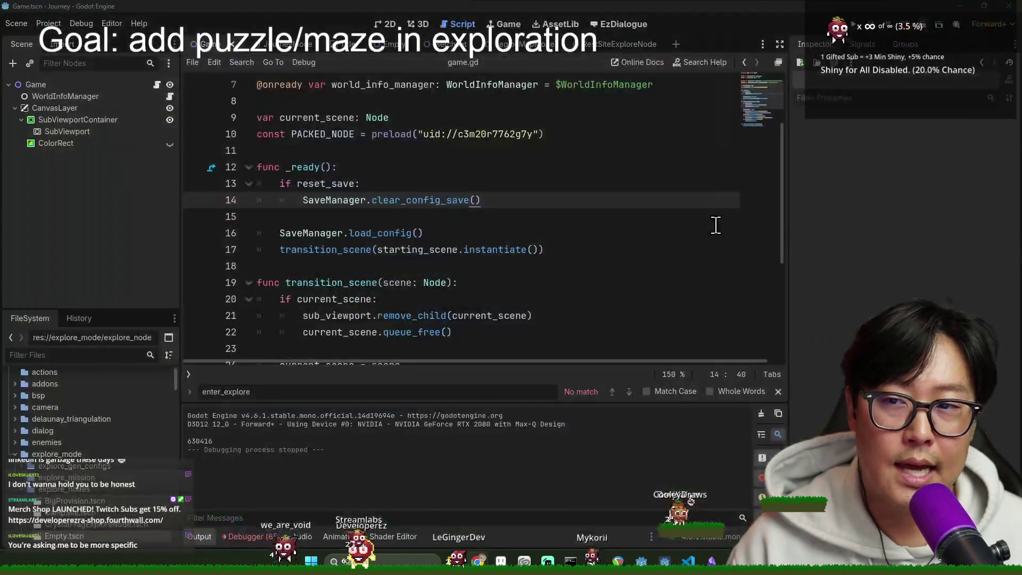
Step: Review game.gd's current_scene and world_info_manager lines, save, and show the 2D workspace
{"action": "left_click", "coordinate": [555, 215]}
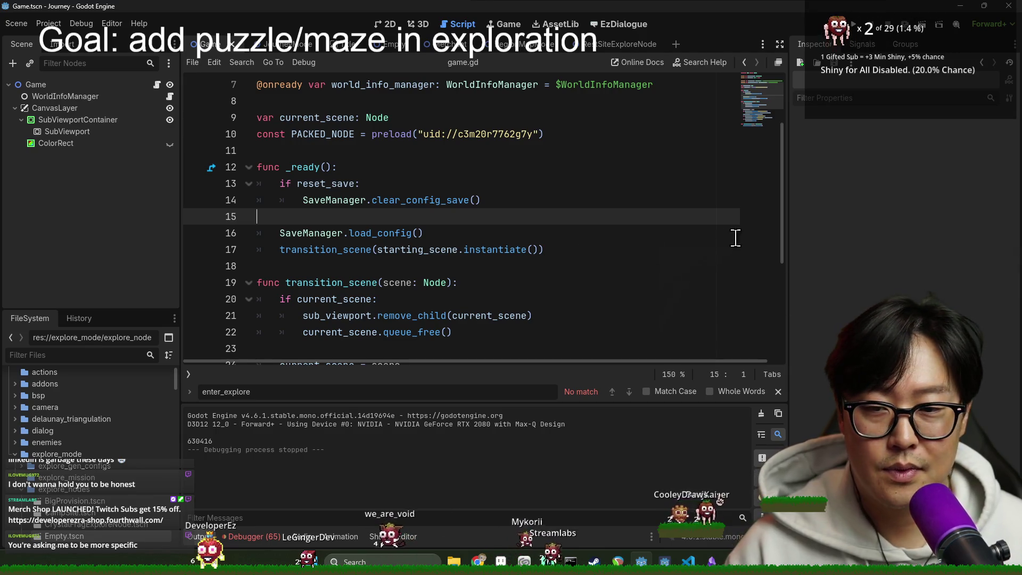
{"action": "left_click_drag", "start_coordinate": [783, 230], "coordinate": [803, 161]}
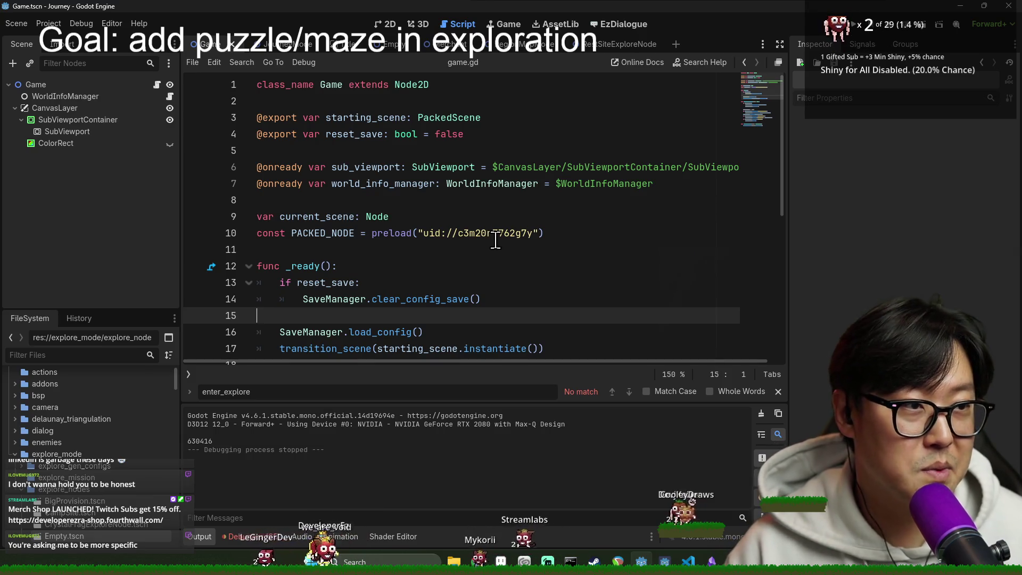
{"action": "left_click", "coordinate": [319, 216]}
{"action": "key", "text": "ctrl+s"}
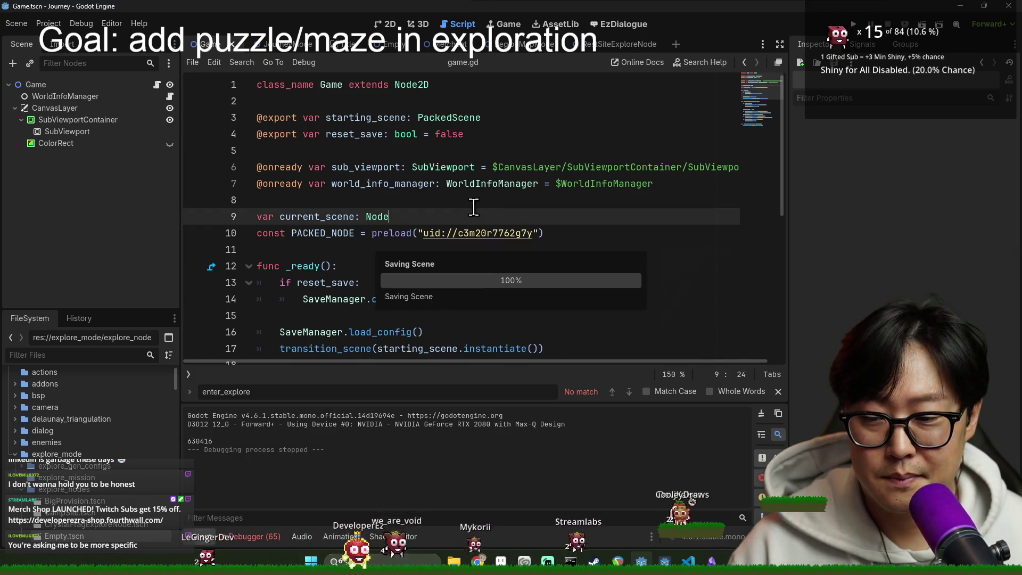
{"action": "left_click", "coordinate": [440, 183]}
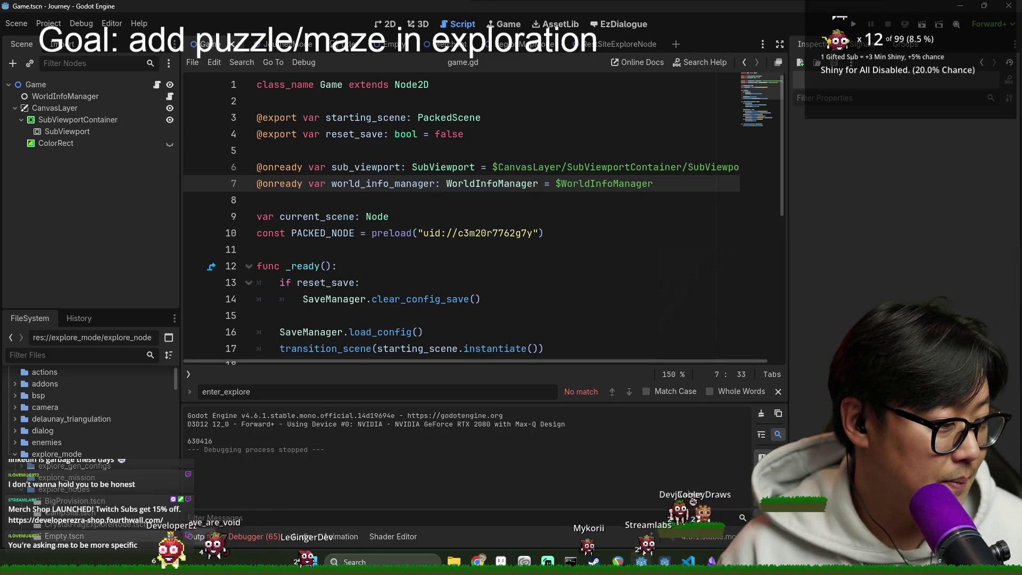
{"action": "left_click", "coordinate": [389, 216]}
{"action": "key", "text": "ctrl+s"}
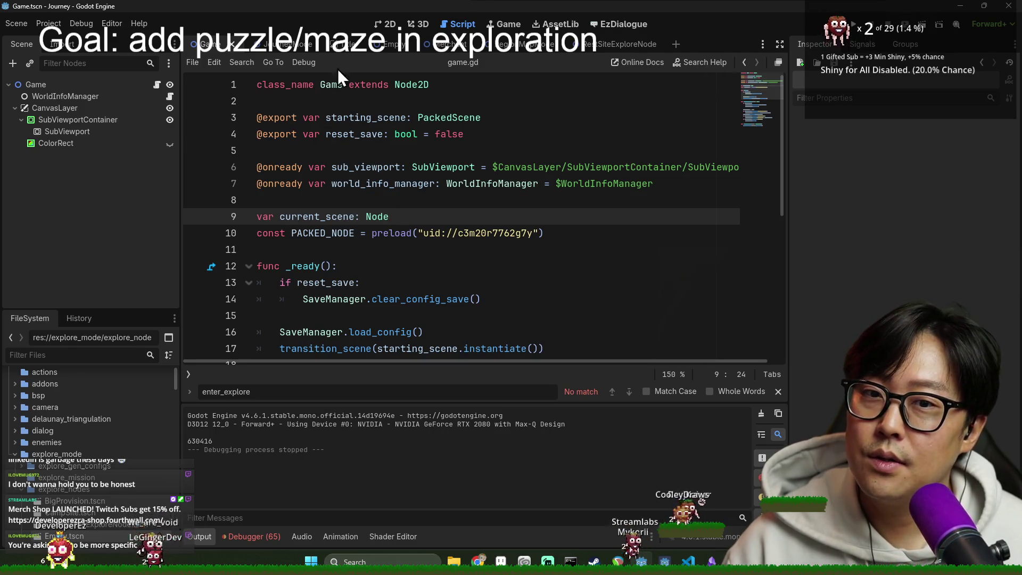
{"action": "left_click", "coordinate": [387, 25]}
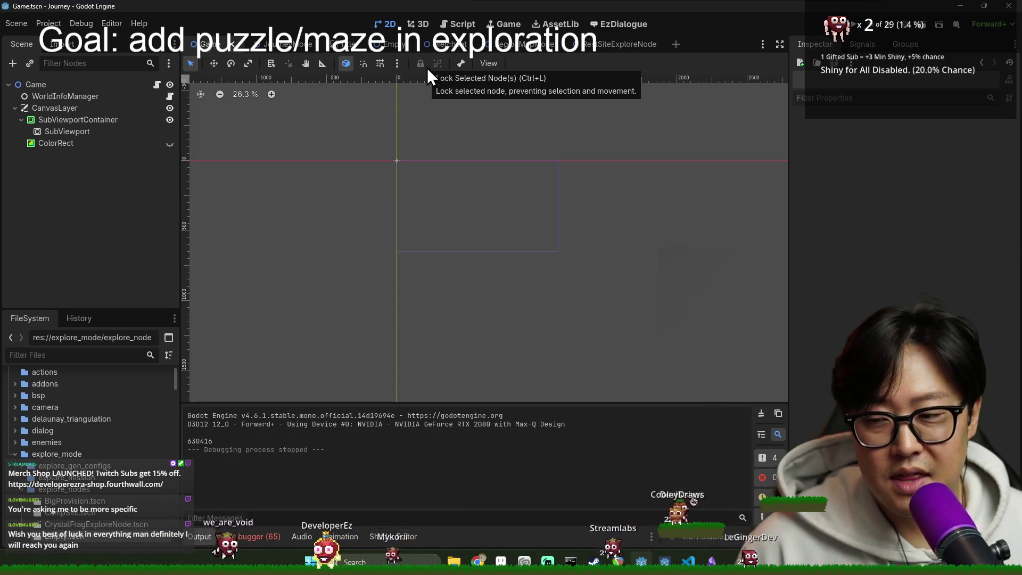
Step: Filter project files by 'forest', then by 'ruin', and open Ruin.tscn
{"action": "left_click", "coordinate": [66, 358]}
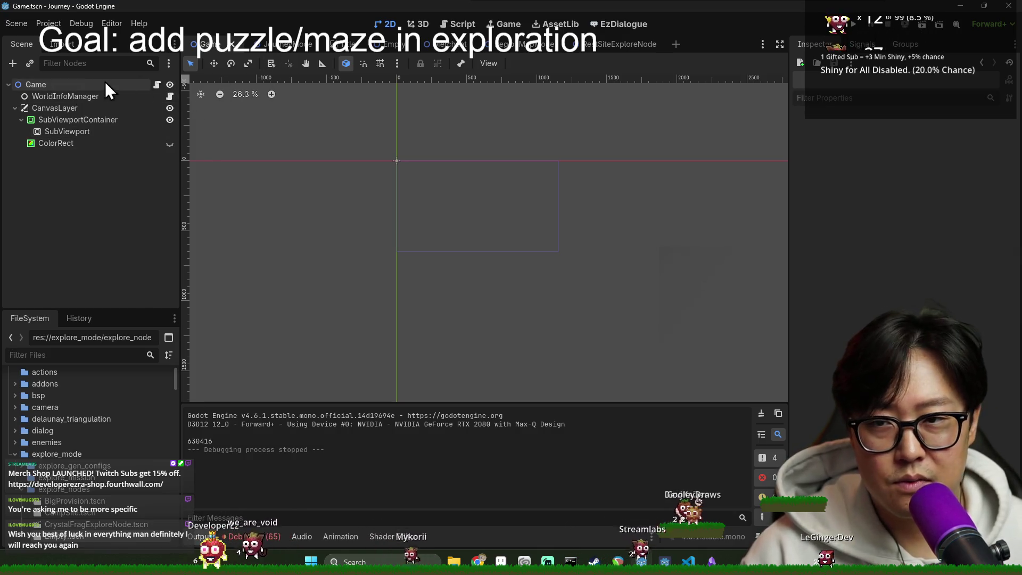
{"action": "left_click", "coordinate": [145, 87]}
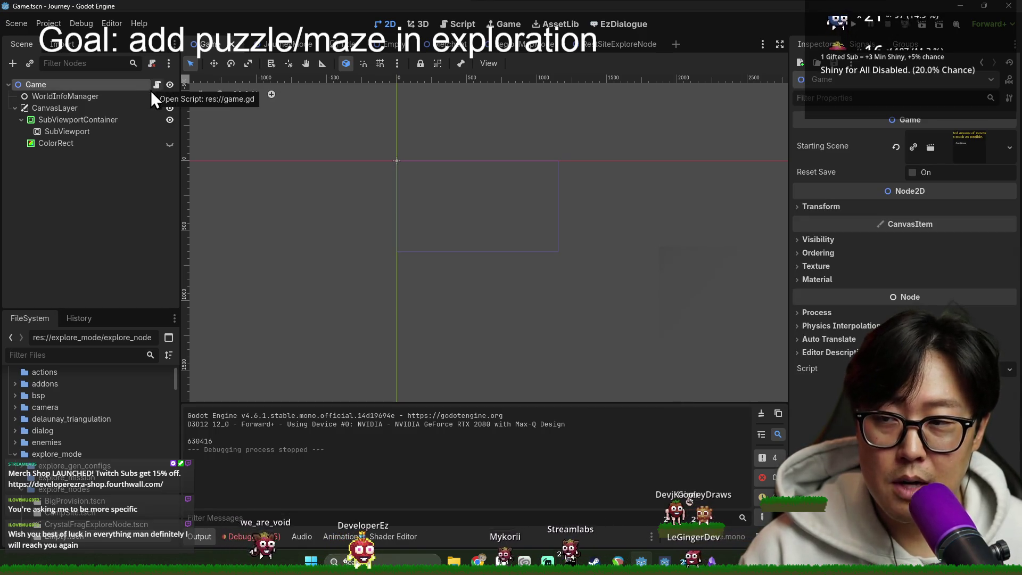
{"action": "left_click", "coordinate": [103, 352]}
{"action": "type", "text": "forest"}
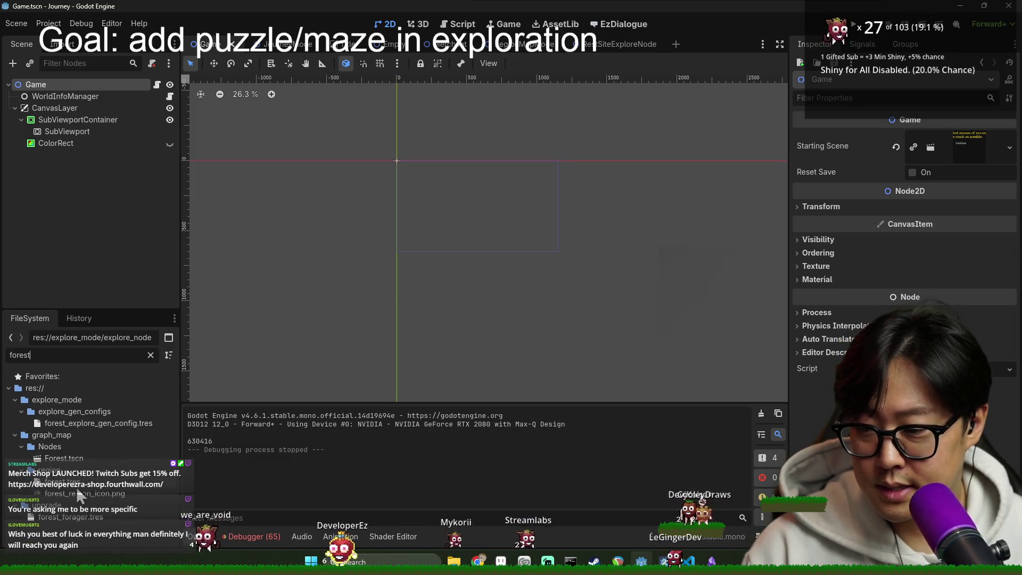
{"action": "double_click", "coordinate": [60, 362]}
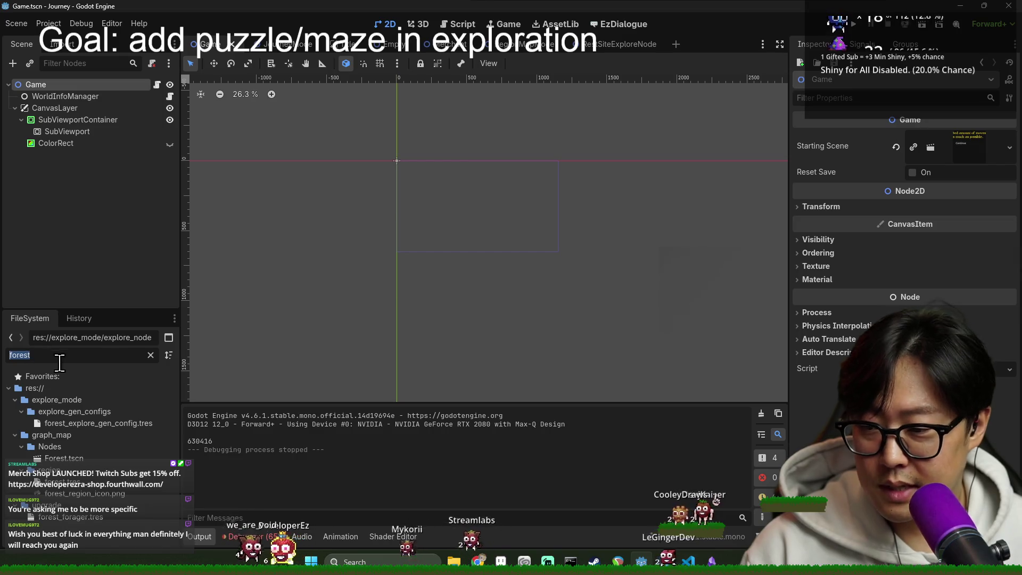
{"action": "key", "text": "BackSpace"}
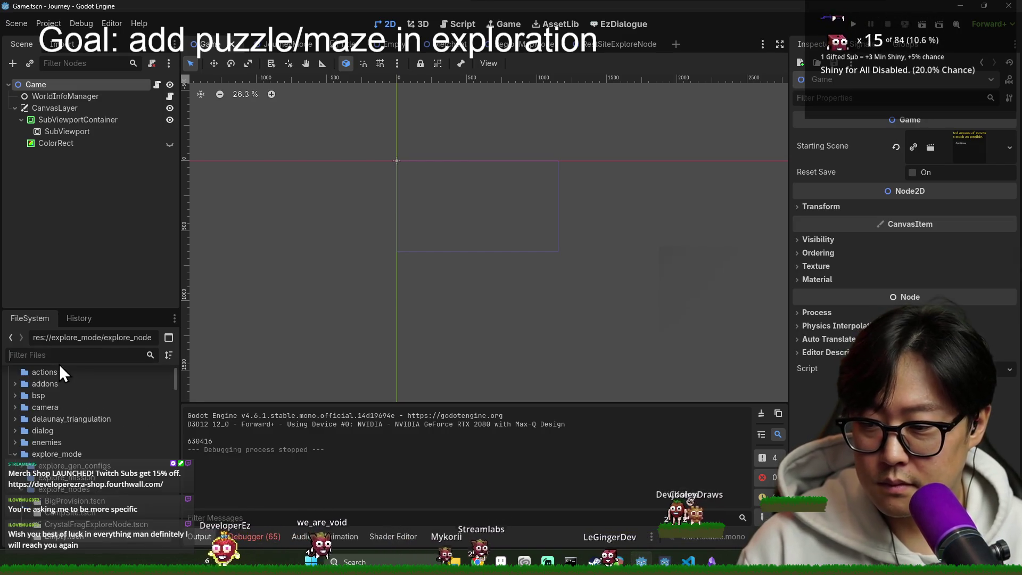
{"action": "type", "text": "ruin"}
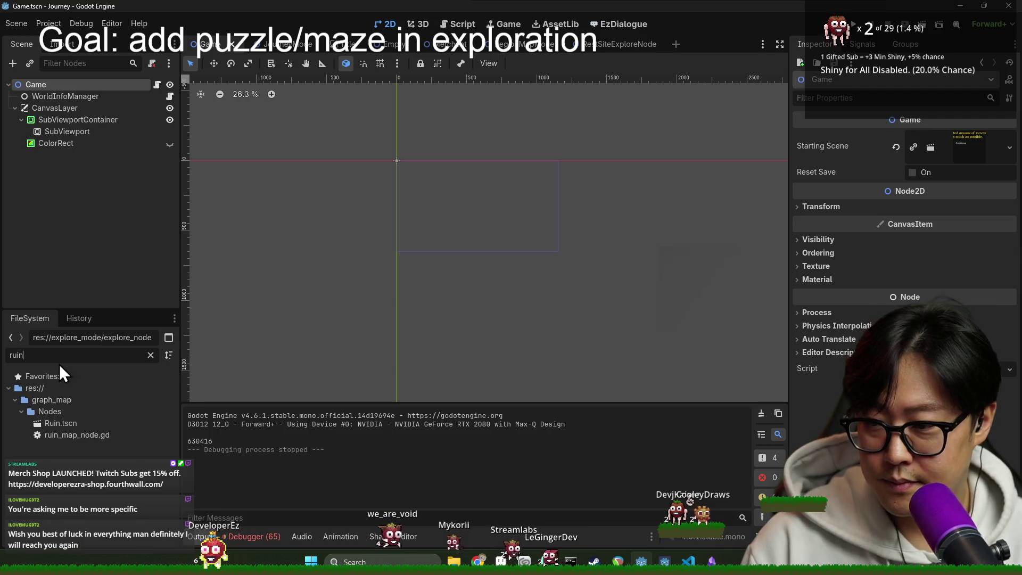
{"action": "double_click", "coordinate": [70, 426]}
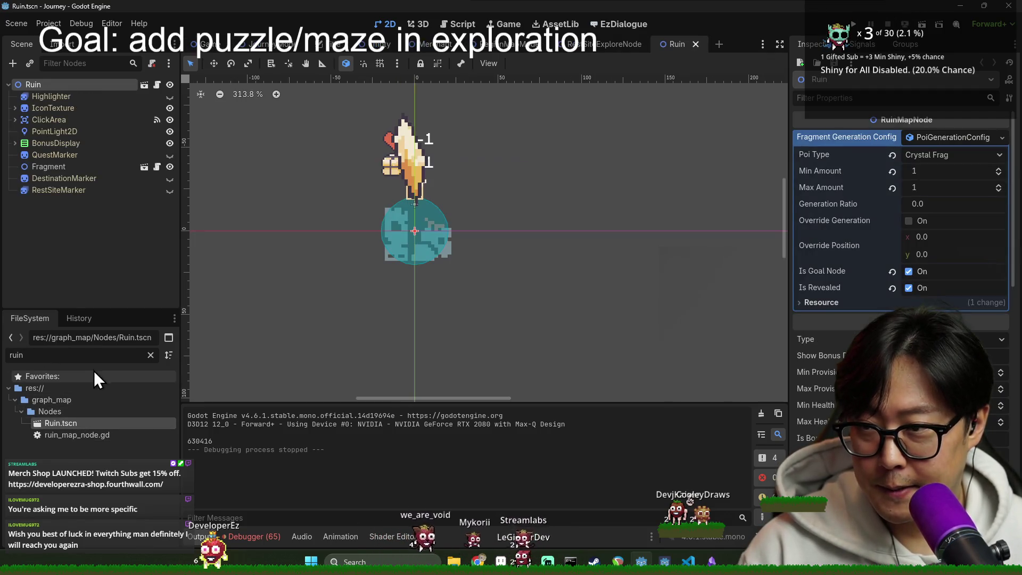
Step: Re-enter the 'ruin' file filter and save the Ruin scene
{"action": "double_click", "coordinate": [100, 357]}
{"action": "key", "text": "BackSpace"}
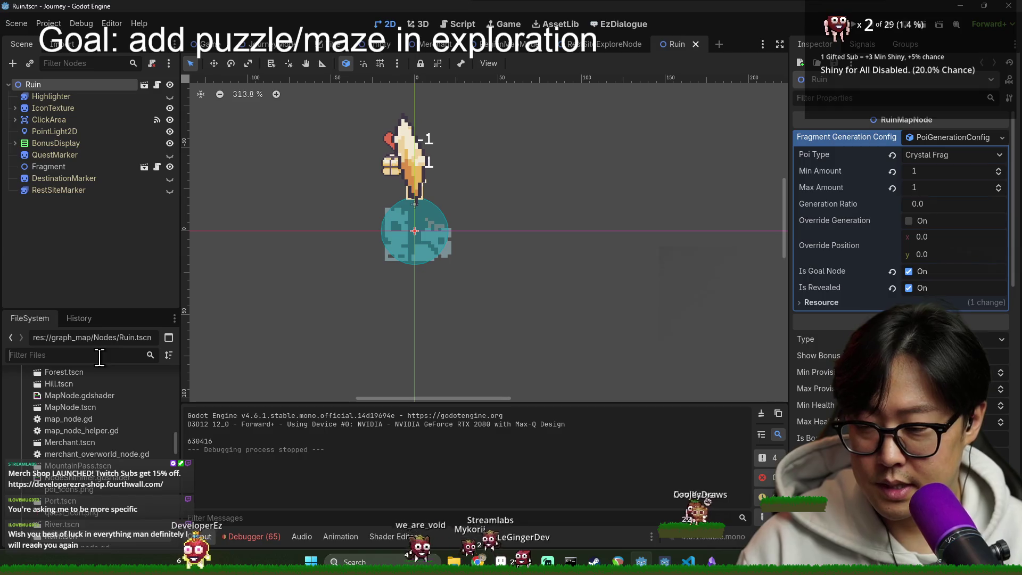
{"action": "type", "text": "ruin"}
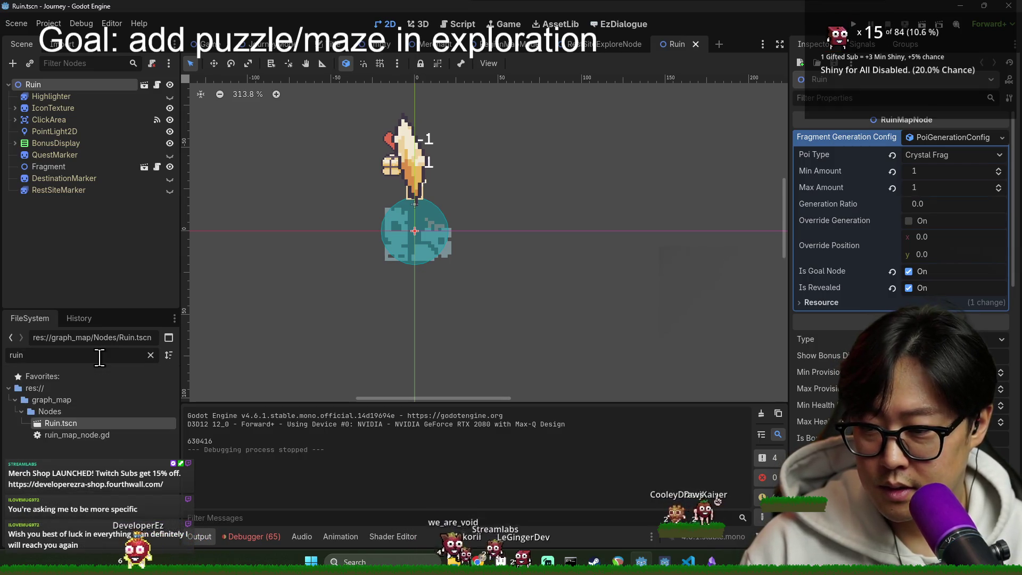
{"action": "scroll", "coordinate": [899, 293], "scroll_direction": "down", "scroll_amount": 10}
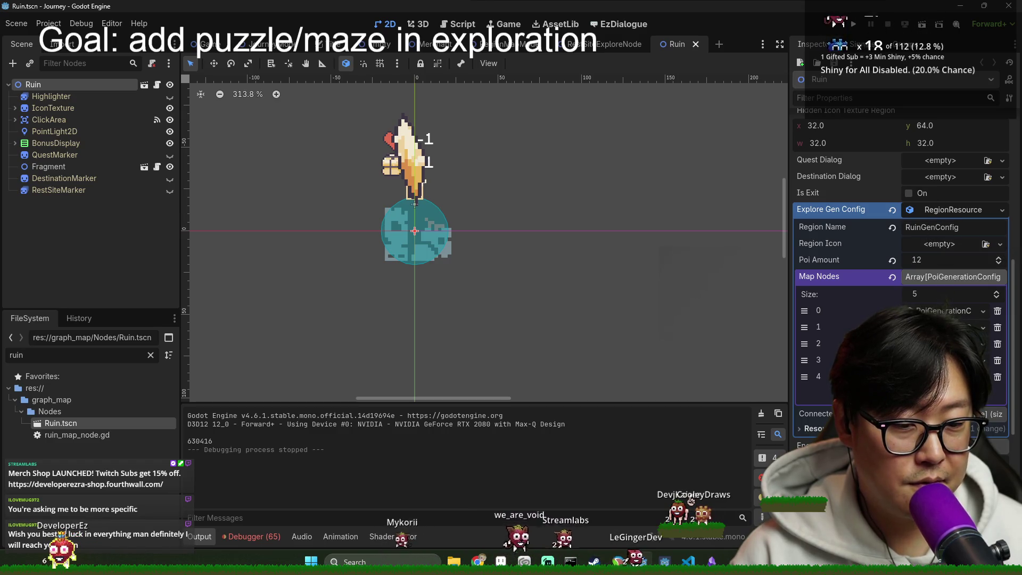
{"action": "key", "text": "ctrl+s"}
Step: Inspect the Ruin node's Explore Gen Config, then open its script ruin_map_node.gd
{"action": "left_click", "coordinate": [34, 248]}
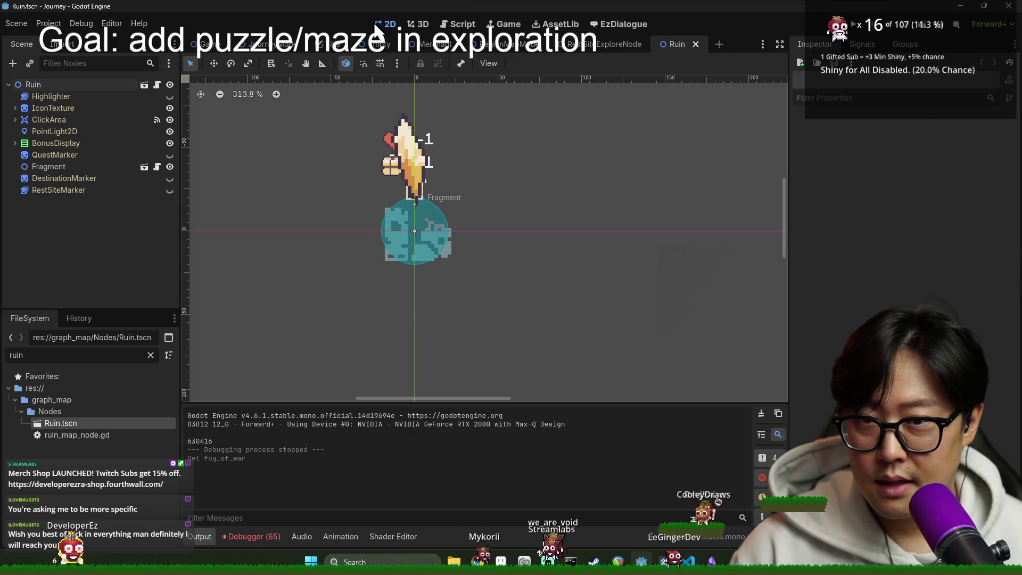
{"action": "left_click", "coordinate": [101, 85]}
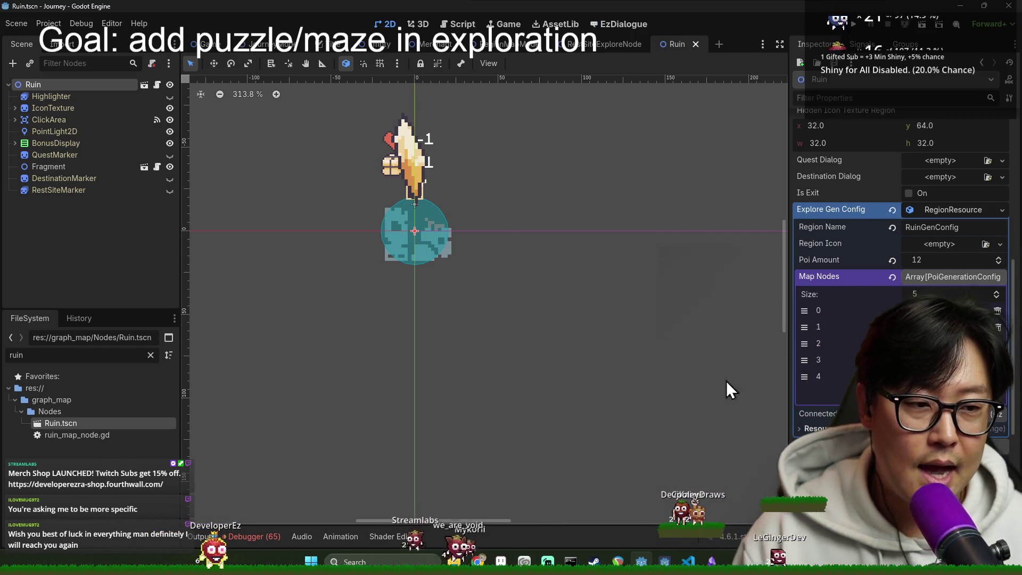
{"action": "left_click", "coordinate": [941, 208]}
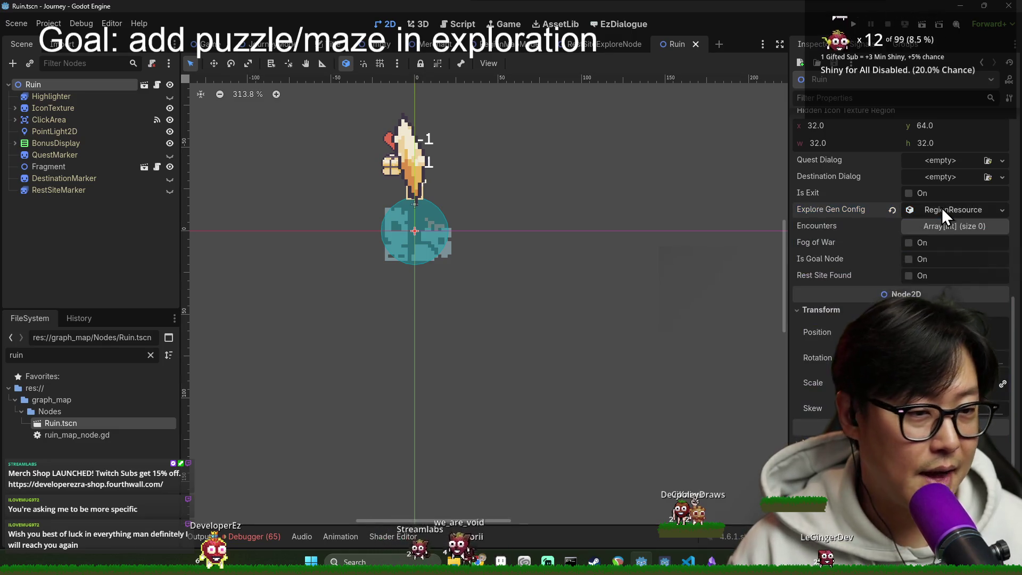
{"action": "left_click", "coordinate": [942, 208]}
{"action": "left_click", "coordinate": [944, 207]}
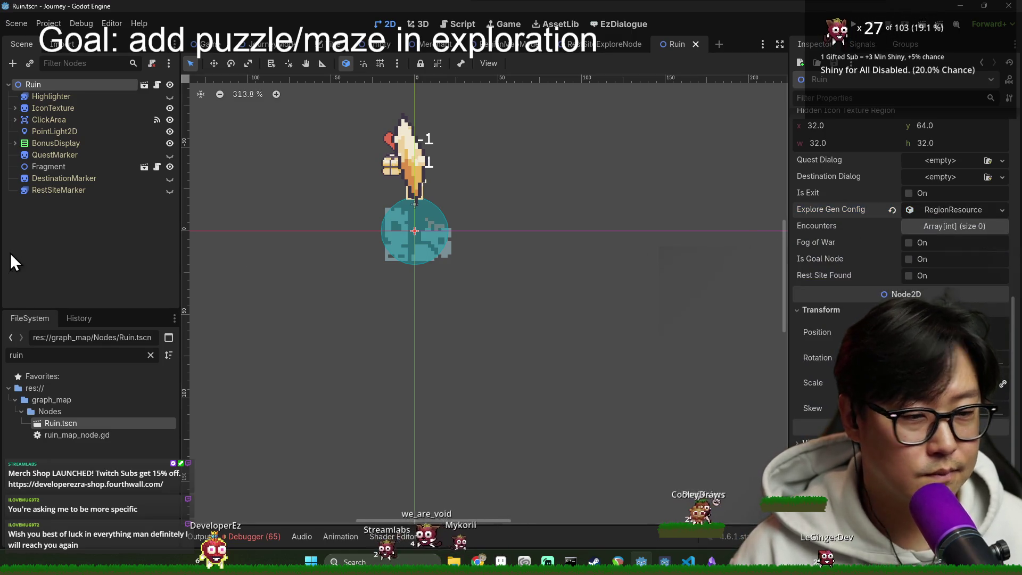
{"action": "left_click", "coordinate": [69, 243]}
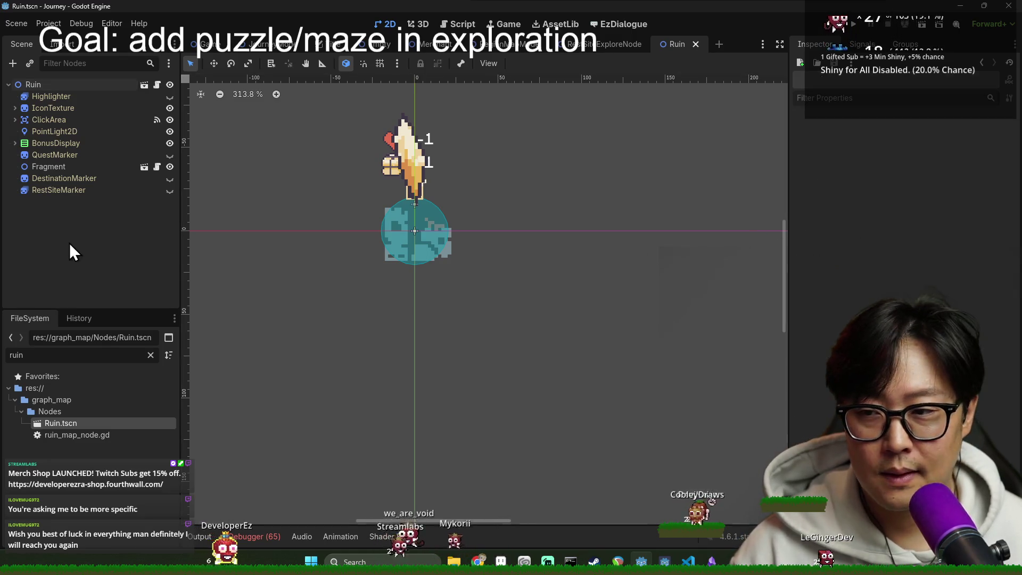
{"action": "left_click", "coordinate": [106, 84]}
{"action": "left_click", "coordinate": [956, 210]}
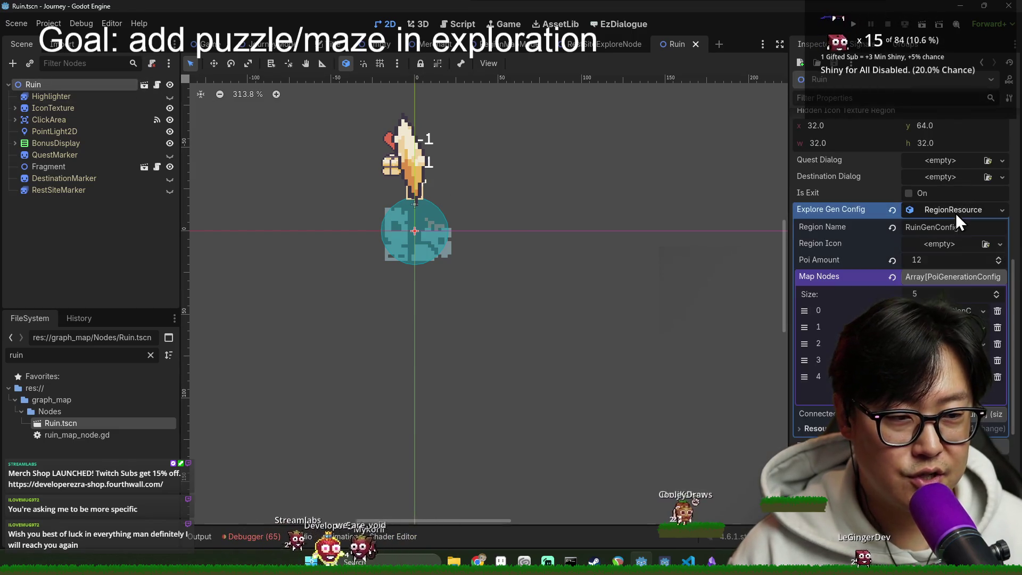
{"action": "left_click", "coordinate": [951, 218]}
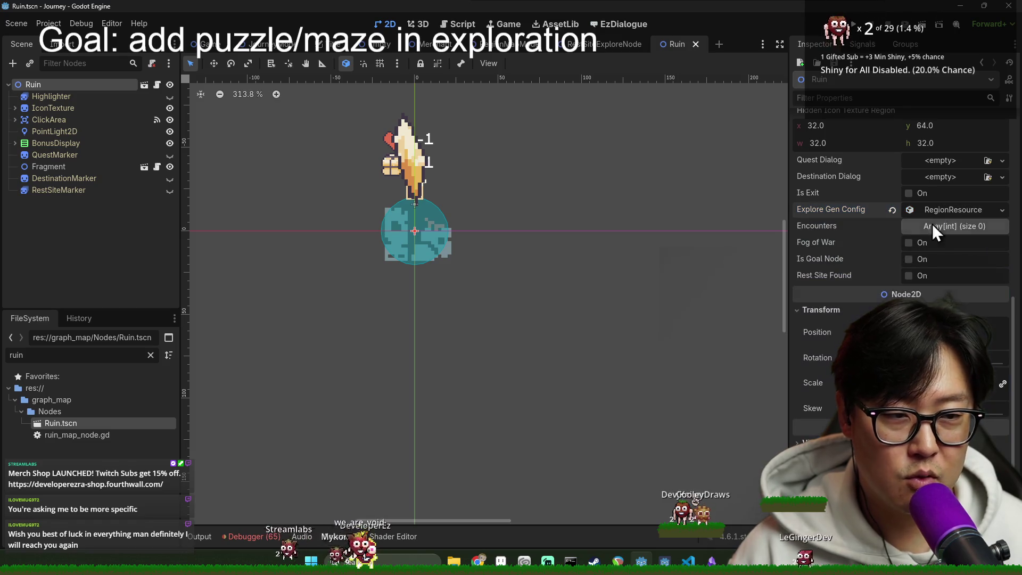
{"action": "scroll", "coordinate": [897, 273], "scroll_direction": "up", "scroll_amount": 5}
{"action": "scroll", "coordinate": [426, 290], "scroll_direction": "down", "scroll_amount": 1}
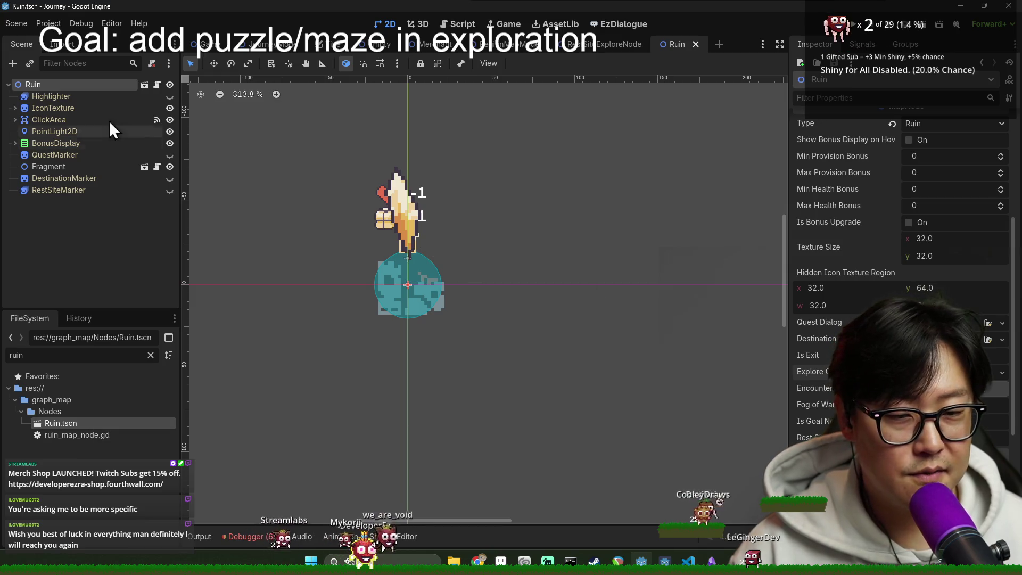
{"action": "left_click", "coordinate": [157, 85]}
{"action": "scroll", "coordinate": [616, 261], "scroll_direction": "up", "scroll_amount": 1}
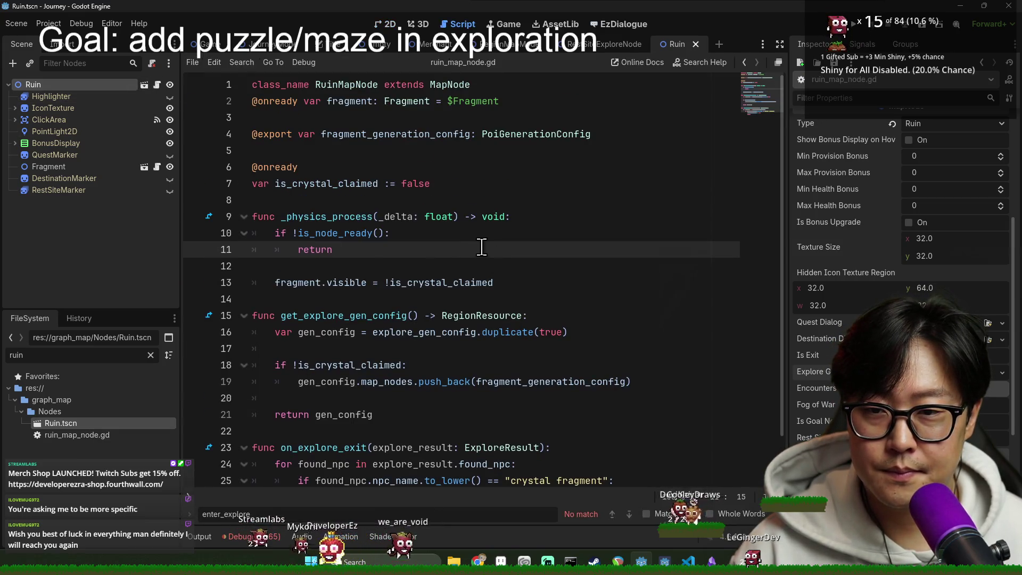
Step: Highlight fragment_generation_config in ruin_map_node.gd to see its uses and collapse the resource in the Inspector
{"action": "left_click", "coordinate": [394, 134]}
{"action": "scroll", "coordinate": [906, 240], "scroll_direction": "up", "scroll_amount": 5}
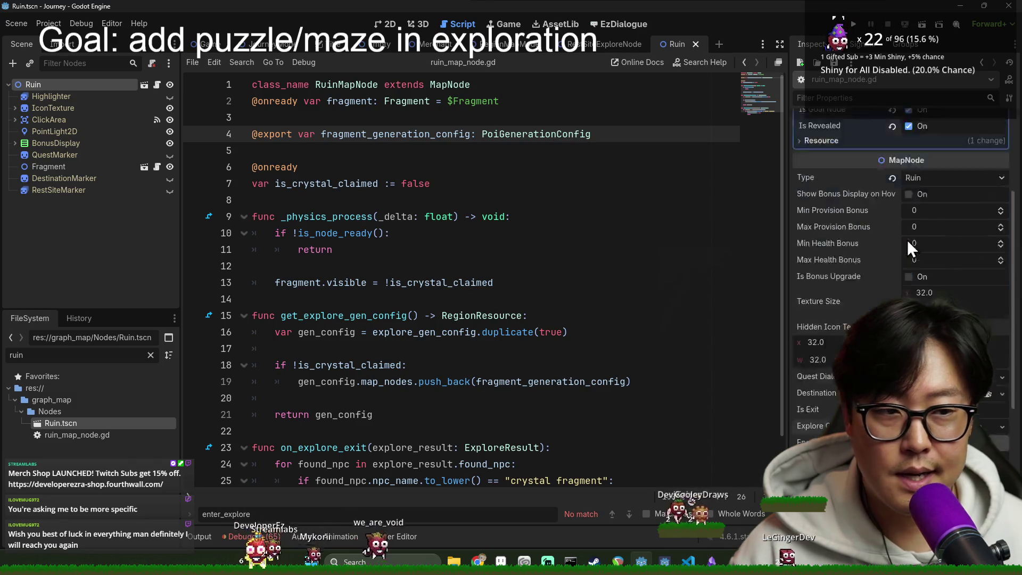
{"action": "double_click", "coordinate": [389, 134]}
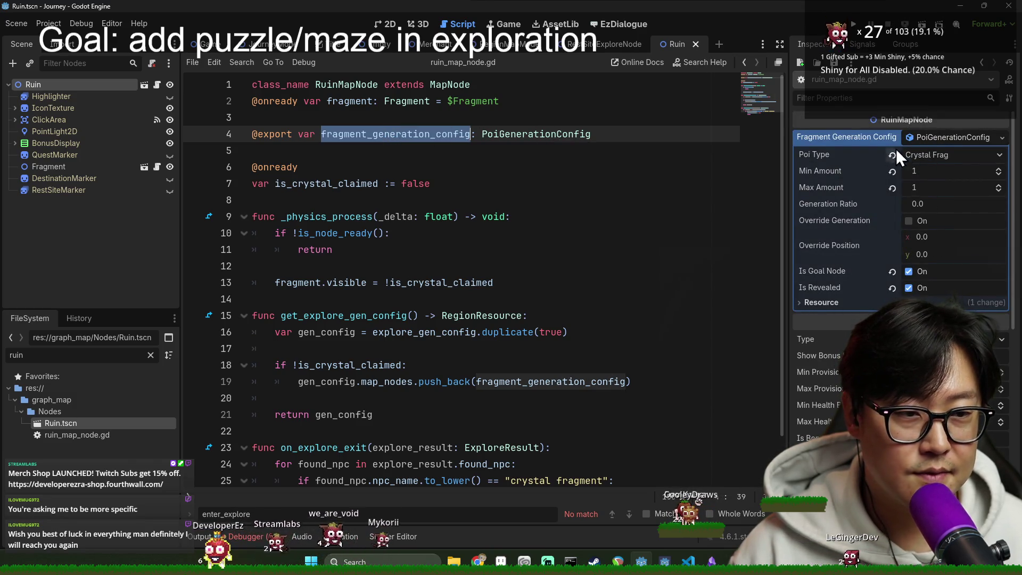
{"action": "left_click", "coordinate": [941, 138]}
{"action": "scroll", "coordinate": [893, 257], "scroll_direction": "down", "scroll_amount": 5}
{"action": "scroll", "coordinate": [892, 256], "scroll_direction": "up", "scroll_amount": 6}
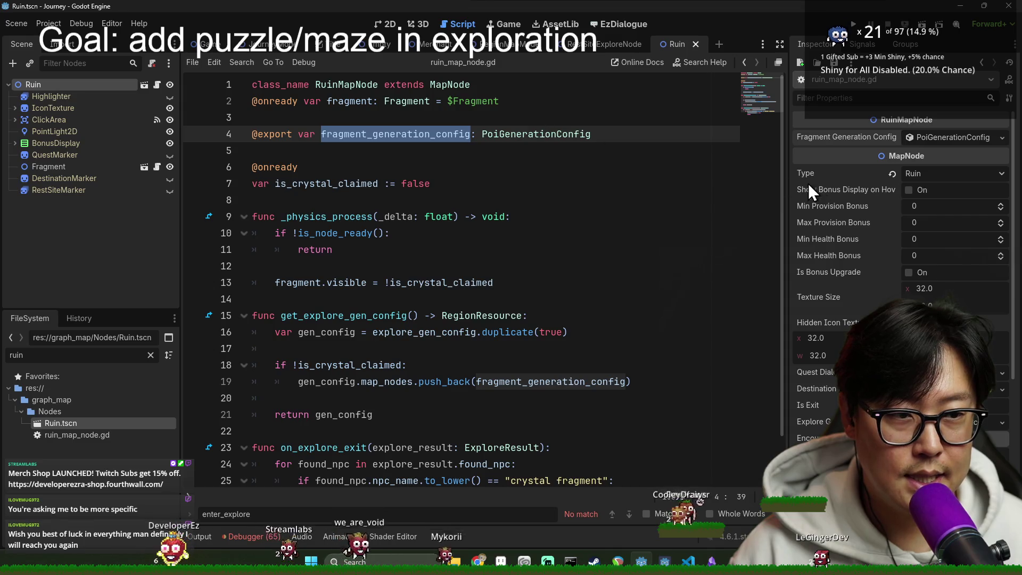
{"action": "left_click", "coordinate": [512, 134]}
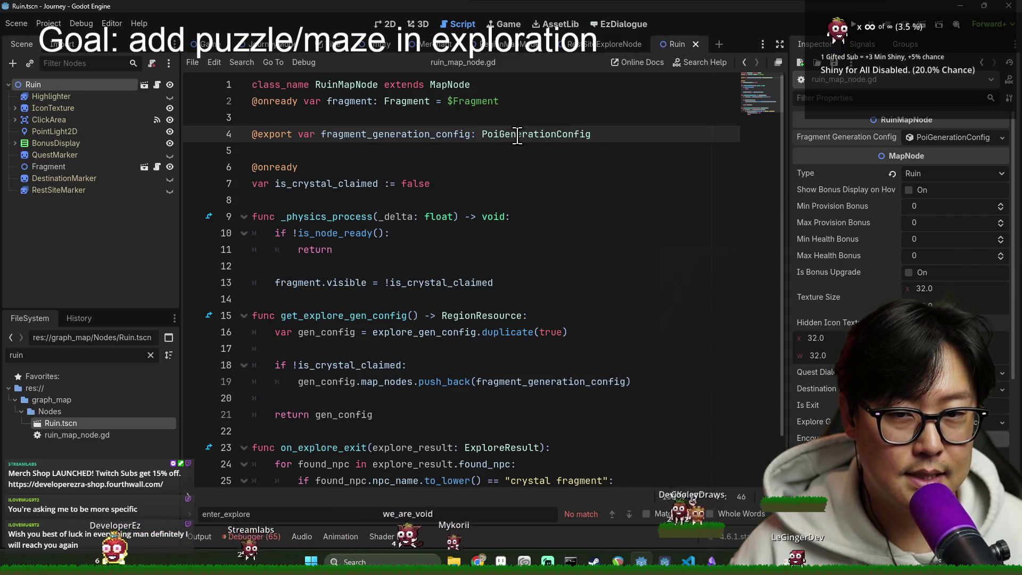
{"action": "double_click", "coordinate": [405, 135]}
Step: Save the Ruin scene and expand the Fragment Generation Config resource fields in the Inspector
{"action": "key", "text": "ctrl+s"}
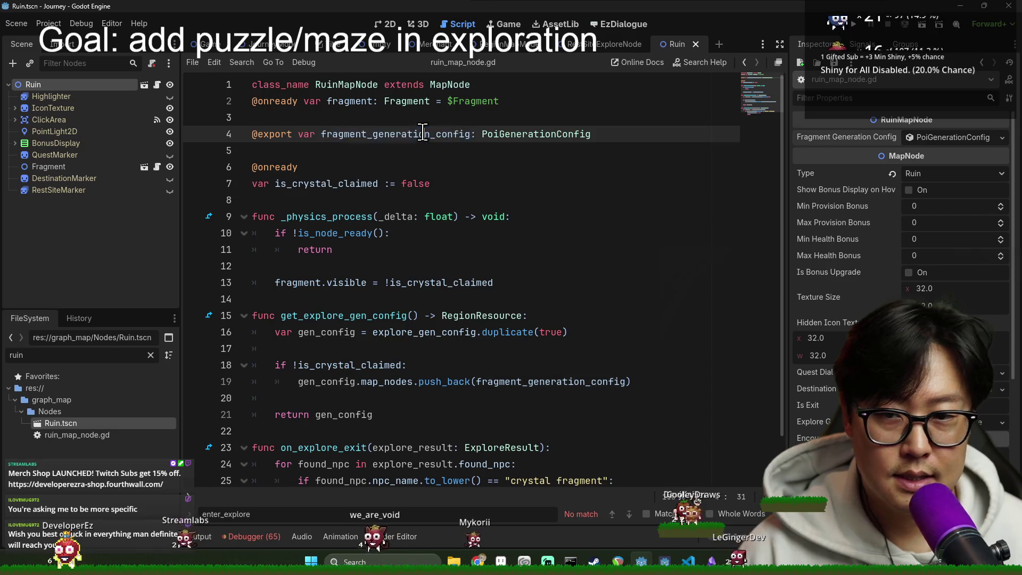
{"action": "scroll", "coordinate": [448, 183], "scroll_direction": "down", "scroll_amount": 1}
{"action": "mouse_move", "coordinate": [460, 233]}
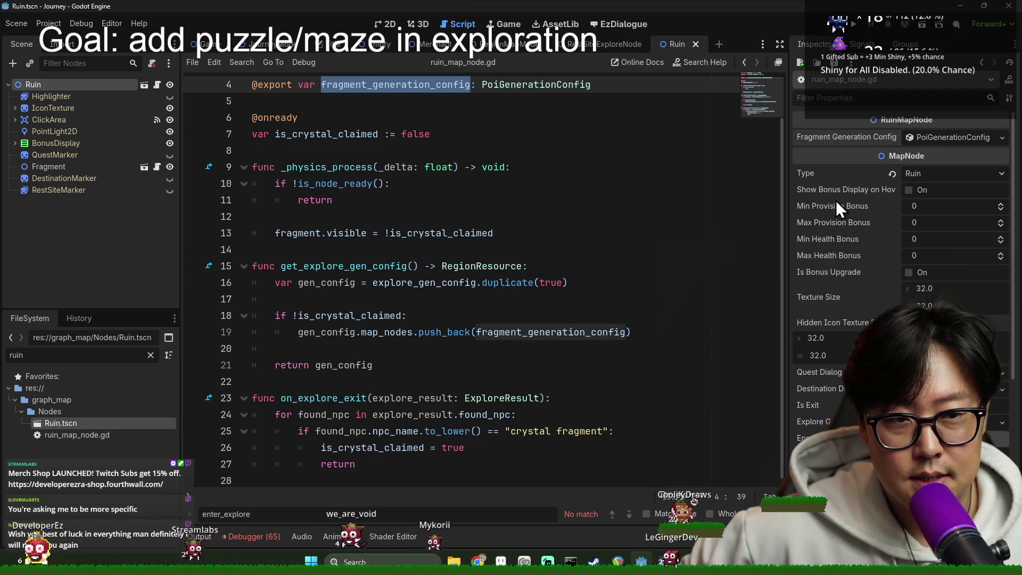
{"action": "scroll", "coordinate": [883, 261], "scroll_direction": "down", "scroll_amount": 5}
{"action": "scroll", "coordinate": [905, 255], "scroll_direction": "up", "scroll_amount": 5}
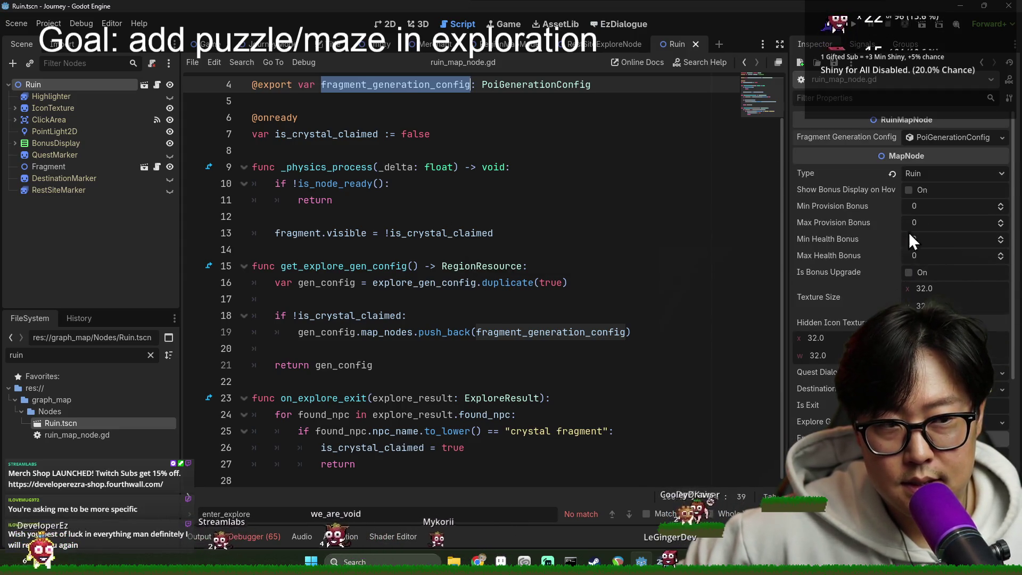
{"action": "left_click", "coordinate": [941, 137]}
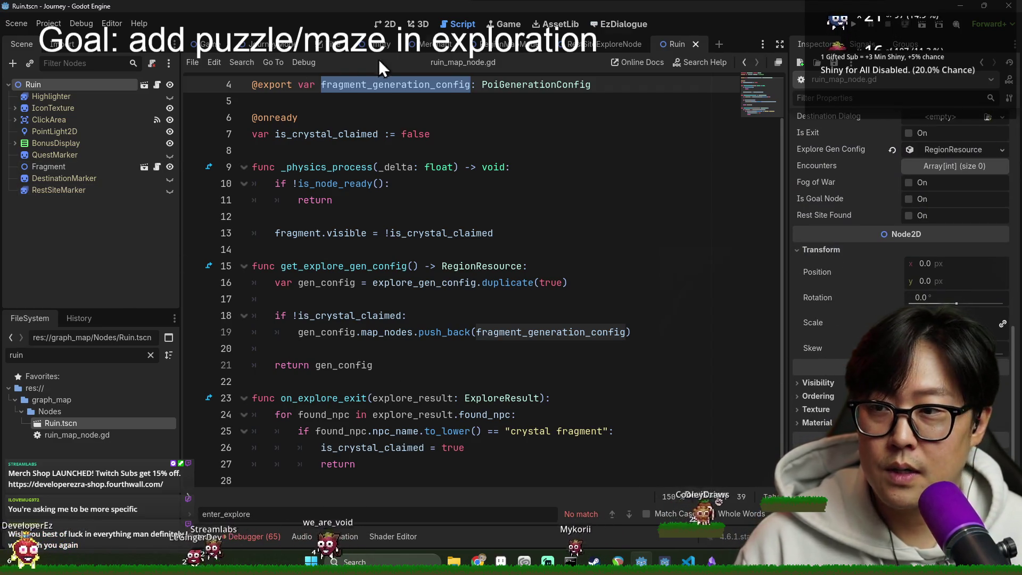
{"action": "scroll", "coordinate": [904, 346], "scroll_direction": "up", "scroll_amount": 5}
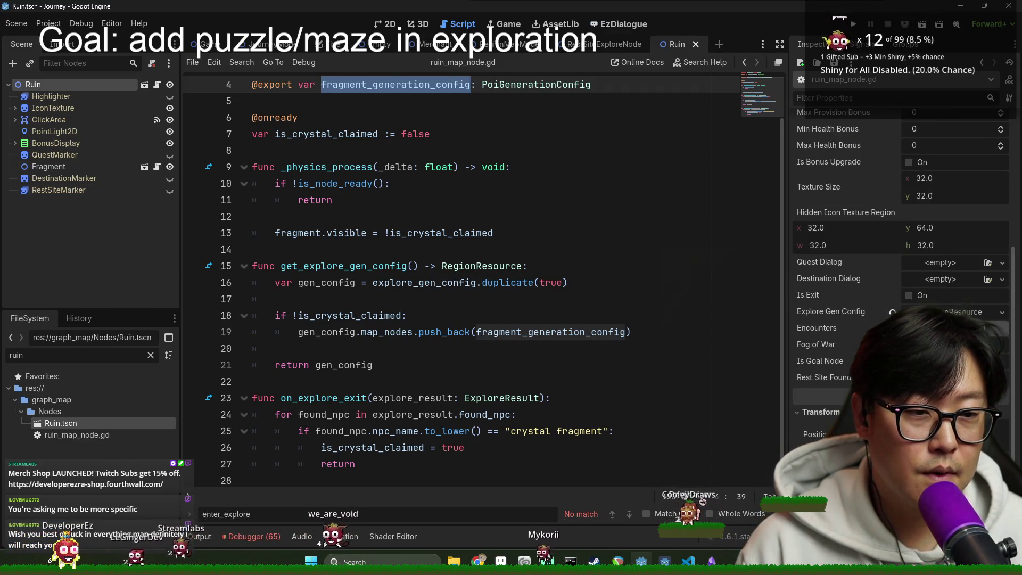
Step: Clear the 'ruin' FileSystem filter, save the Ruin scene again, and close it
{"action": "left_click", "coordinate": [527, 265]}
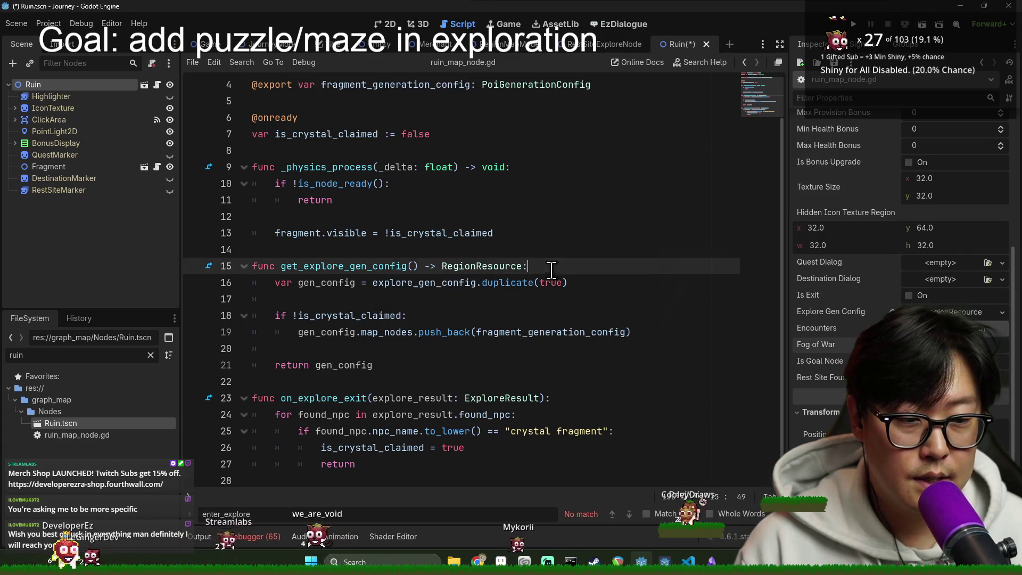
{"action": "left_click", "coordinate": [151, 355]}
{"action": "left_click", "coordinate": [416, 200]}
{"action": "key", "text": "ctrl+s"}
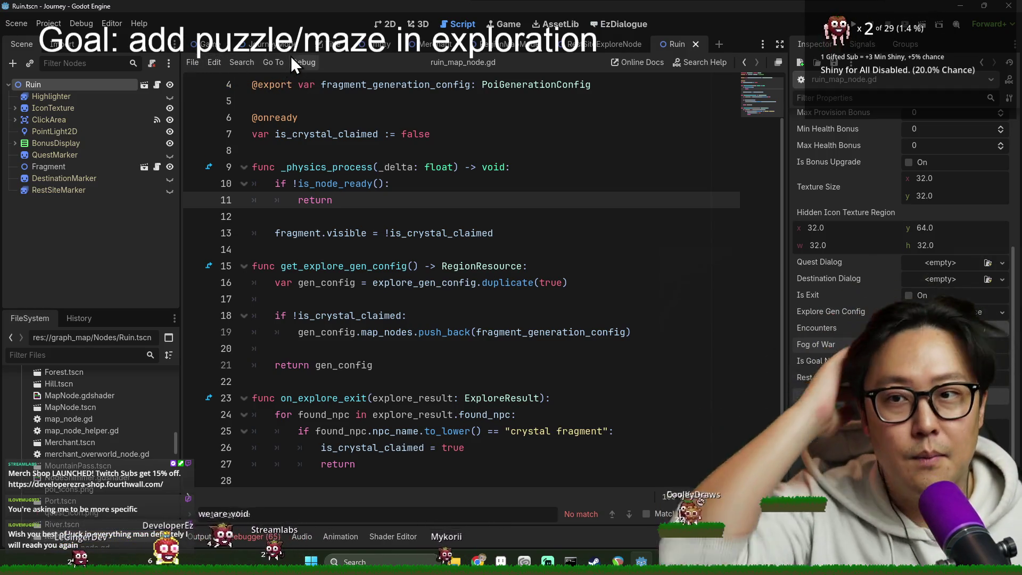
{"action": "left_click", "coordinate": [693, 45]}
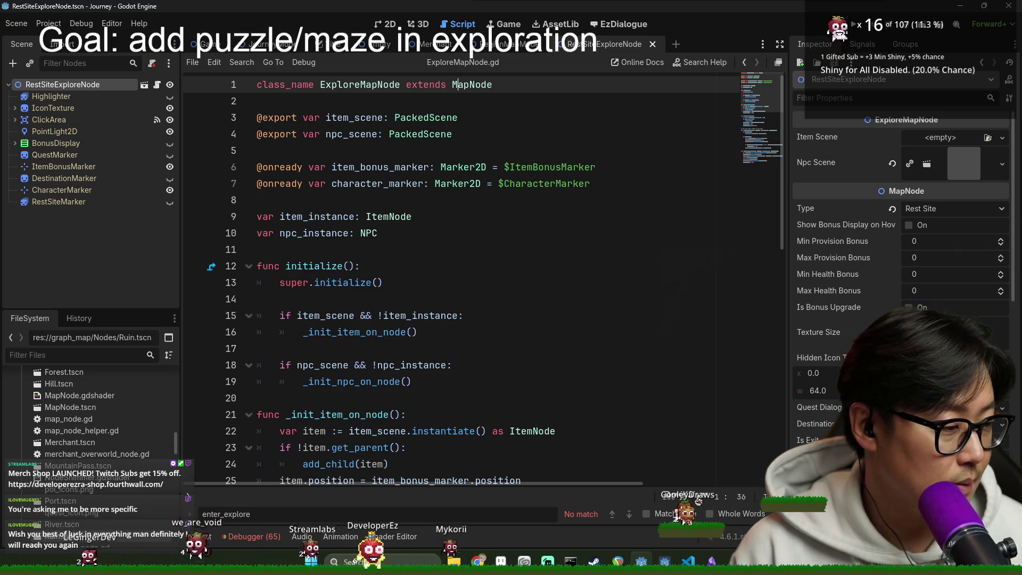
Step: Read ExploreMapNode.gd down to the npc instantiate line, then close the RestSiteExploreNode and MapNode scenes
{"action": "left_click", "coordinate": [526, 183]}
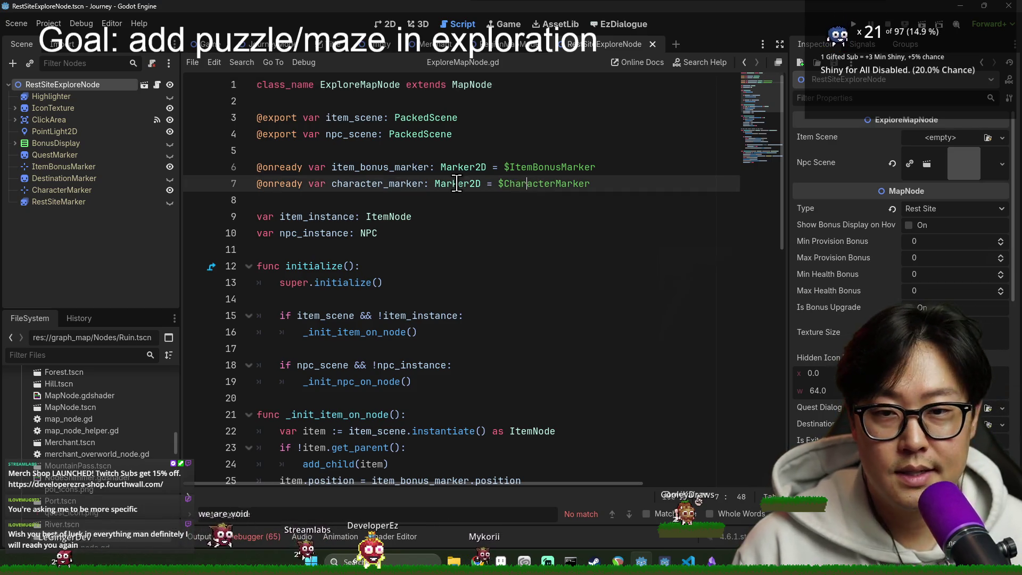
{"action": "key", "text": "alt+Tab"}
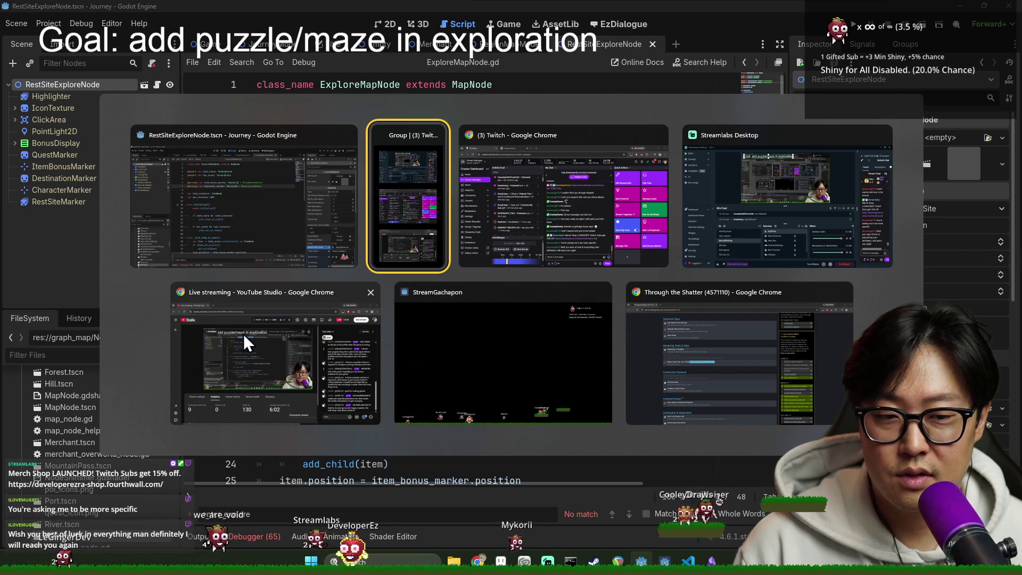
{"action": "left_click", "coordinate": [274, 229]}
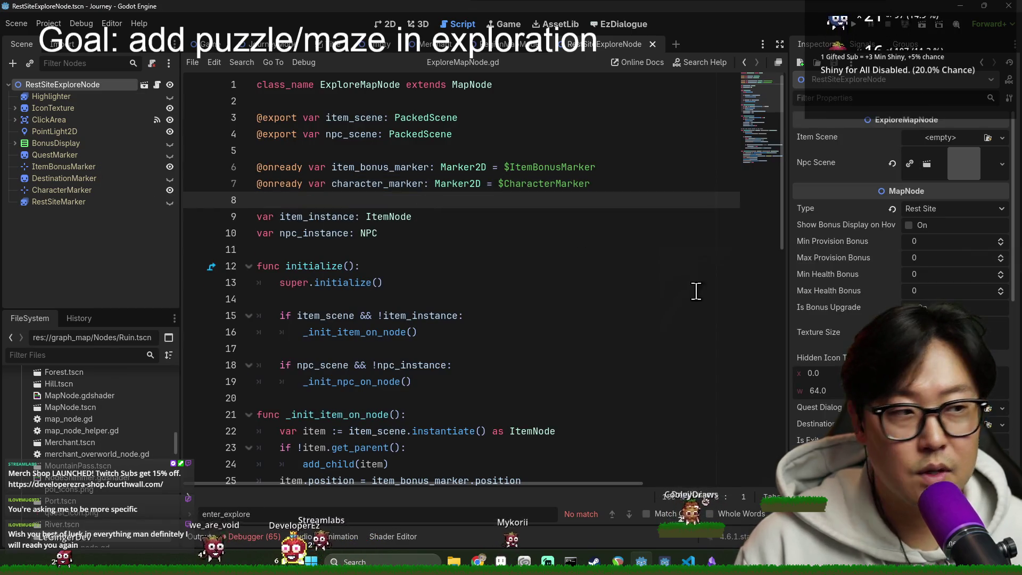
{"action": "scroll", "coordinate": [382, 230], "scroll_direction": "down", "scroll_amount": 2}
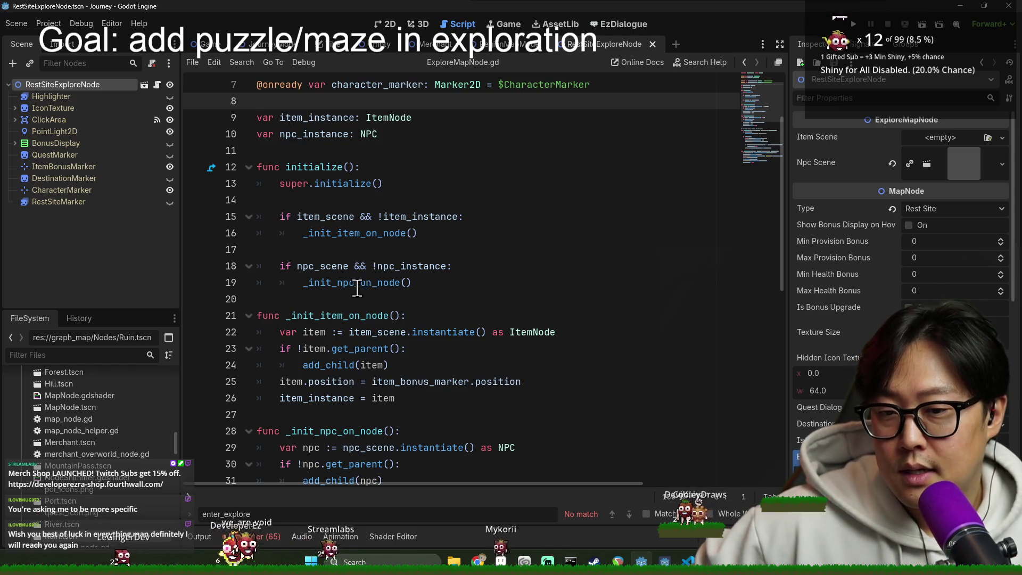
{"action": "scroll", "coordinate": [356, 288], "scroll_direction": "down", "scroll_amount": 3}
{"action": "key", "text": "Escape"}
{"action": "left_click", "coordinate": [280, 300]}
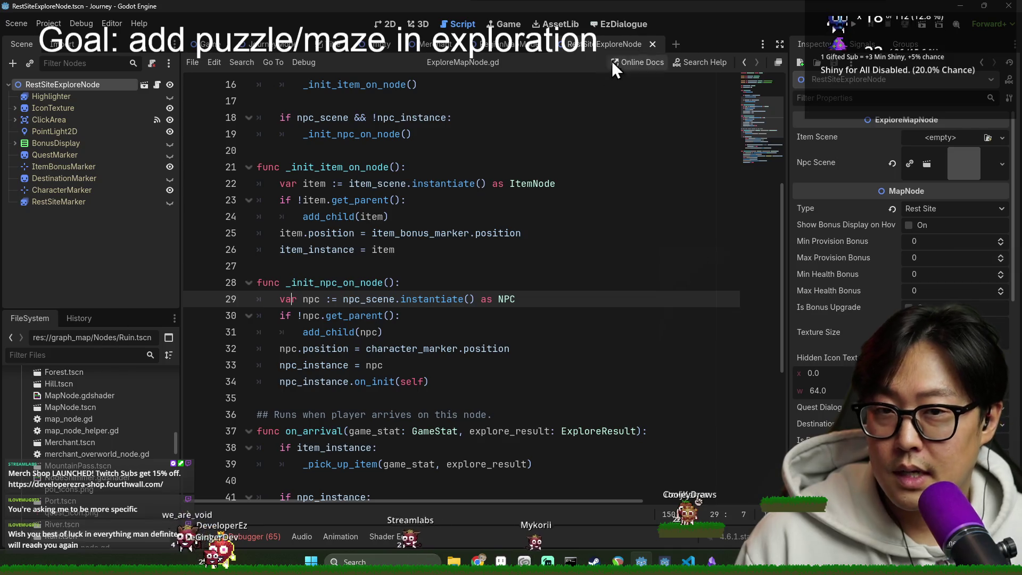
{"action": "left_click", "coordinate": [653, 44]}
{"action": "left_click", "coordinate": [552, 44]}
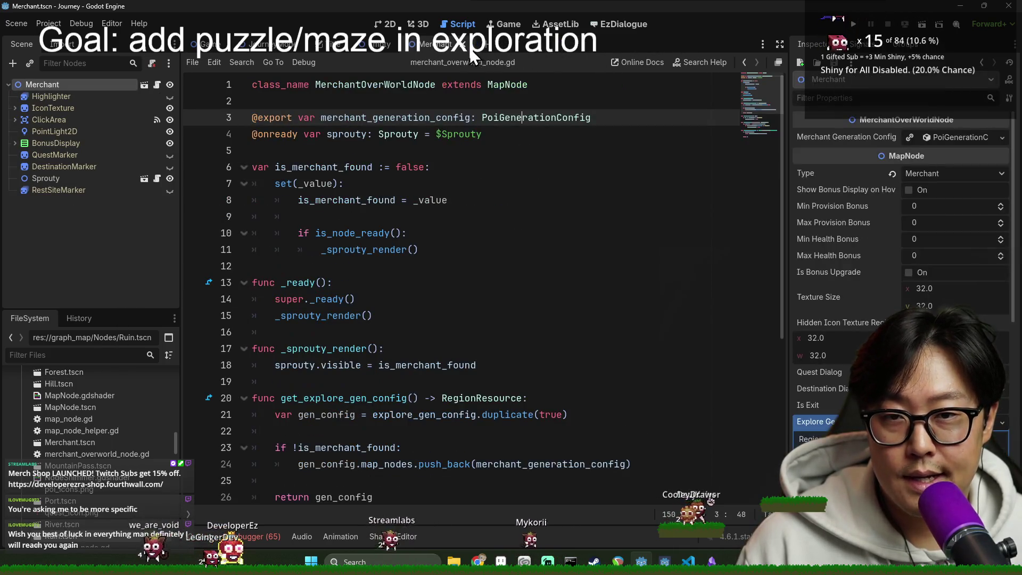
Step: Close the Merchant and Empty scenes, filter FileSystem by 'explore', and open SproutyExploreNode.tscn
{"action": "left_click", "coordinate": [461, 43]}
{"action": "left_click", "coordinate": [402, 44]}
{"action": "left_click", "coordinate": [101, 351]}
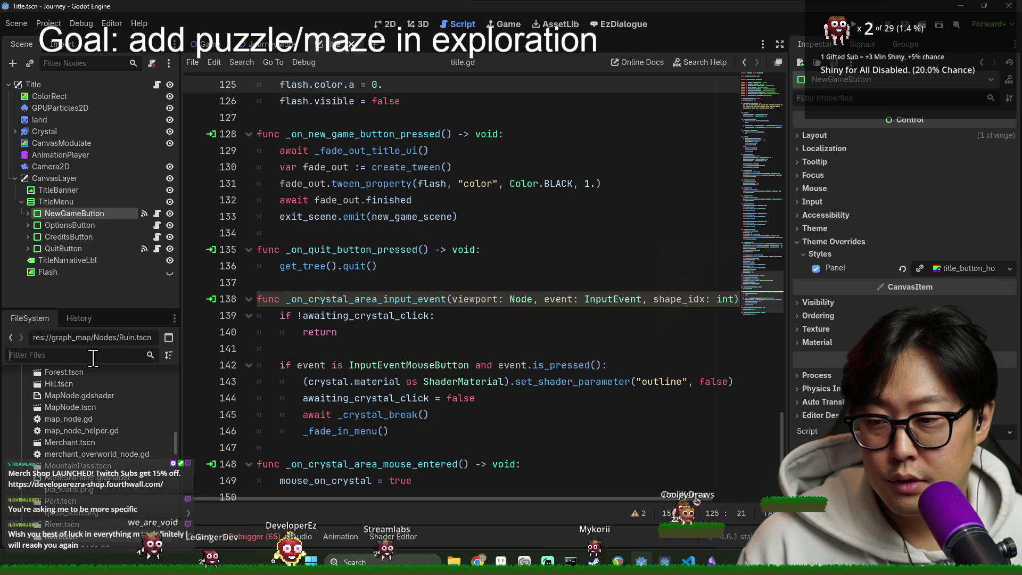
{"action": "type", "text": "explore"}
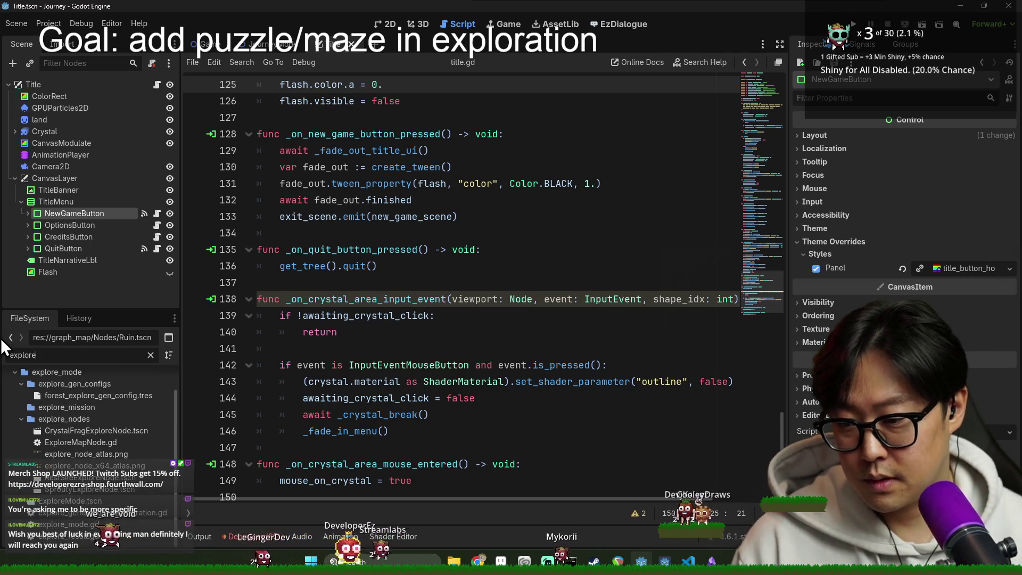
{"action": "double_click", "coordinate": [79, 489]}
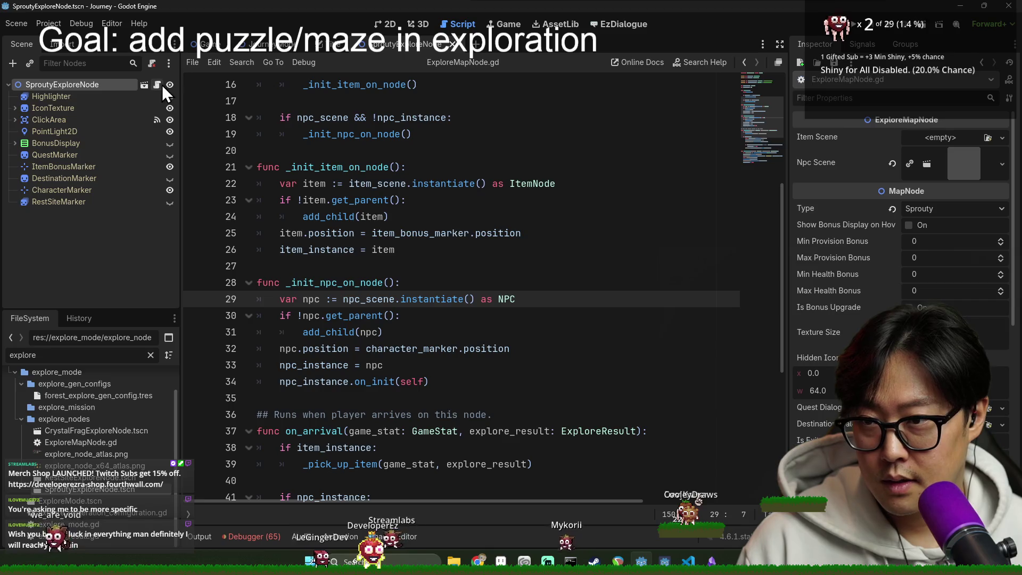
Step: Search ExploreMapNode.gd for 'move_to', then clear the search field
{"action": "scroll", "coordinate": [456, 253], "scroll_direction": "down", "scroll_amount": 3}
{"action": "key", "text": "ctrl+f"}
{"action": "type", "text": "move_to"}
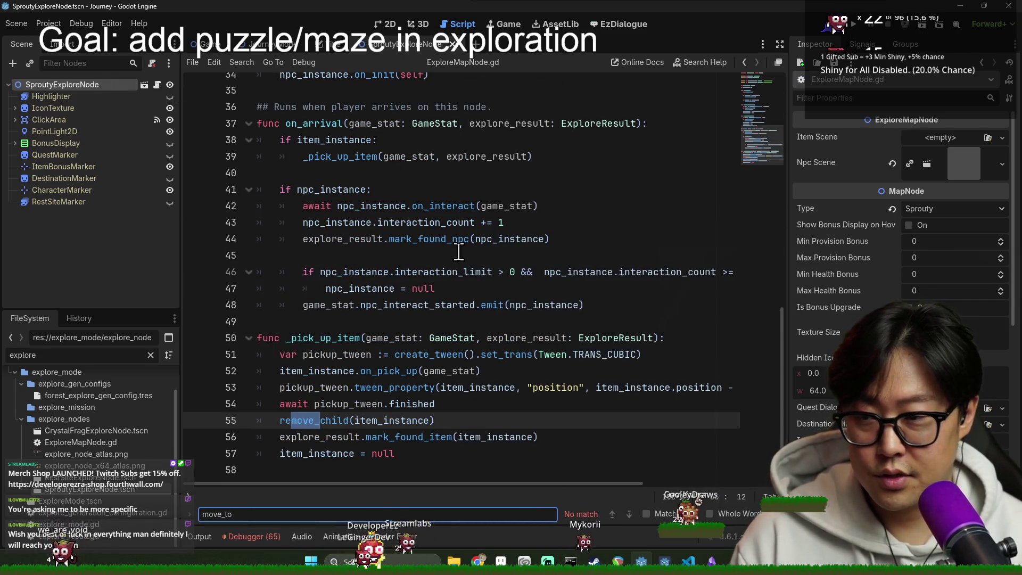
{"action": "key", "text": "ctrl+f"}
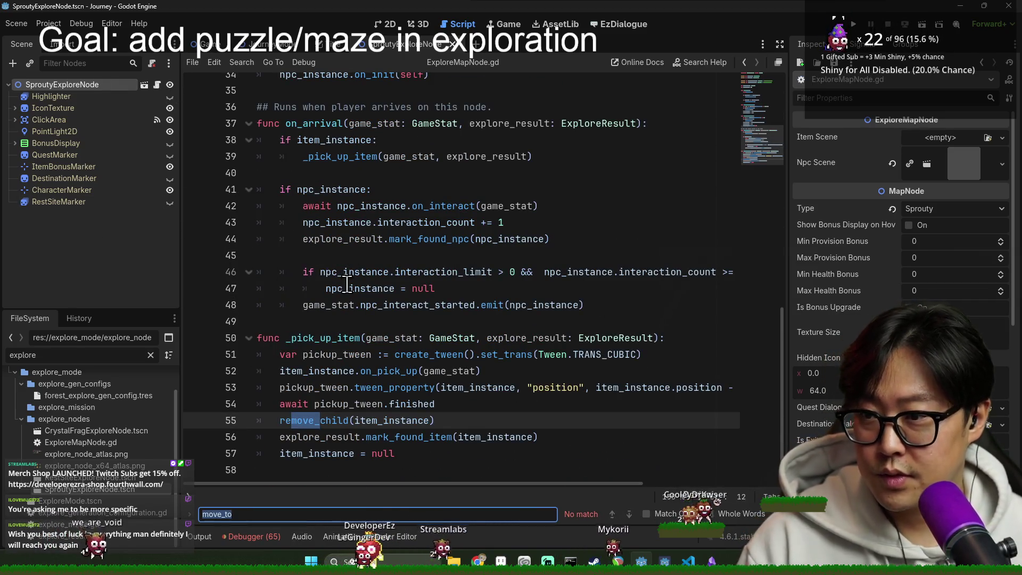
{"action": "key", "text": "BackSpace"}
{"action": "scroll", "coordinate": [347, 284], "scroll_direction": "up", "scroll_amount": 10}
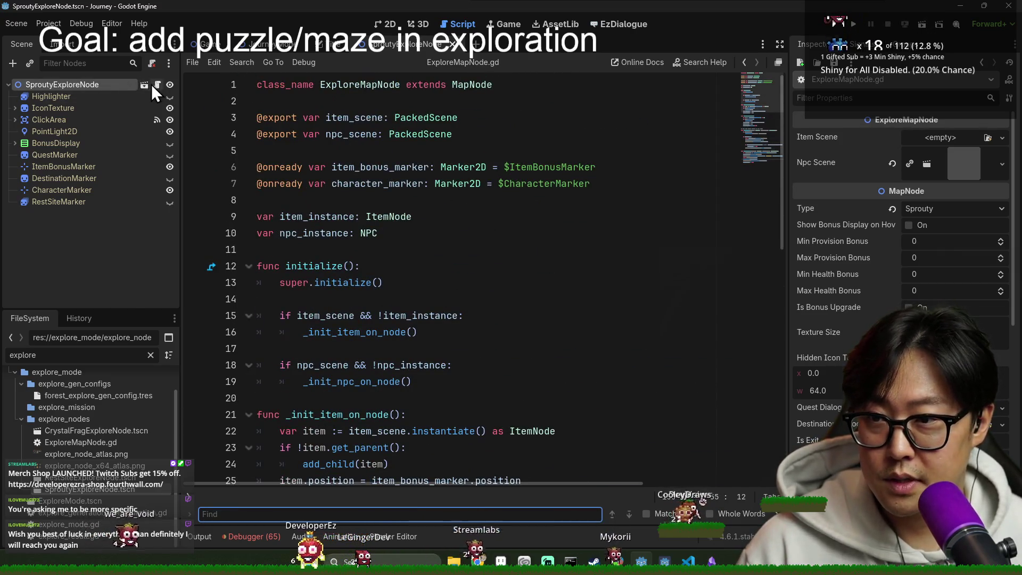